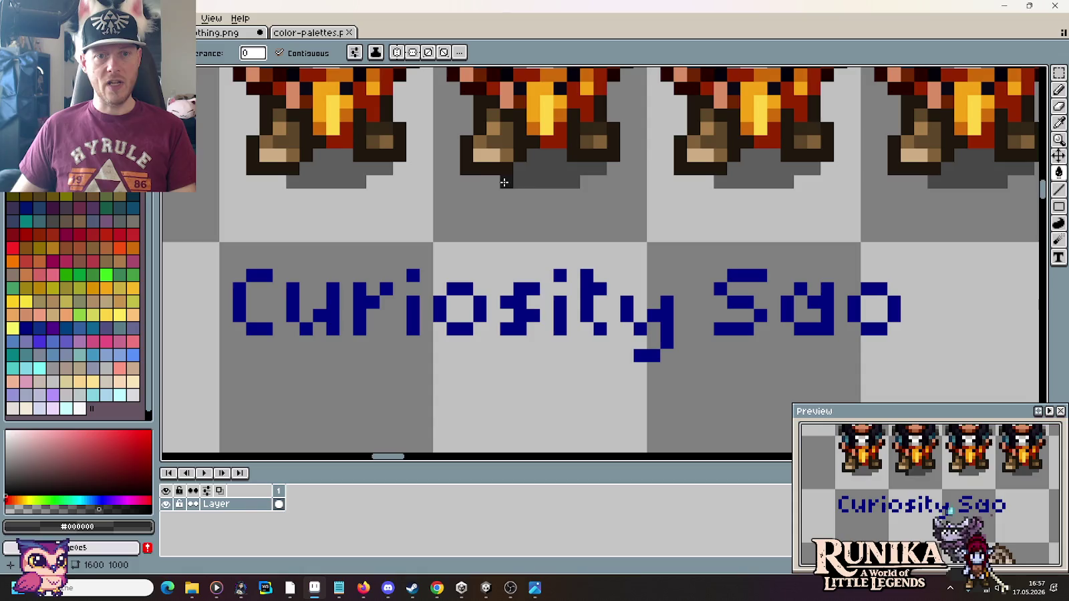
Step: Lengthen the grey shadow under the second sprite; try and undo a lighter fill on Enya's shadow
{"action": "mouse_move", "coordinate": [504, 182]}
{"action": "left_mouse_down"}
{"action": "mouse_move", "coordinate": [590, 178]}
{"action": "mouse_move", "coordinate": [597, 265]}
{"action": "mouse_move", "coordinate": [764, 434]}
{"action": "left_mouse_up"}
{"action": "scroll", "coordinate": [590, 179], "scroll_direction": "down", "scroll_amount": 3}
{"action": "scroll", "coordinate": [590, 178], "scroll_direction": "down", "scroll_amount": 2}
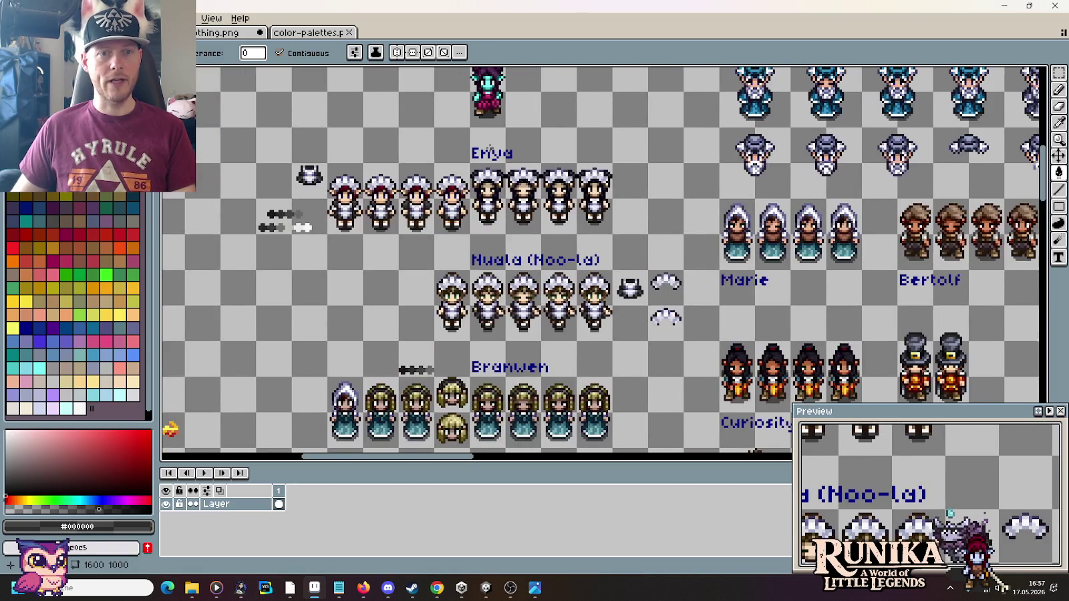
{"action": "scroll", "coordinate": [489, 148], "scroll_direction": "up", "scroll_amount": 2}
{"action": "scroll", "coordinate": [507, 162], "scroll_direction": "up", "scroll_amount": 2}
{"action": "left_click", "coordinate": [576, 300]}
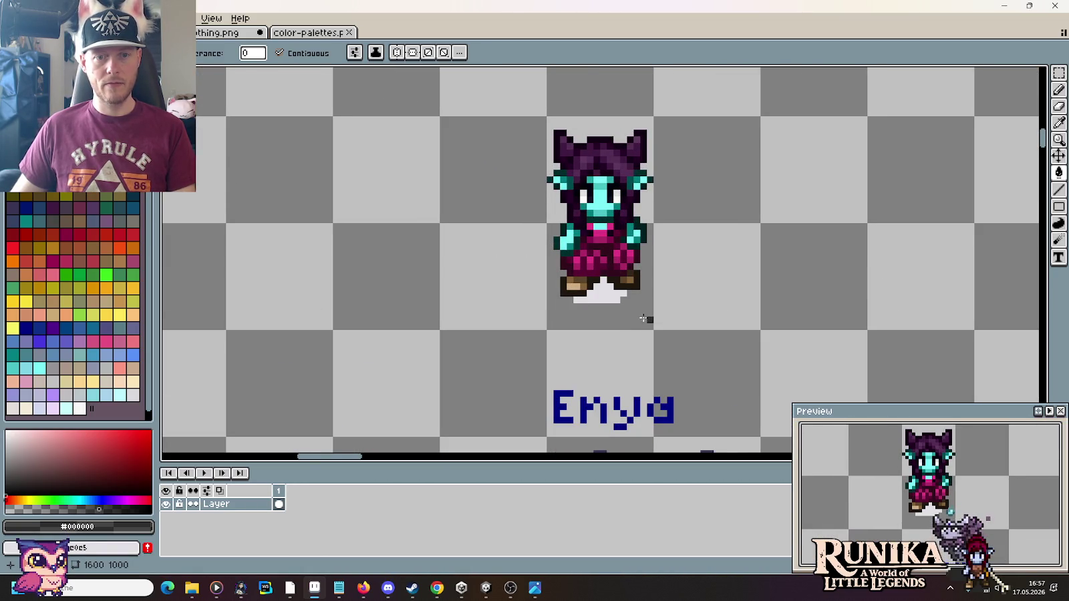
{"action": "key", "text": "ctrl+z"}
{"action": "key", "text": "b"}
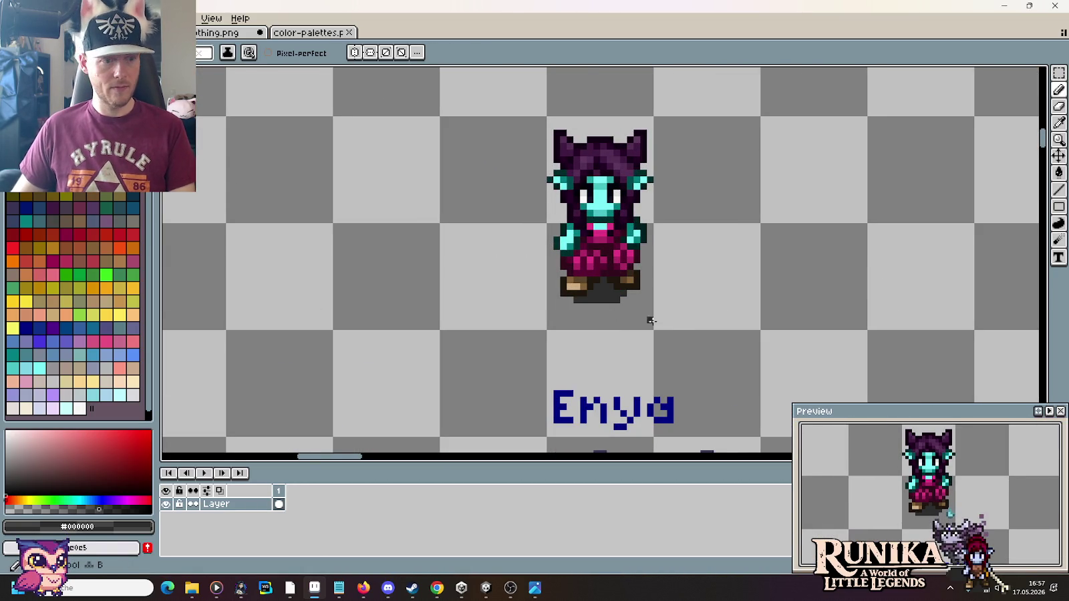
Step: Pan and zoom across the upper-left of the sheet to Curiosity Sao's sprites
{"action": "scroll", "coordinate": [685, 307], "scroll_direction": "up", "scroll_amount": 3}
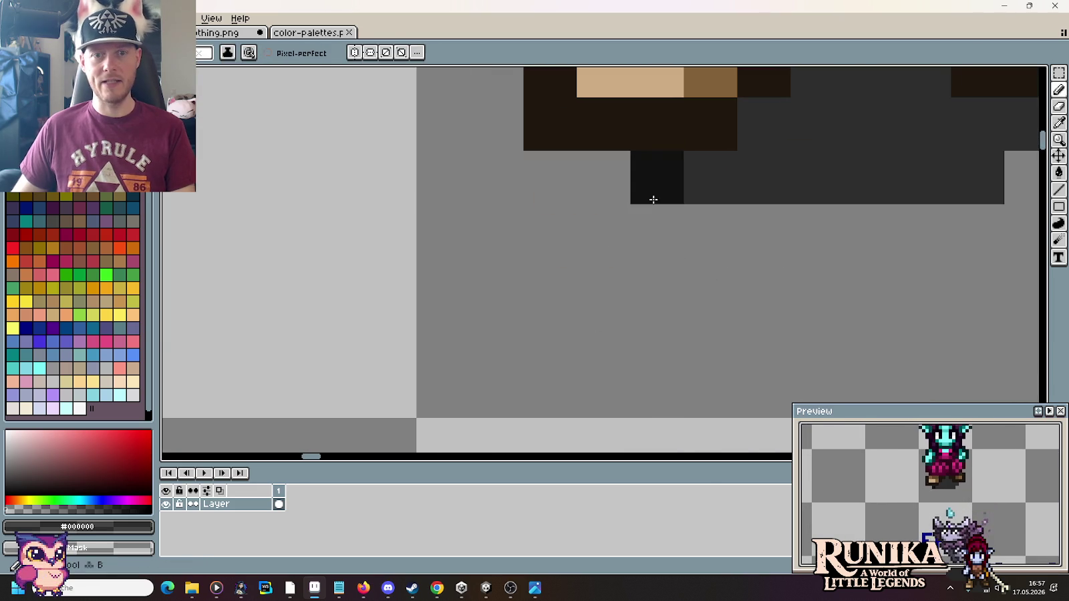
{"action": "scroll", "coordinate": [653, 199], "scroll_direction": "down", "scroll_amount": 2}
{"action": "scroll", "coordinate": [732, 288], "scroll_direction": "down", "scroll_amount": 2}
{"action": "left_click_drag", "start_coordinate": [727, 233], "coordinate": [241, 60]}
{"action": "scroll", "coordinate": [540, 240], "scroll_direction": "down", "scroll_amount": 2}
{"action": "mouse_move", "coordinate": [533, 212]}
{"action": "left_mouse_down"}
{"action": "mouse_move", "coordinate": [385, 118]}
{"action": "mouse_move", "coordinate": [400, 63]}
{"action": "left_mouse_up"}
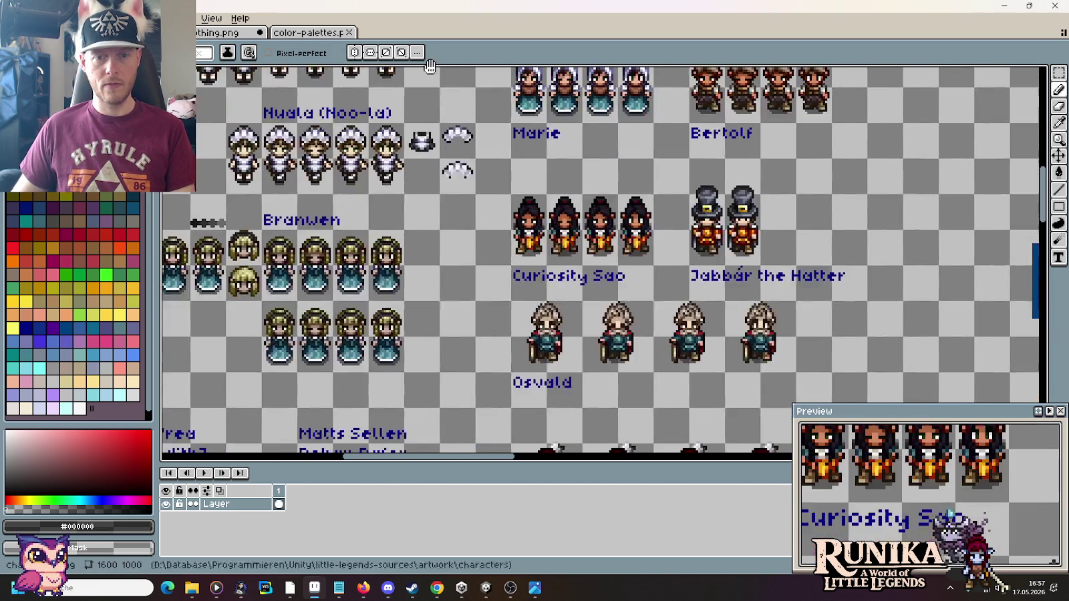
{"action": "left_click_drag", "start_coordinate": [467, 201], "coordinate": [454, 118]}
{"action": "scroll", "coordinate": [668, 143], "scroll_direction": "up", "scroll_amount": 2}
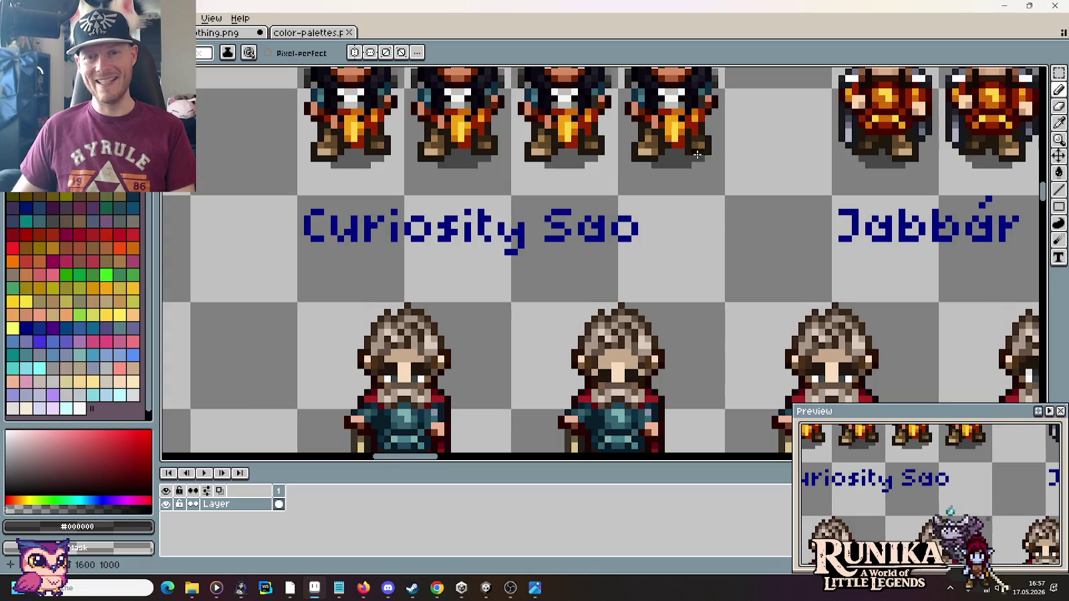
{"action": "scroll", "coordinate": [696, 167], "scroll_direction": "down", "scroll_amount": 1}
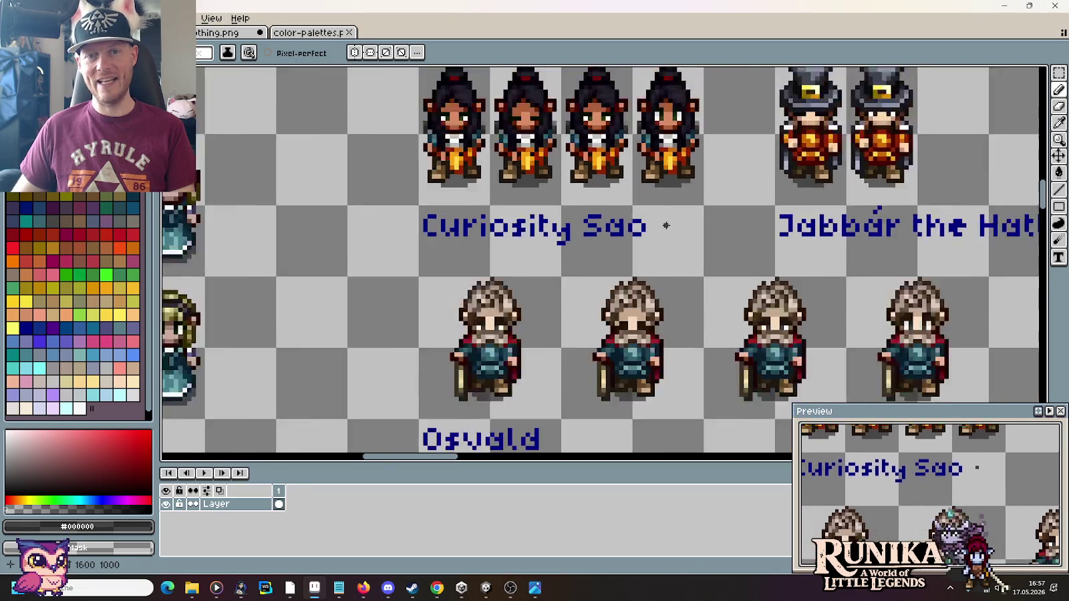
{"action": "scroll", "coordinate": [698, 267], "scroll_direction": "down", "scroll_amount": 3}
{"action": "left_click_drag", "start_coordinate": [699, 296], "coordinate": [463, 145]}
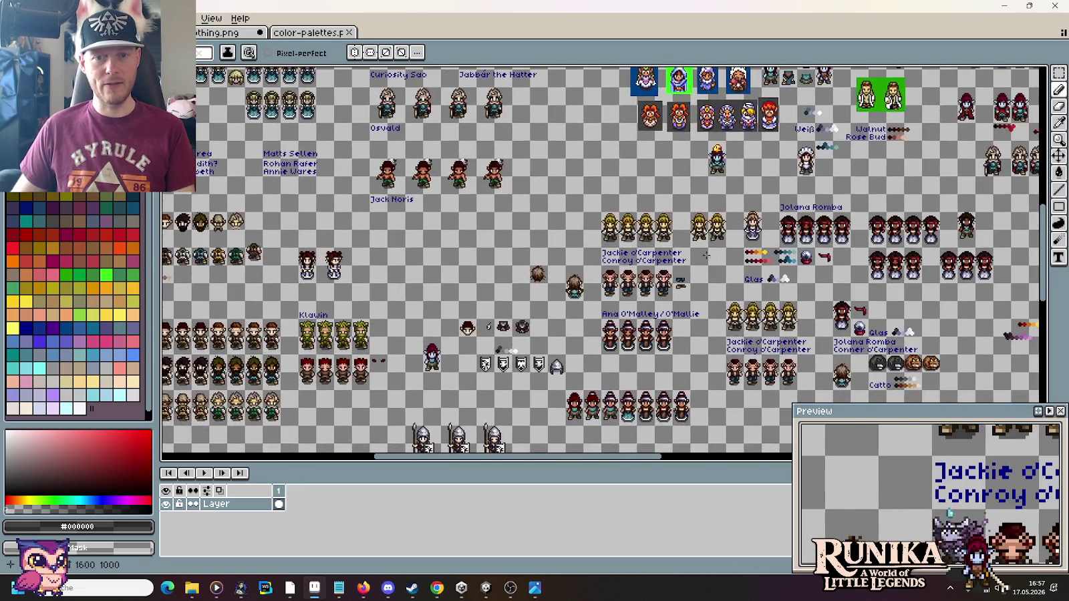
Step: Pan past the Jackie o'Carpenter elves and centre Enya's sprite above the maid row
{"action": "scroll", "coordinate": [675, 232], "scroll_direction": "up", "scroll_amount": 3}
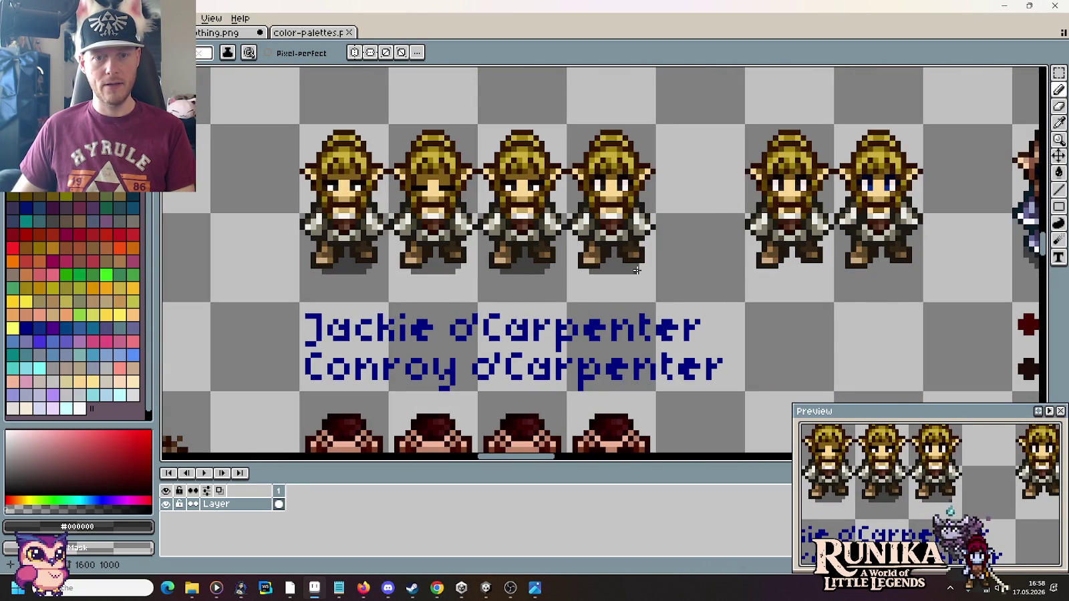
{"action": "scroll", "coordinate": [637, 270], "scroll_direction": "down", "scroll_amount": 1}
{"action": "scroll", "coordinate": [603, 253], "scroll_direction": "down", "scroll_amount": 3}
{"action": "scroll", "coordinate": [662, 269], "scroll_direction": "up", "scroll_amount": 3}
{"action": "mouse_move", "coordinate": [418, 155]}
{"action": "left_mouse_down"}
{"action": "mouse_move", "coordinate": [601, 298]}
{"action": "mouse_move", "coordinate": [685, 334]}
{"action": "left_mouse_up"}
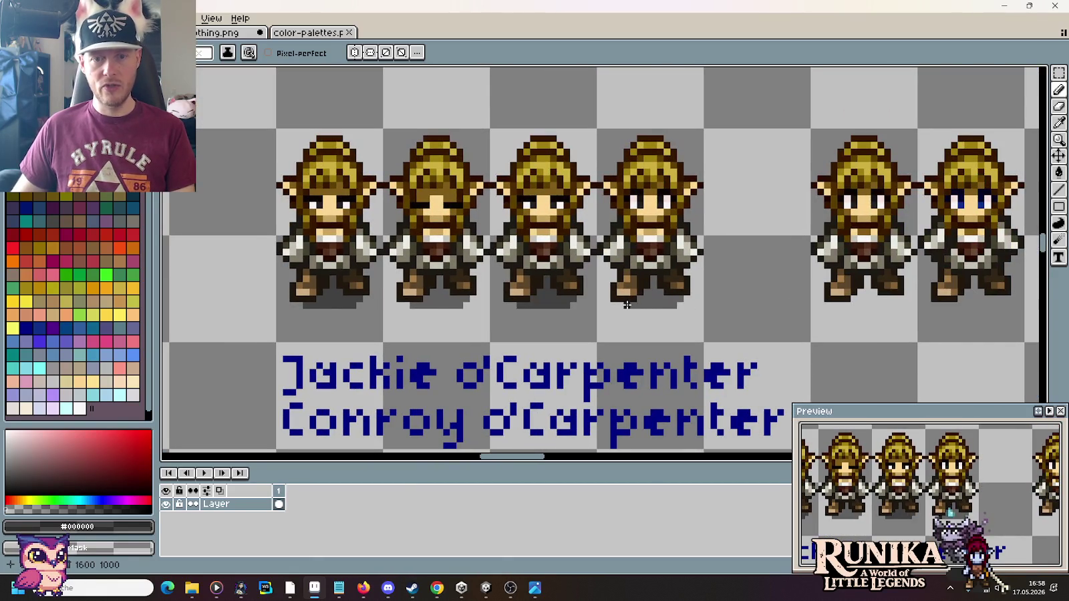
{"action": "scroll", "coordinate": [694, 298], "scroll_direction": "down", "scroll_amount": 3}
{"action": "scroll", "coordinate": [694, 298], "scroll_direction": "up", "scroll_amount": 1}
{"action": "left_click_drag", "start_coordinate": [694, 298], "coordinate": [841, 458]}
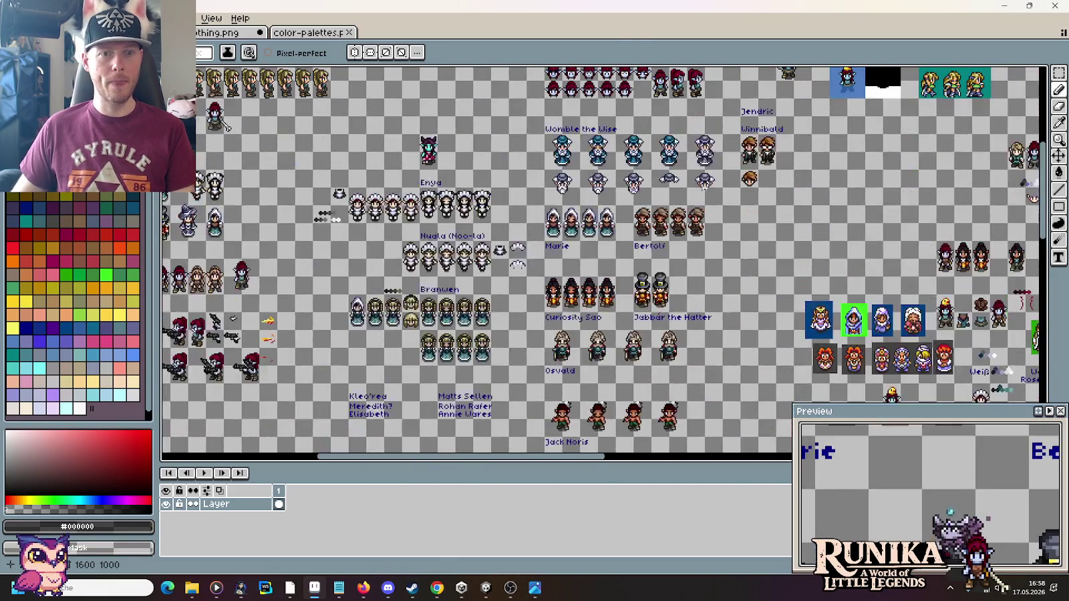
{"action": "scroll", "coordinate": [419, 152], "scroll_direction": "up", "scroll_amount": 3}
{"action": "scroll", "coordinate": [525, 223], "scroll_direction": "up", "scroll_amount": 2}
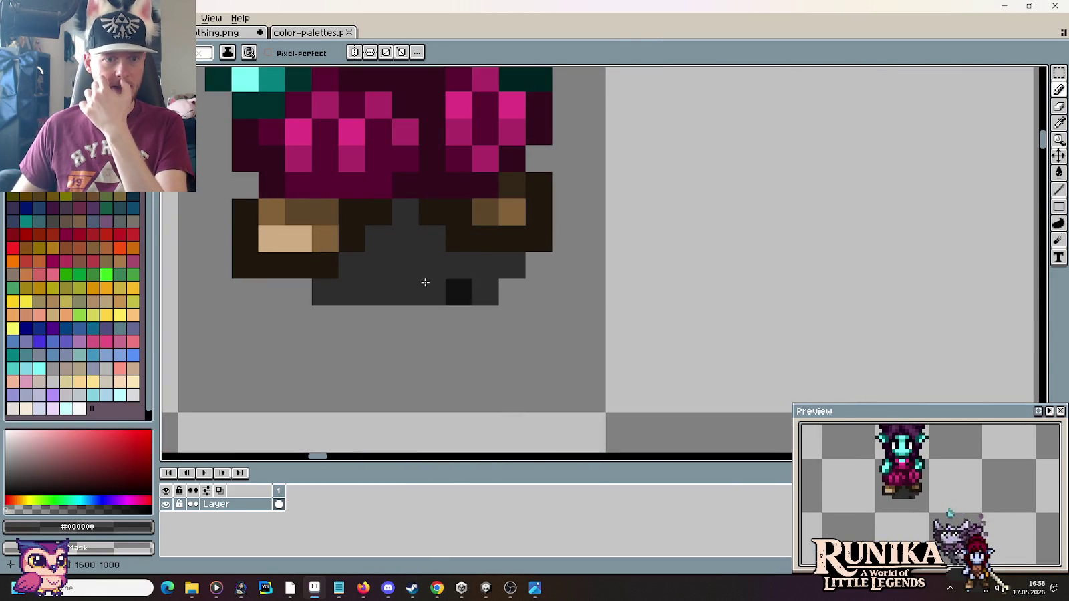
{"action": "scroll", "coordinate": [698, 262], "scroll_direction": "down", "scroll_amount": 3}
{"action": "scroll", "coordinate": [703, 265], "scroll_direction": "down", "scroll_amount": 1}
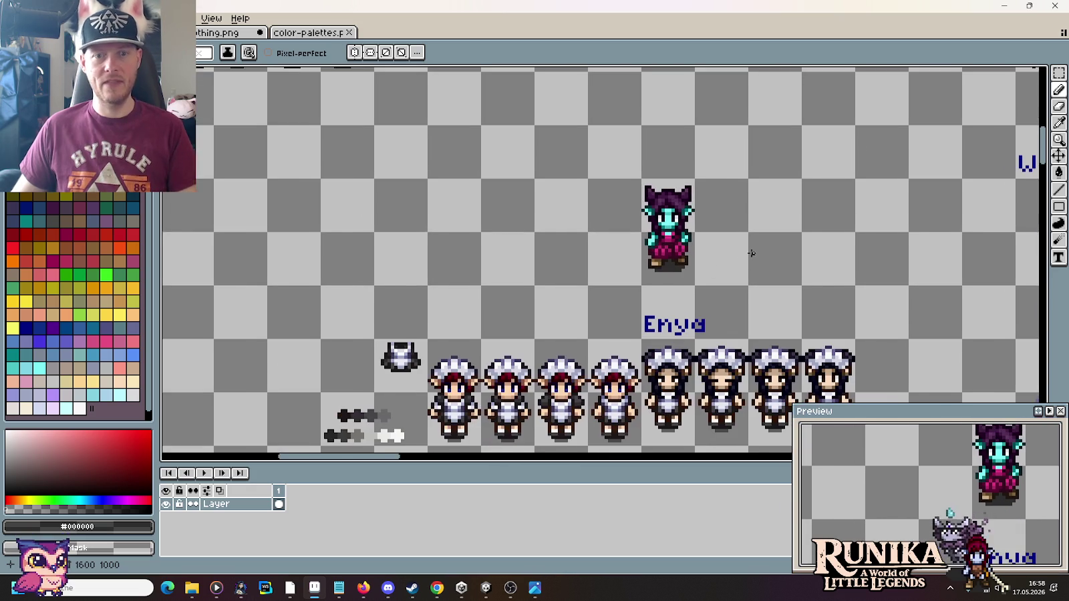
{"action": "left_click_drag", "start_coordinate": [751, 251], "coordinate": [680, 239]}
Step: Sample the Enya label's navy and draw the first letters of 'Lin' above the purple-haired sprite
{"action": "key", "text": "m"}
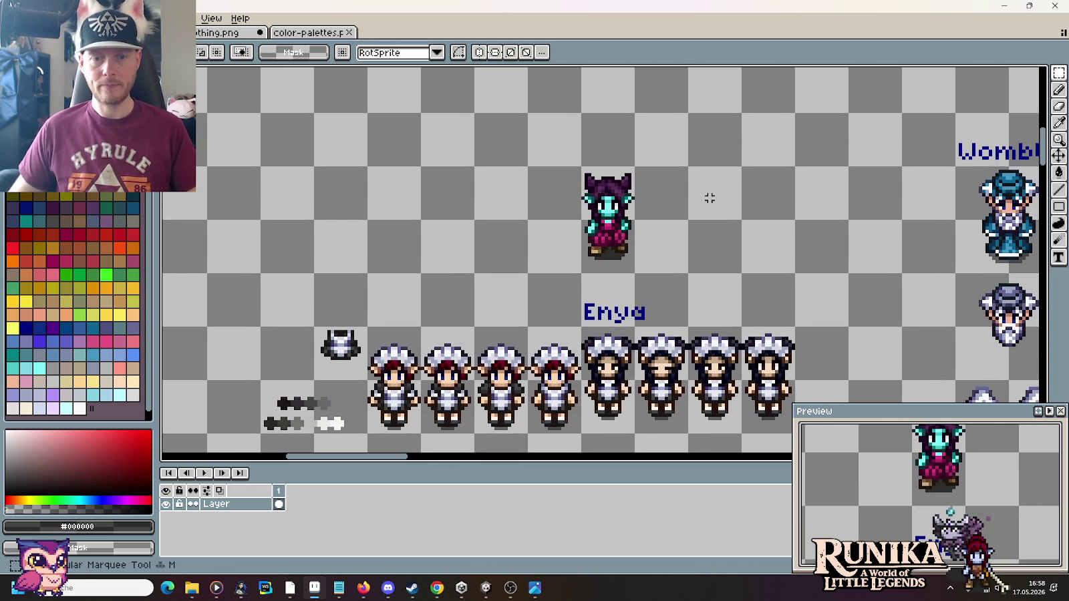
{"action": "key", "text": "i"}
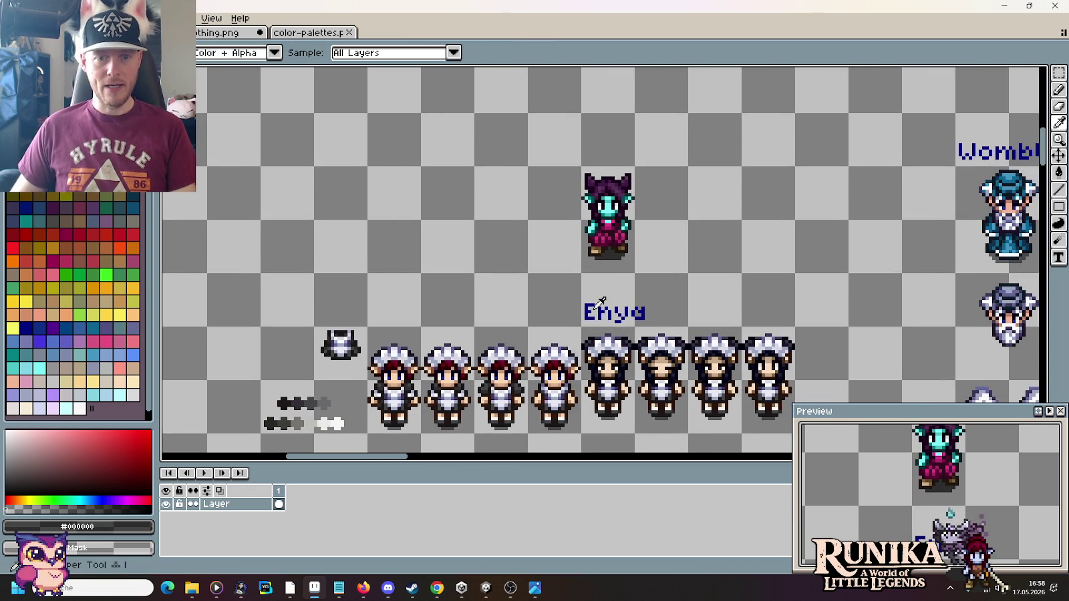
{"action": "left_click", "coordinate": [588, 304]}
{"action": "scroll", "coordinate": [604, 133], "scroll_direction": "up", "scroll_amount": 2}
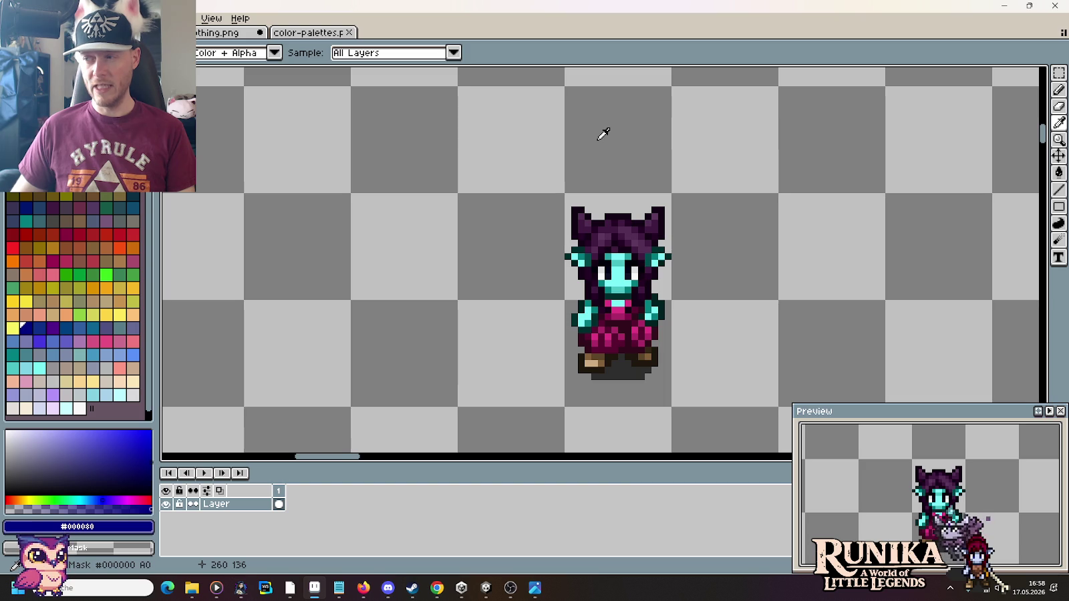
{"action": "scroll", "coordinate": [587, 137], "scroll_direction": "up", "scroll_amount": 1}
{"action": "key", "text": "b"}
{"action": "left_click", "coordinate": [571, 175]}
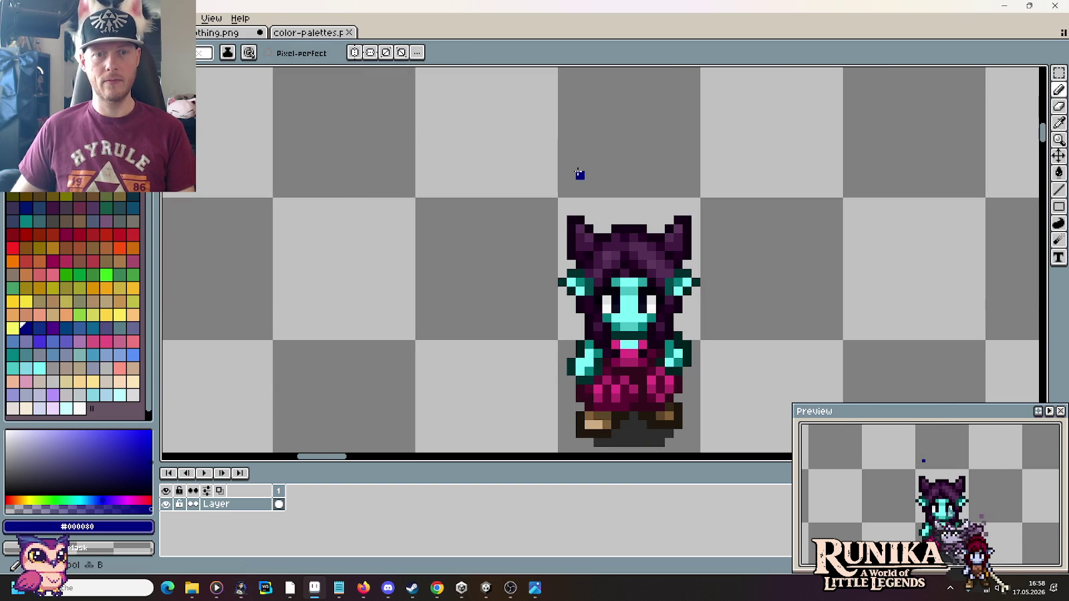
{"action": "mouse_move", "coordinate": [571, 175]}
{"action": "left_mouse_down"}
{"action": "mouse_move", "coordinate": [591, 175]}
{"action": "mouse_move", "coordinate": [571, 148]}
{"action": "mouse_move", "coordinate": [605, 156]}
{"action": "mouse_move", "coordinate": [624, 179]}
{"action": "mouse_move", "coordinate": [651, 176]}
{"action": "left_mouse_up"}
{"action": "left_click", "coordinate": [606, 147]}
Step: Stop the running game in Unity, then return to Aseprite and begin the next letter
{"action": "key", "text": "alt+Tab"}
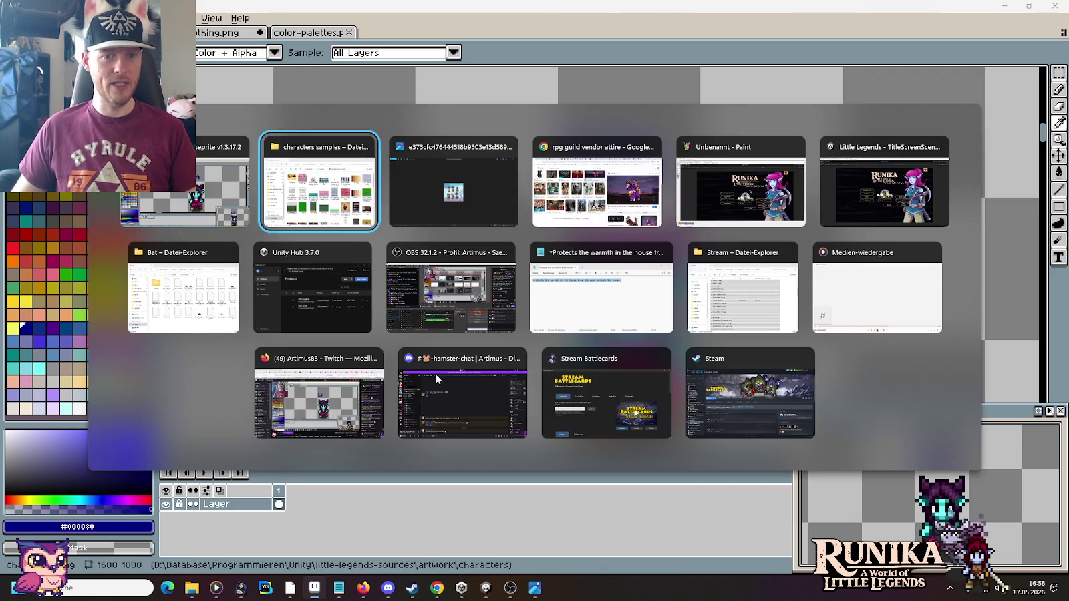
{"action": "key", "text": "alt+Tab"}
{"action": "key", "text": "alt+Tab"}
{"action": "key", "text": "alt+Tab"}
{"action": "key", "text": "alt+Tab"}
{"action": "left_click", "coordinate": [516, 32]}
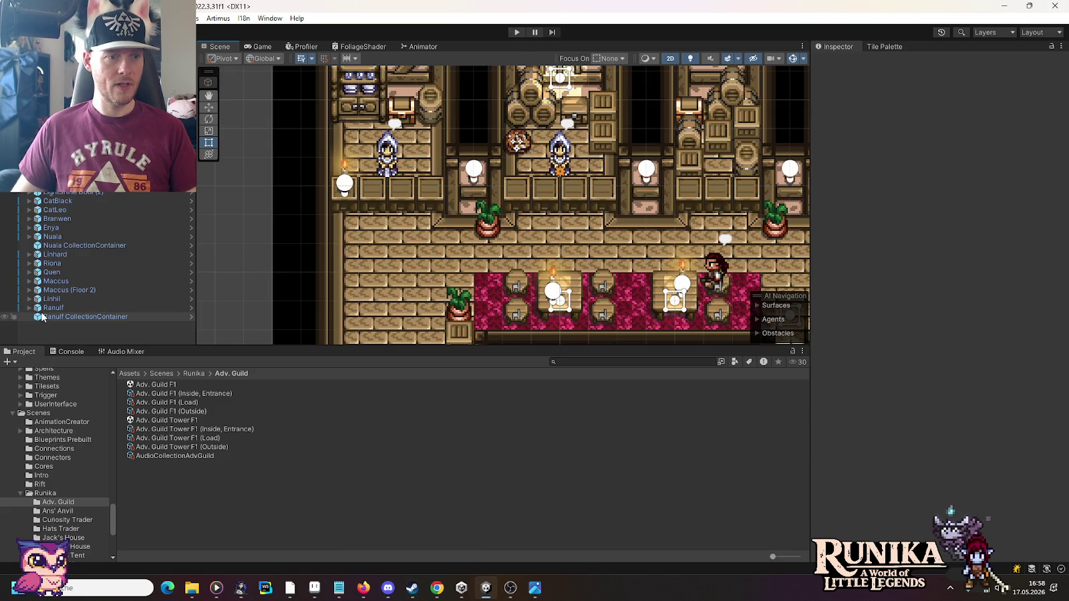
{"action": "key", "text": "alt+Tab"}
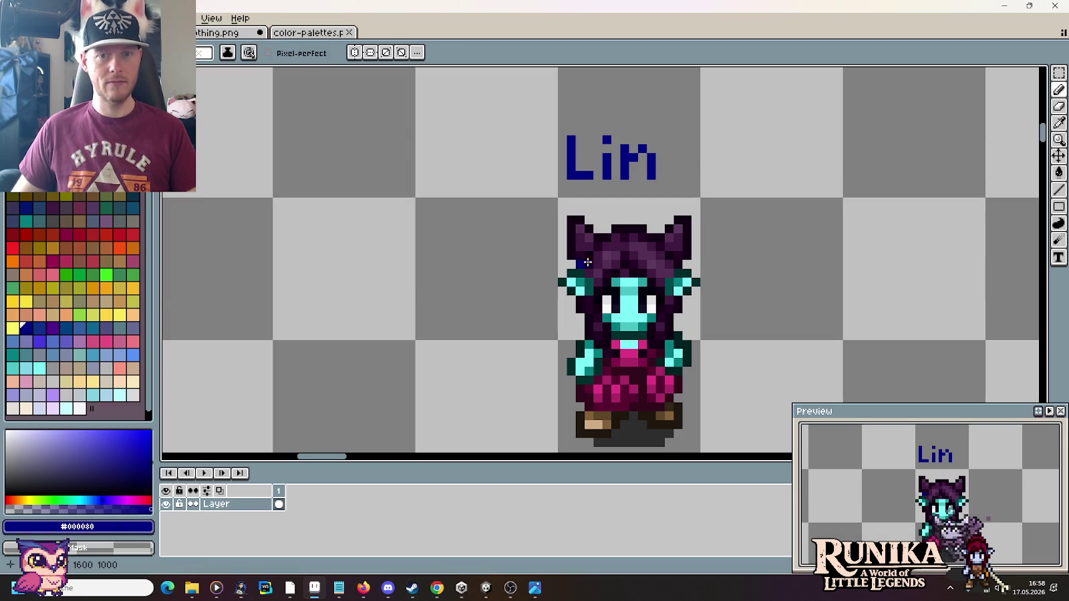
{"action": "left_click", "coordinate": [677, 139]}
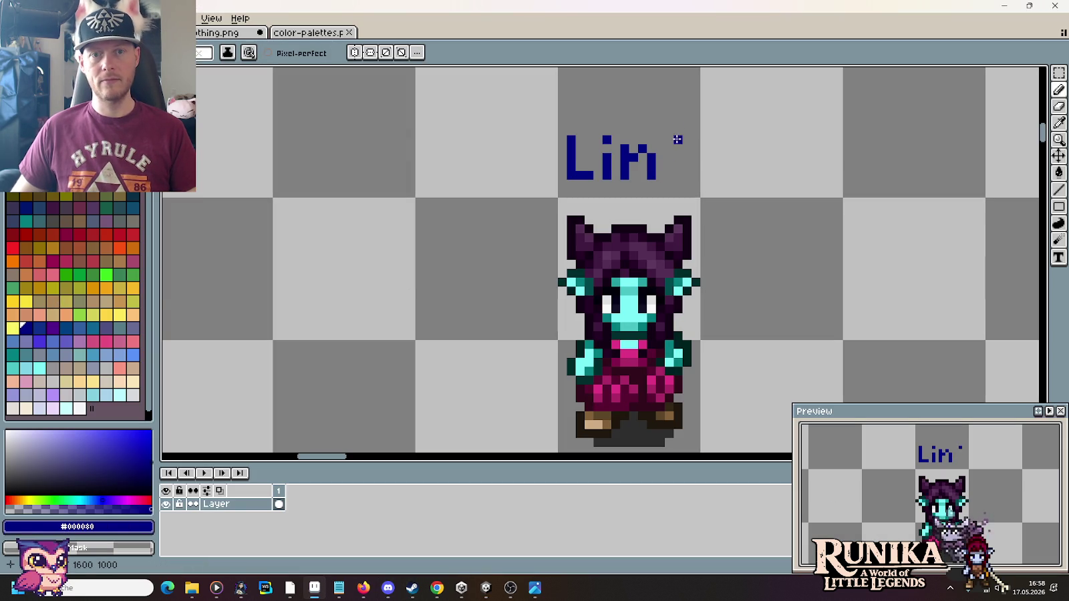
Step: Draw the 'hil' strokes after 'Lin' and zoom out to show Enya's label below
{"action": "left_click_drag", "start_coordinate": [668, 138], "coordinate": [669, 174]}
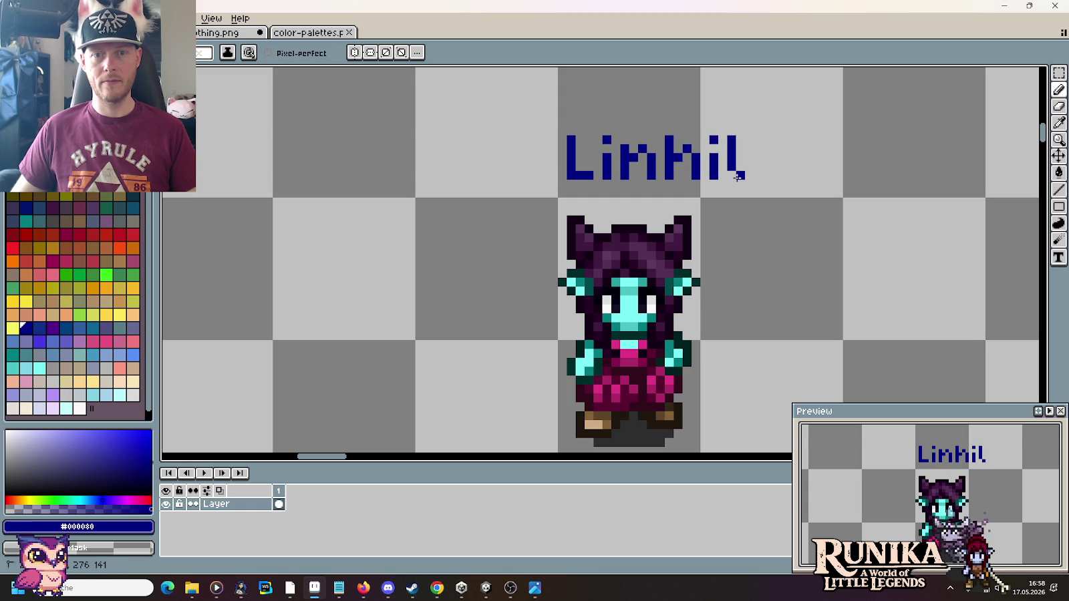
{"action": "scroll", "coordinate": [795, 257], "scroll_direction": "down", "scroll_amount": 2}
{"action": "left_click_drag", "start_coordinate": [811, 265], "coordinate": [610, 210]}
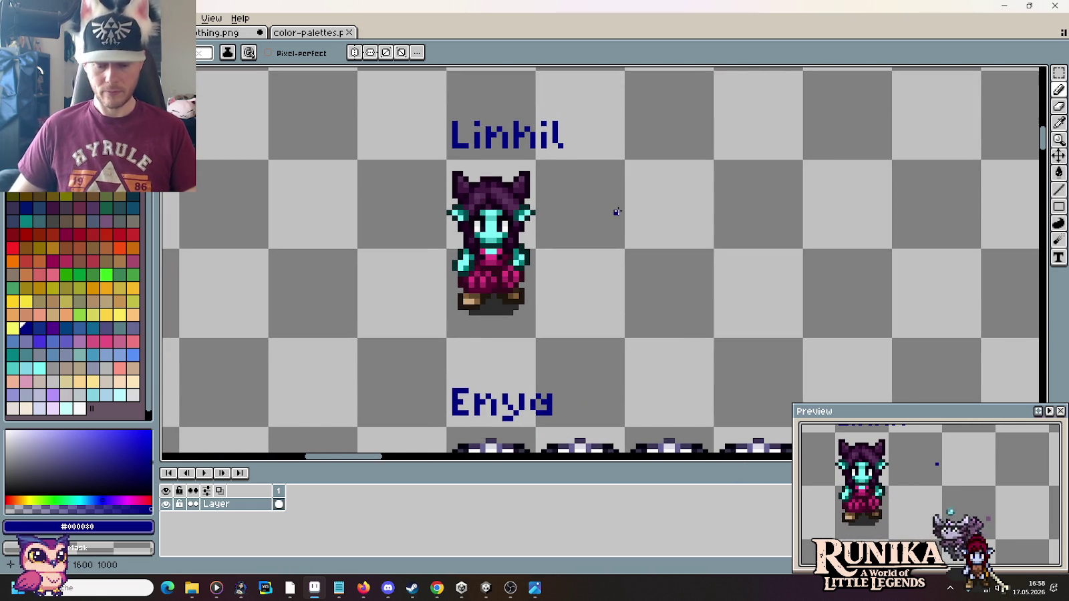
{"action": "scroll", "coordinate": [616, 212], "scroll_direction": "down", "scroll_amount": 1}
{"action": "scroll", "coordinate": [621, 217], "scroll_direction": "down", "scroll_amount": 1}
Step: Ctrl-drag three copies of the Linhil sprite to the right, then zoom back in on the row
{"action": "left_click_drag", "start_coordinate": [535, 249], "coordinate": [494, 160]}
{"action": "left_click_drag", "start_coordinate": [521, 214], "coordinate": [684, 221]}
{"action": "scroll", "coordinate": [675, 374], "scroll_direction": "down", "scroll_amount": 1}
{"action": "left_click_drag", "start_coordinate": [675, 374], "coordinate": [617, 110]}
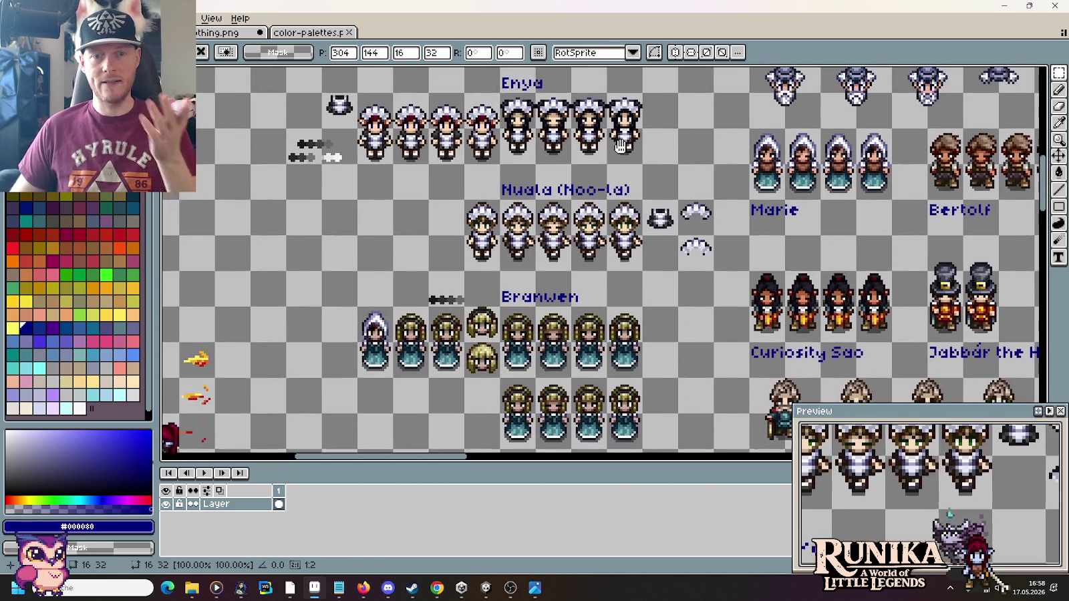
{"action": "mouse_move", "coordinate": [618, 110]}
{"action": "left_mouse_down"}
{"action": "mouse_move", "coordinate": [725, 175]}
{"action": "mouse_move", "coordinate": [764, 330]}
{"action": "left_mouse_up"}
{"action": "scroll", "coordinate": [725, 175], "scroll_direction": "up", "scroll_amount": 1}
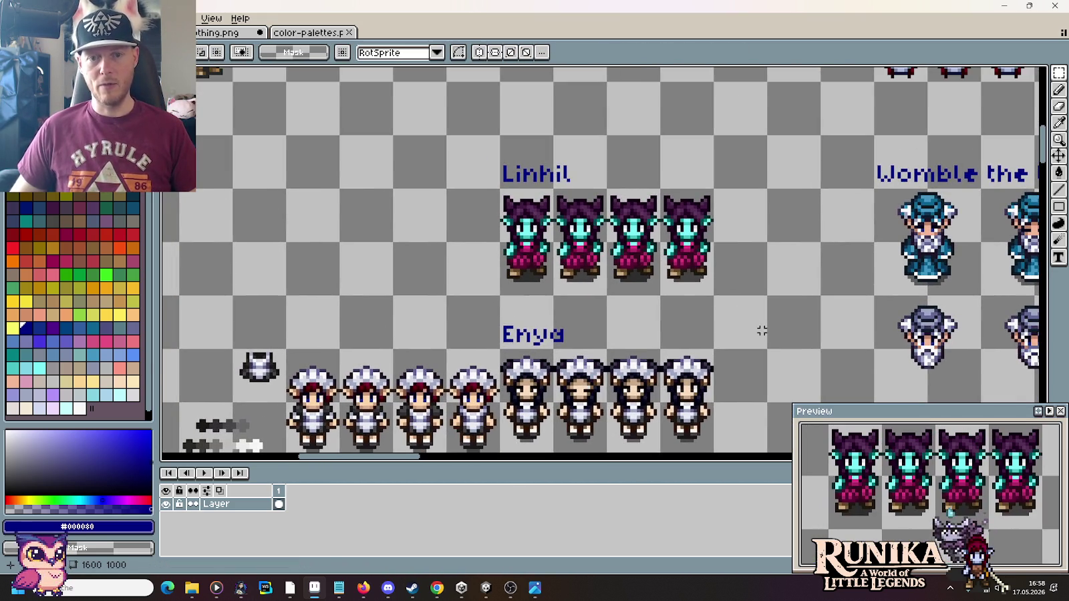
{"action": "scroll", "coordinate": [594, 264], "scroll_direction": "up", "scroll_amount": 4}
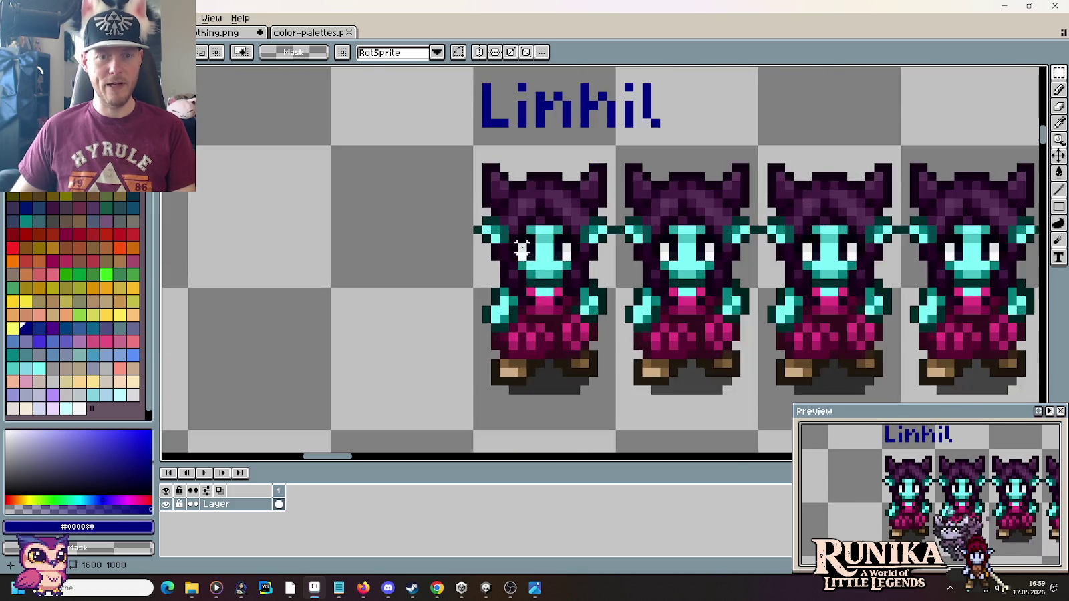
{"action": "scroll", "coordinate": [534, 194], "scroll_direction": "up", "scroll_amount": 4}
Step: Sample the near-black and darken both eye-white pixels to close the eyes
{"action": "key", "text": "i"}
{"action": "left_click", "coordinate": [519, 185]}
{"action": "key", "text": "b"}
{"action": "left_click", "coordinate": [486, 212]}
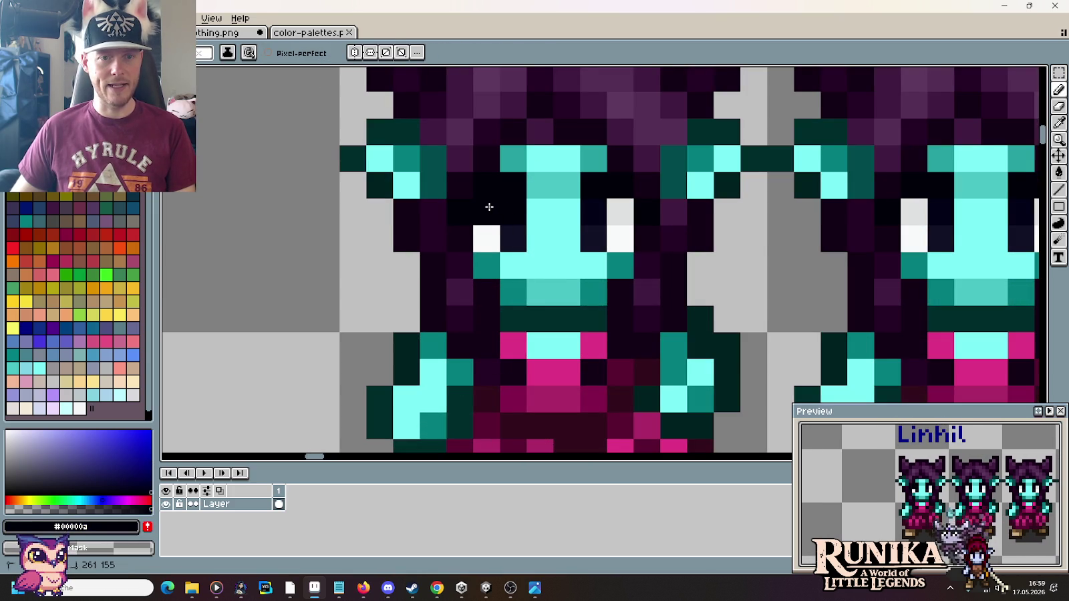
{"action": "scroll", "coordinate": [609, 211], "scroll_direction": "down", "scroll_amount": 2}
{"action": "scroll", "coordinate": [639, 214], "scroll_direction": "down", "scroll_amount": 1}
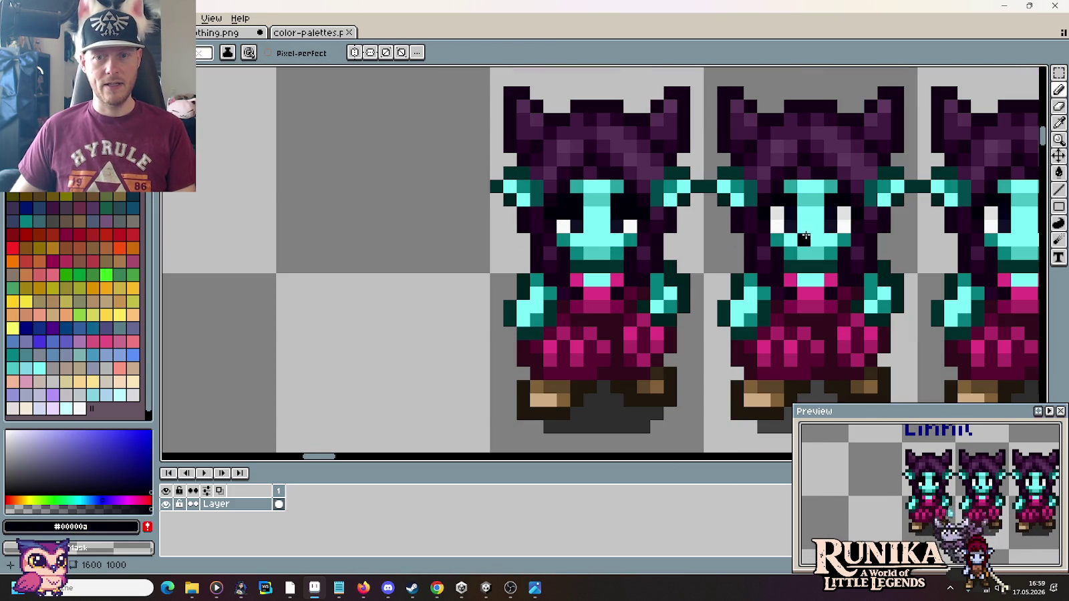
{"action": "left_click", "coordinate": [773, 224]}
{"action": "scroll", "coordinate": [773, 224], "scroll_direction": "up", "scroll_amount": 3}
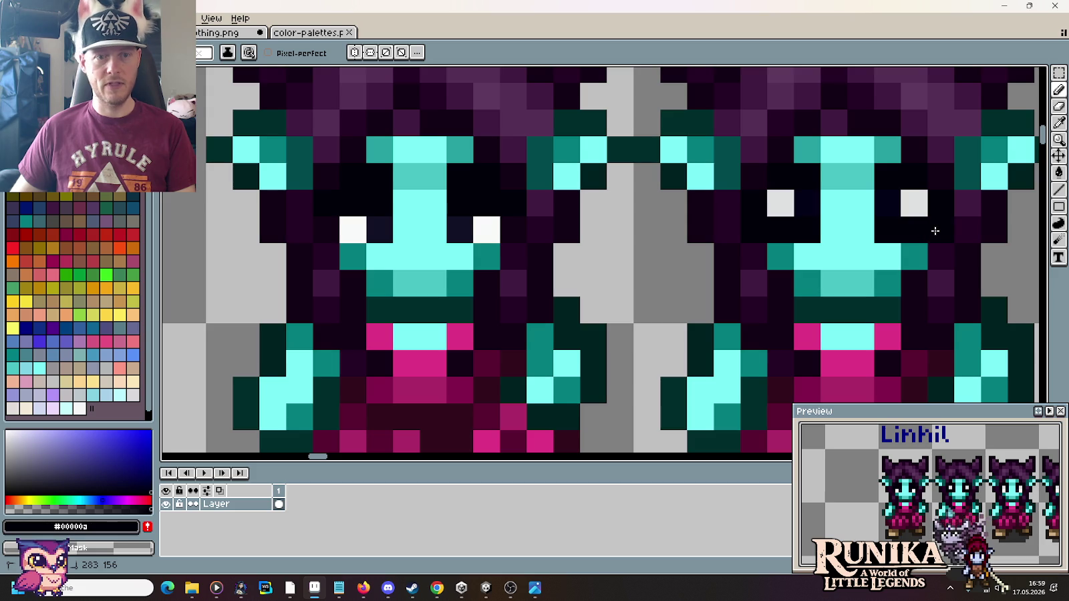
Step: Pick the teal skin colour and paint the dark pixels beside the face bands teal
{"action": "left_click", "coordinate": [388, 174], "text": "alt"}
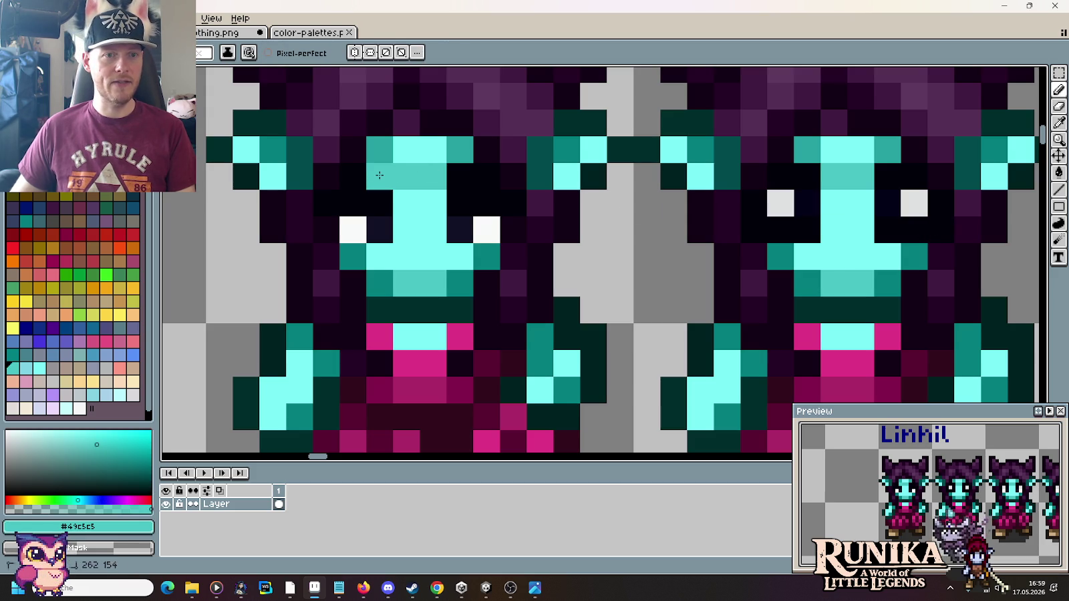
{"action": "left_click", "coordinate": [459, 175]}
{"action": "left_click", "coordinate": [460, 159], "text": "alt"}
{"action": "left_click", "coordinate": [486, 172]}
{"action": "left_click", "coordinate": [781, 175]}
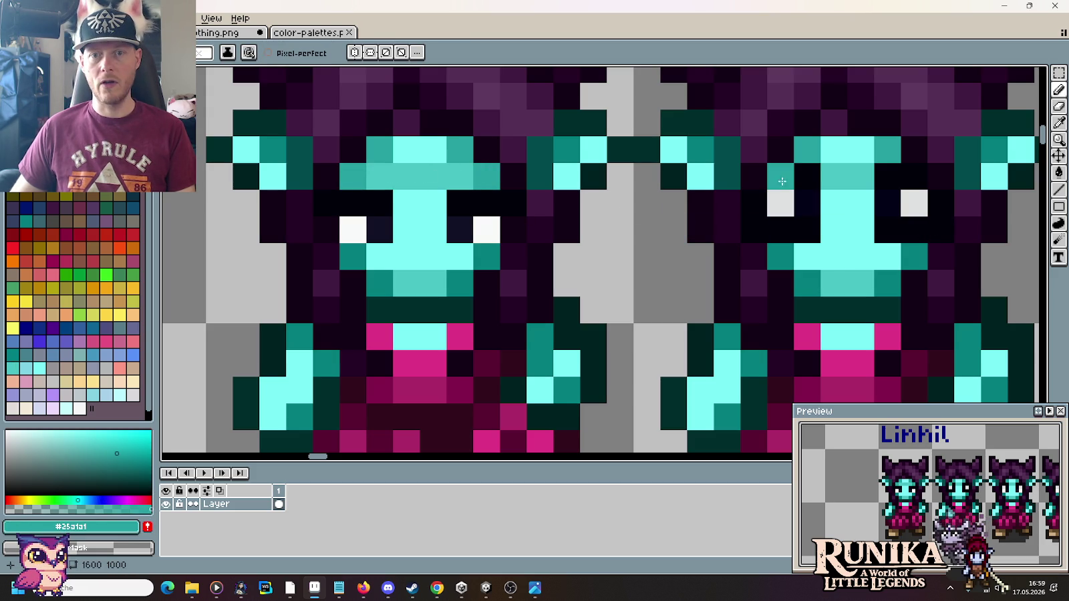
{"action": "left_click", "coordinate": [914, 176]}
{"action": "left_click", "coordinate": [880, 175], "text": "alt"}
Step: Paint over the right sprite's eye pixels with teal
{"action": "left_click", "coordinate": [807, 176]}
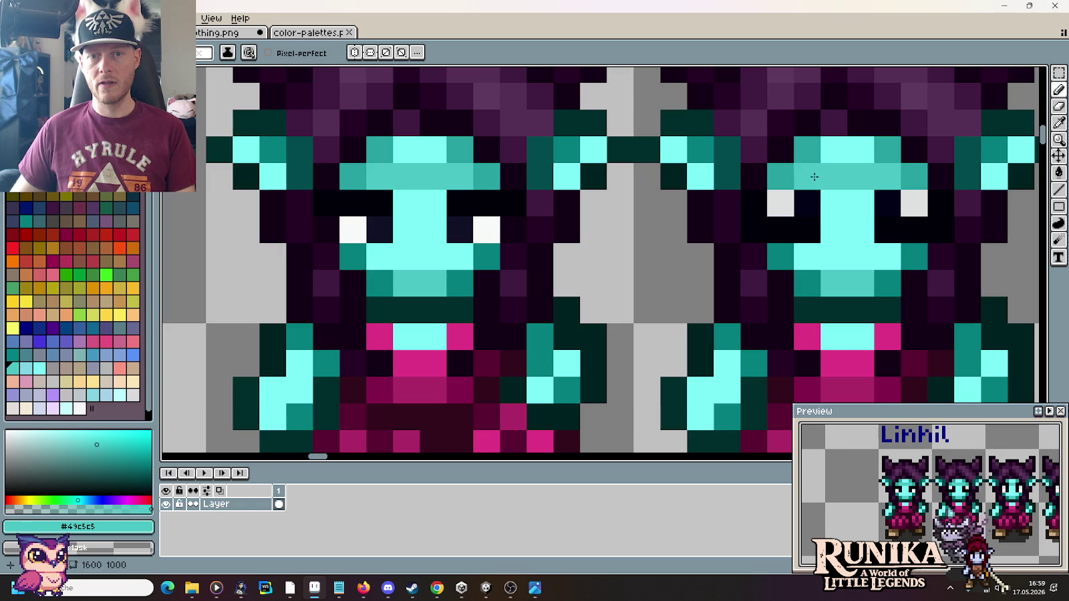
{"action": "left_click", "coordinate": [780, 203]}
{"action": "left_click", "coordinate": [807, 202]}
{"action": "left_click", "coordinate": [887, 202]}
{"action": "left_click", "coordinate": [914, 203]}
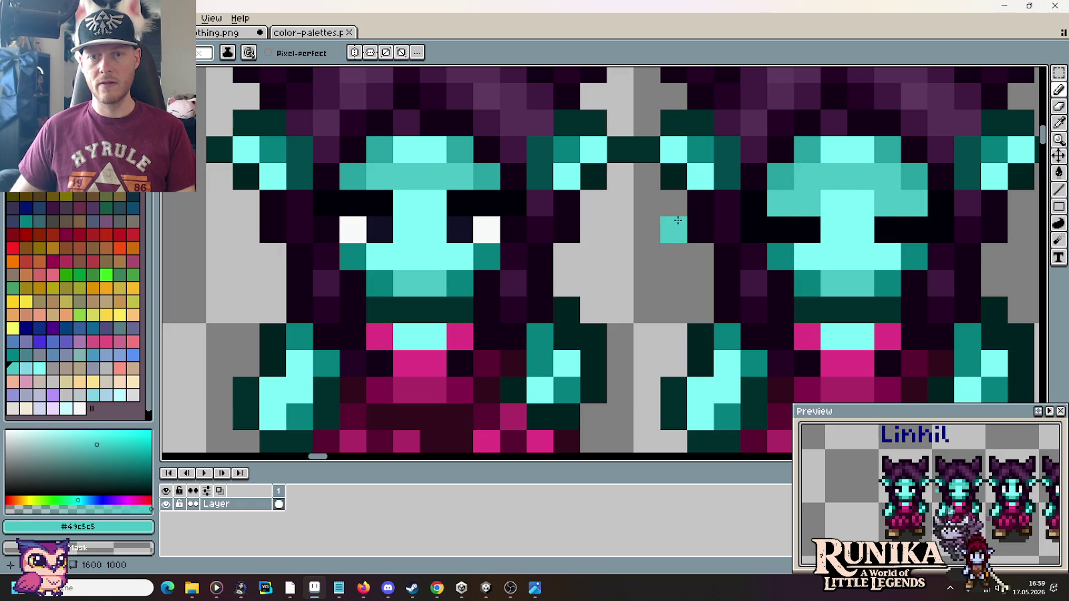
{"action": "scroll", "coordinate": [673, 230], "scroll_direction": "down", "scroll_amount": 3}
{"action": "scroll", "coordinate": [600, 267], "scroll_direction": "right", "scroll_amount": 3}
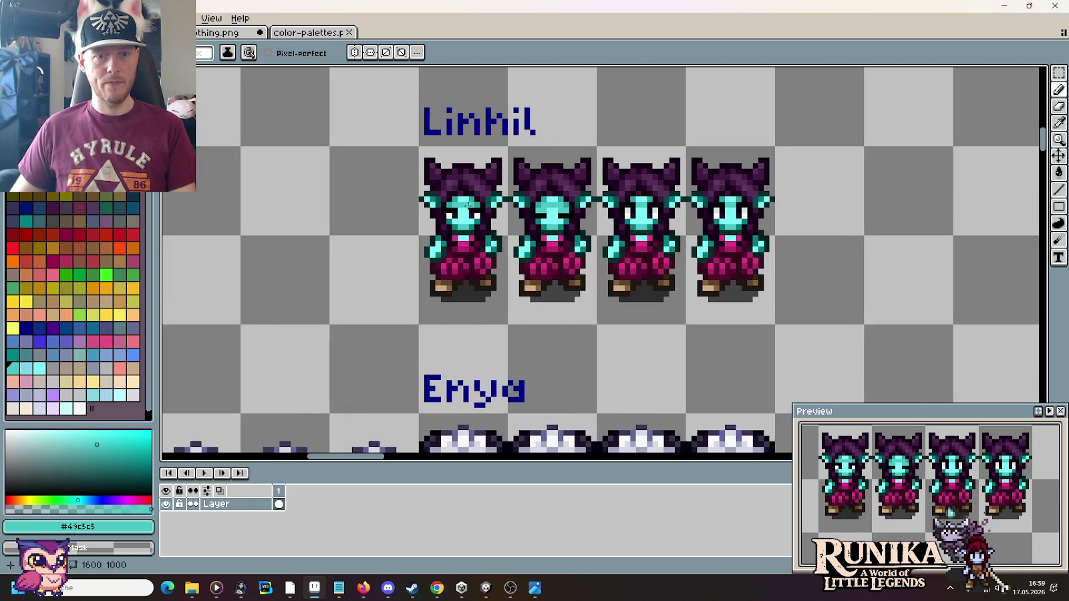
{"action": "scroll", "coordinate": [467, 205], "scroll_direction": "up", "scroll_amount": 4}
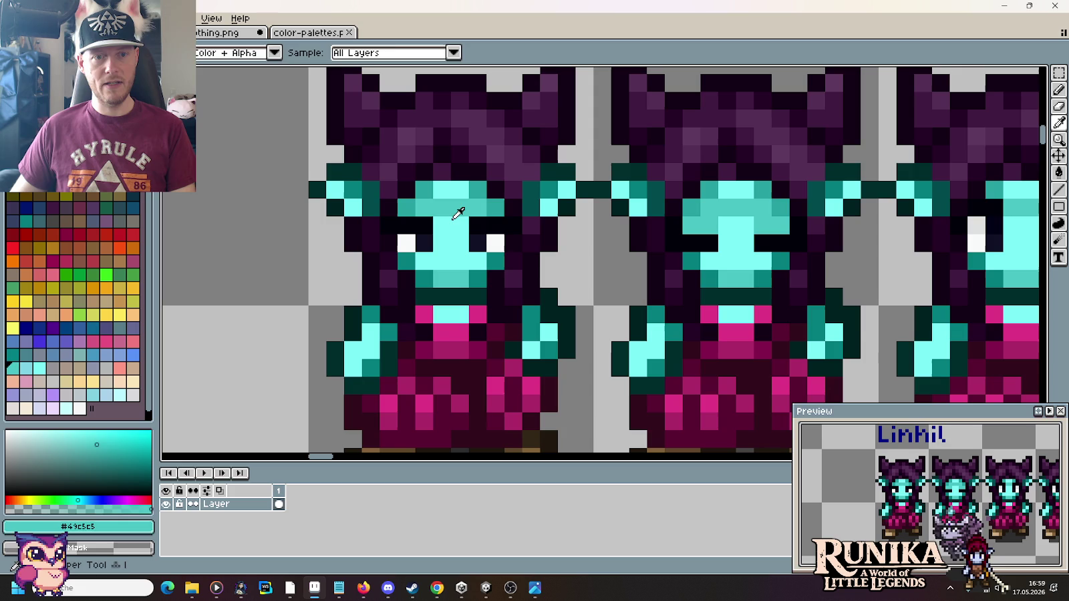
Step: Sample #7bf7f7 and #49c5c5 from Linhil's face and repaint an eye-area pixel bright cyan
{"action": "left_click", "coordinate": [438, 206], "text": "alt"}
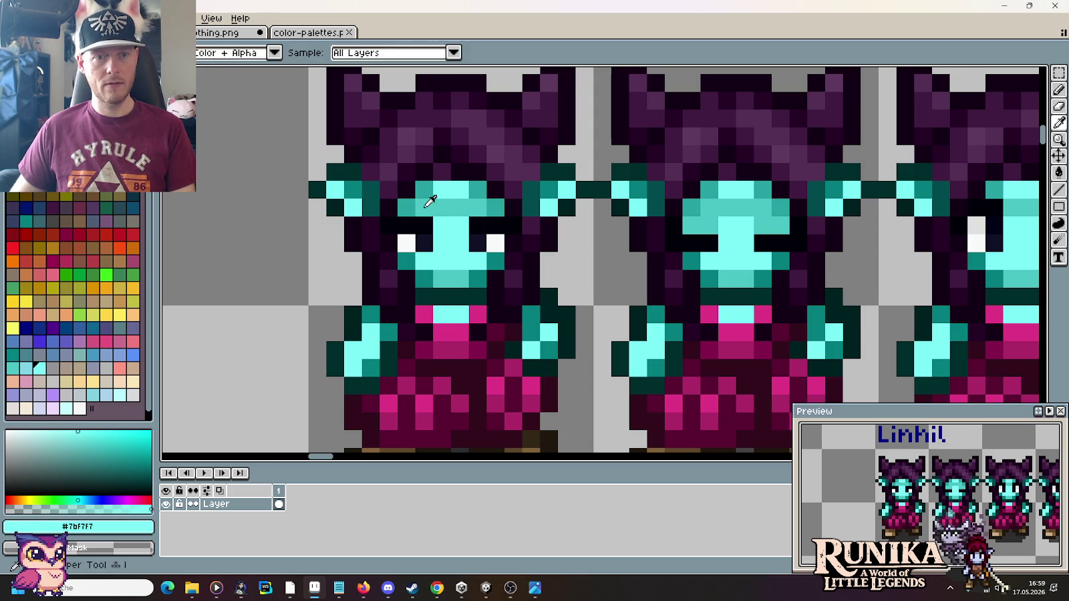
{"action": "left_click", "coordinate": [429, 204], "text": "alt"}
{"action": "key", "text": "alt"}
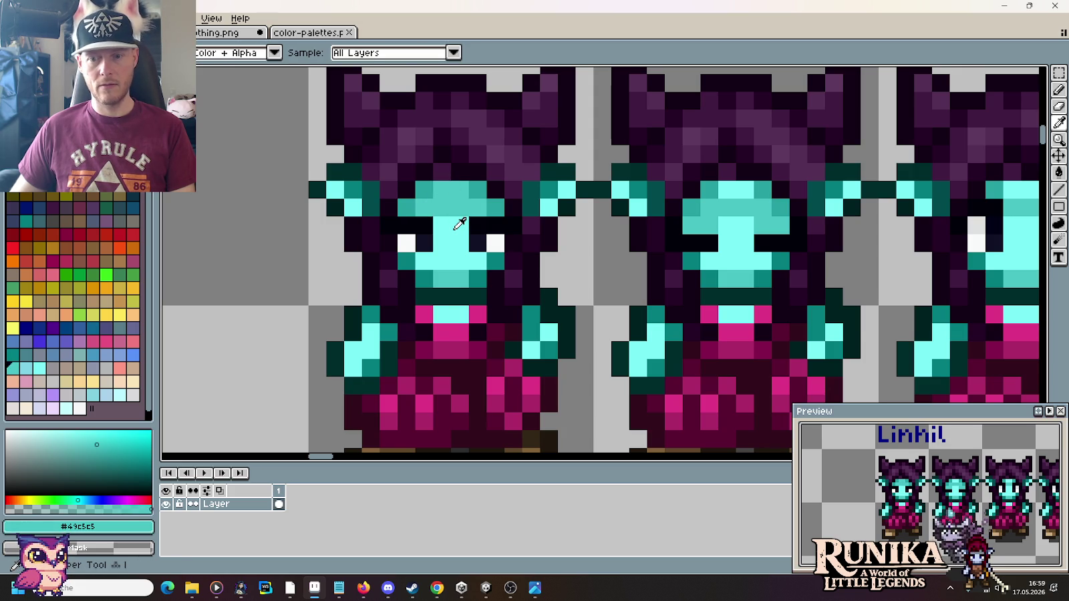
{"action": "left_click", "coordinate": [455, 228], "text": "alt"}
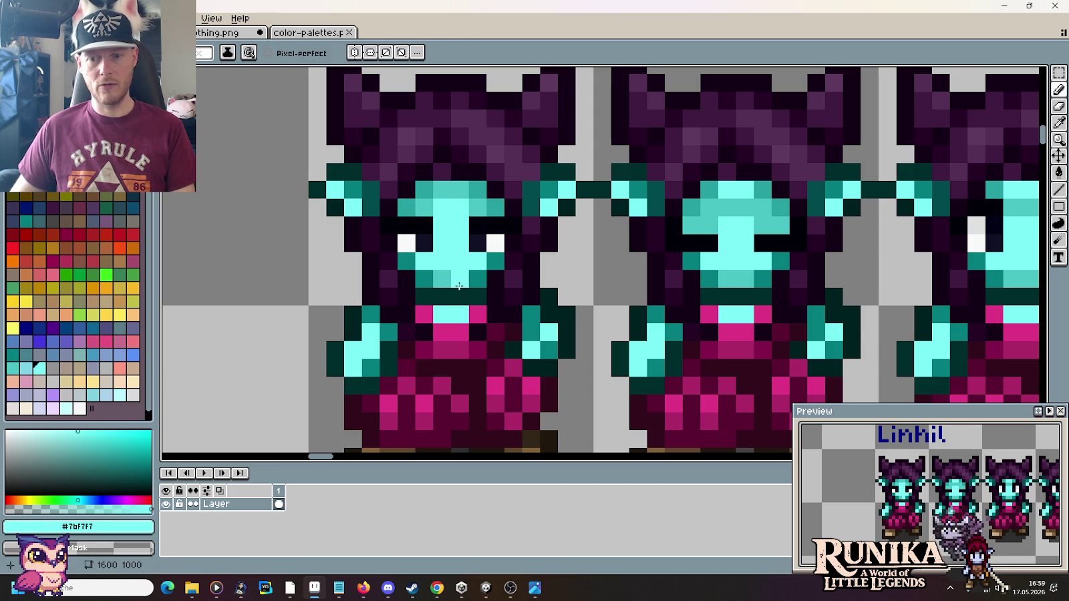
{"action": "left_click", "coordinate": [458, 203], "text": "alt"}
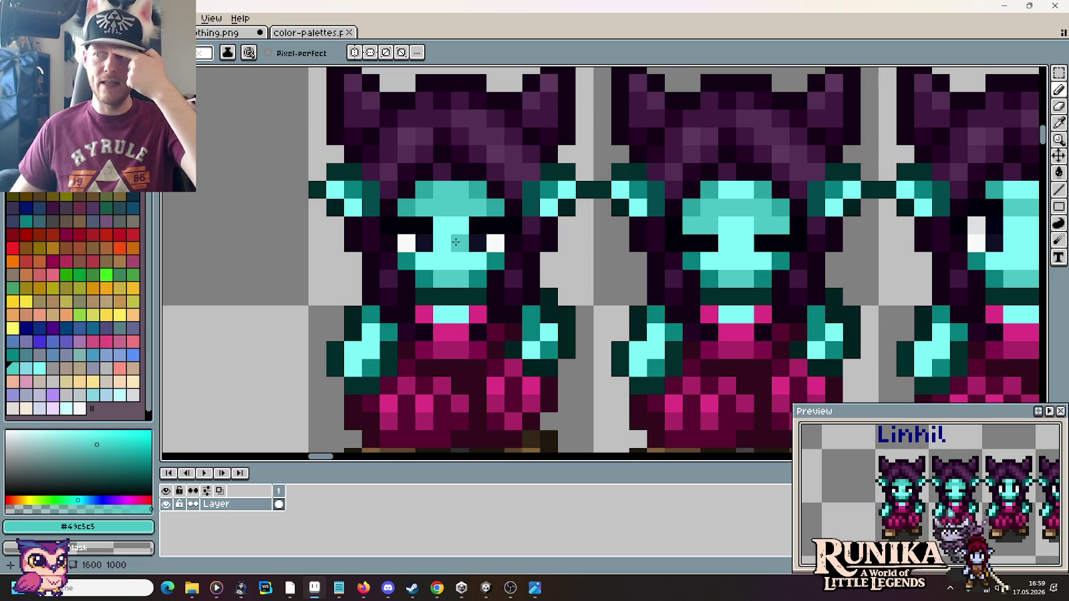
{"action": "key", "text": "ctrl+z"}
{"action": "left_click", "coordinate": [470, 238]}
{"action": "scroll", "coordinate": [469, 238], "scroll_direction": "down", "scroll_amount": 3}
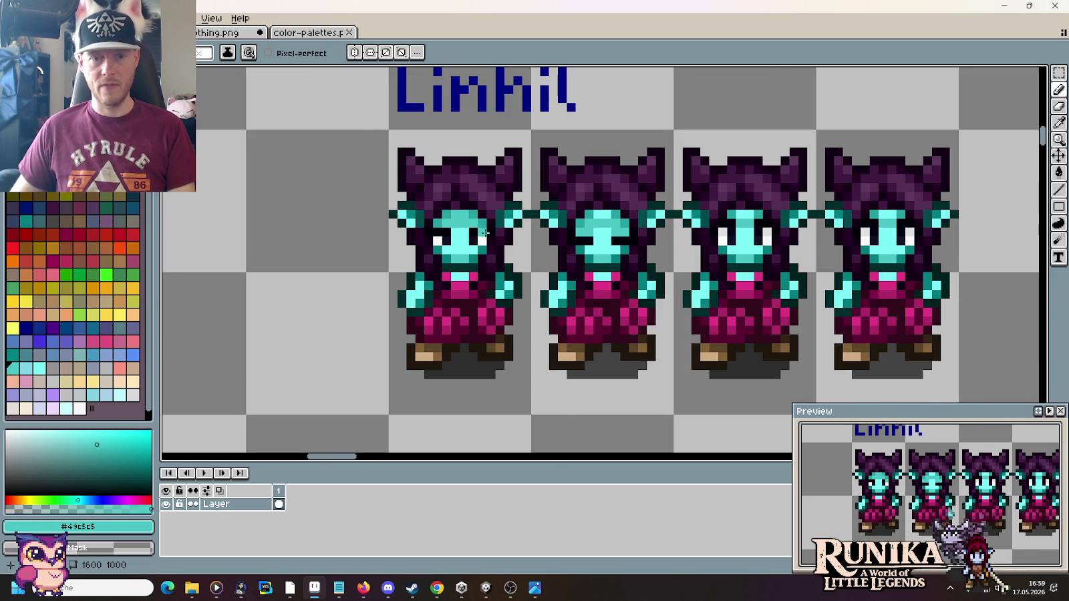
{"action": "scroll", "coordinate": [474, 234], "scroll_direction": "up", "scroll_amount": 5}
{"action": "scroll", "coordinate": [474, 234], "scroll_direction": "down", "scroll_amount": 3}
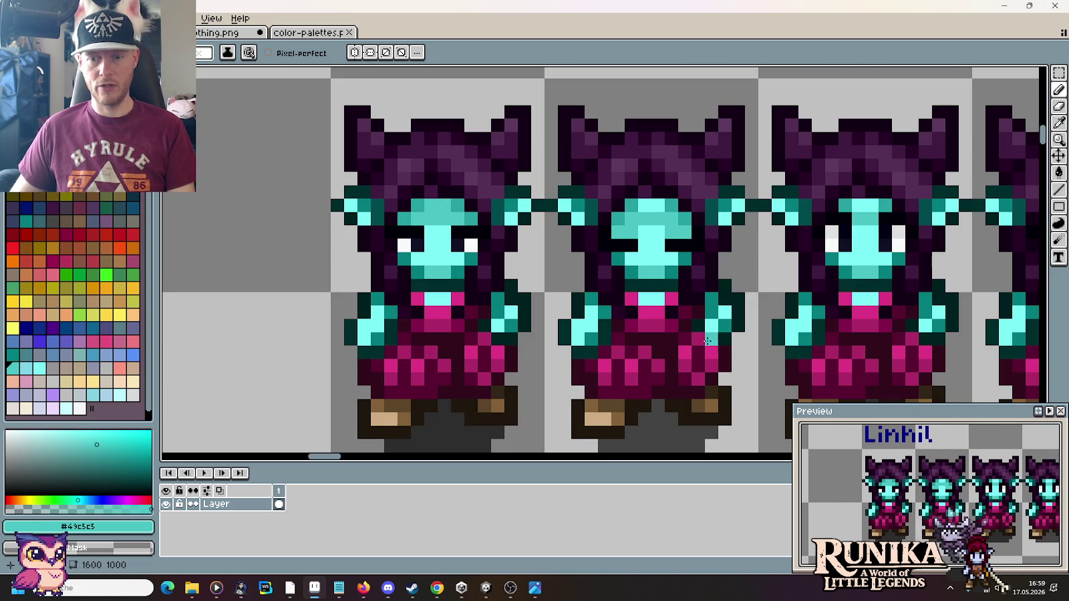
Step: Resample the cyan and teal and continue touching up the next copy's face pixels
{"action": "key", "text": "i"}
{"action": "left_click", "coordinate": [439, 225]}
{"action": "key", "text": "b"}
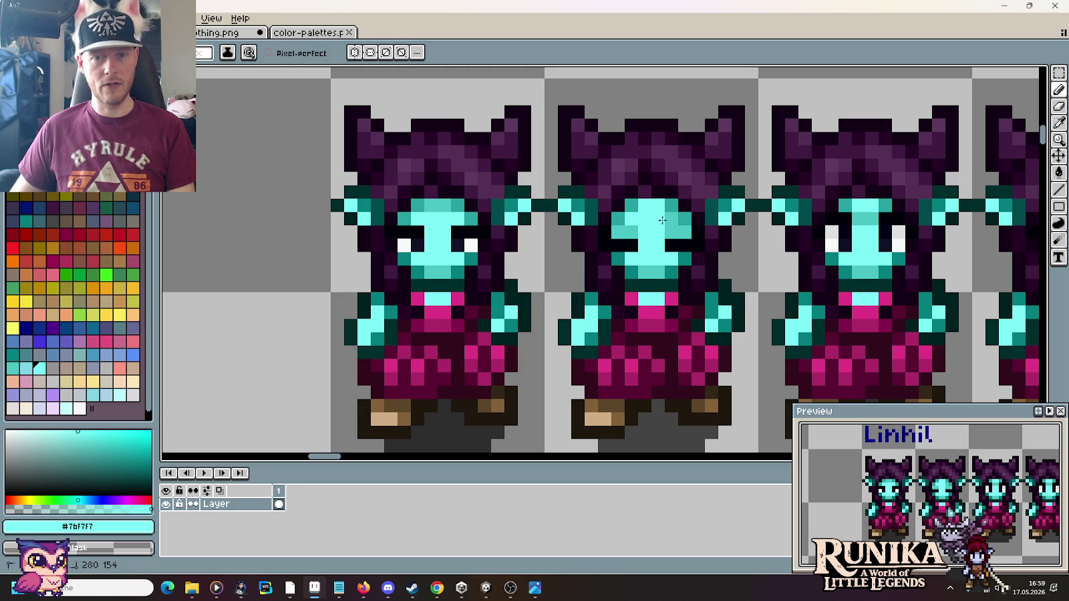
{"action": "left_click", "coordinate": [648, 206], "text": "alt"}
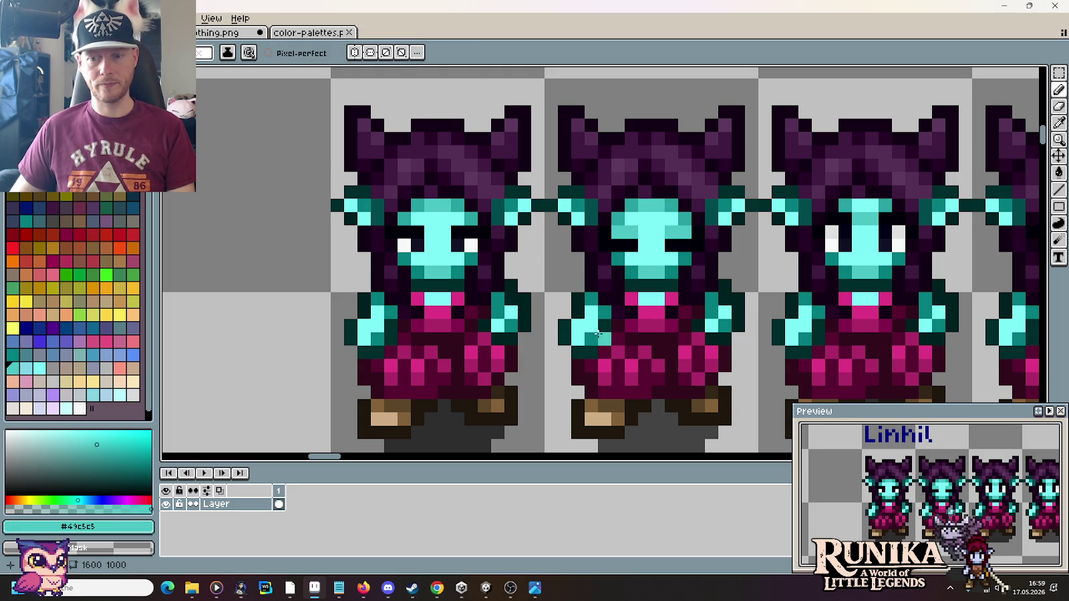
{"action": "scroll", "coordinate": [598, 334], "scroll_direction": "right", "scroll_amount": 3}
{"action": "key", "text": "alt"}
{"action": "left_click", "coordinate": [739, 205], "text": "alt"}
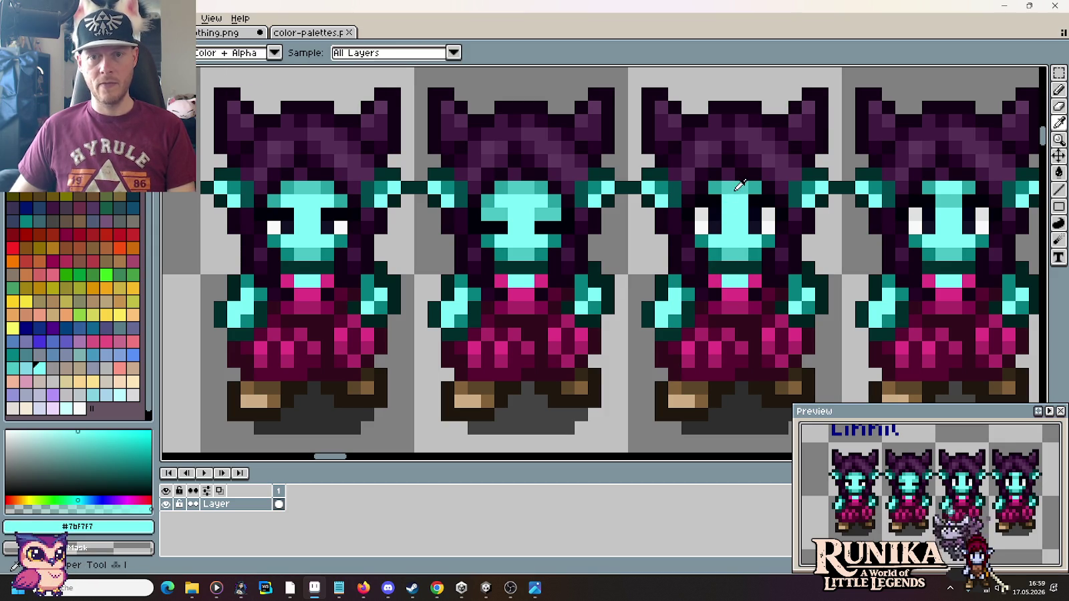
Step: Paint the first Linhil sprite's upper face row teal
{"action": "left_click", "coordinate": [731, 200], "text": "alt"}
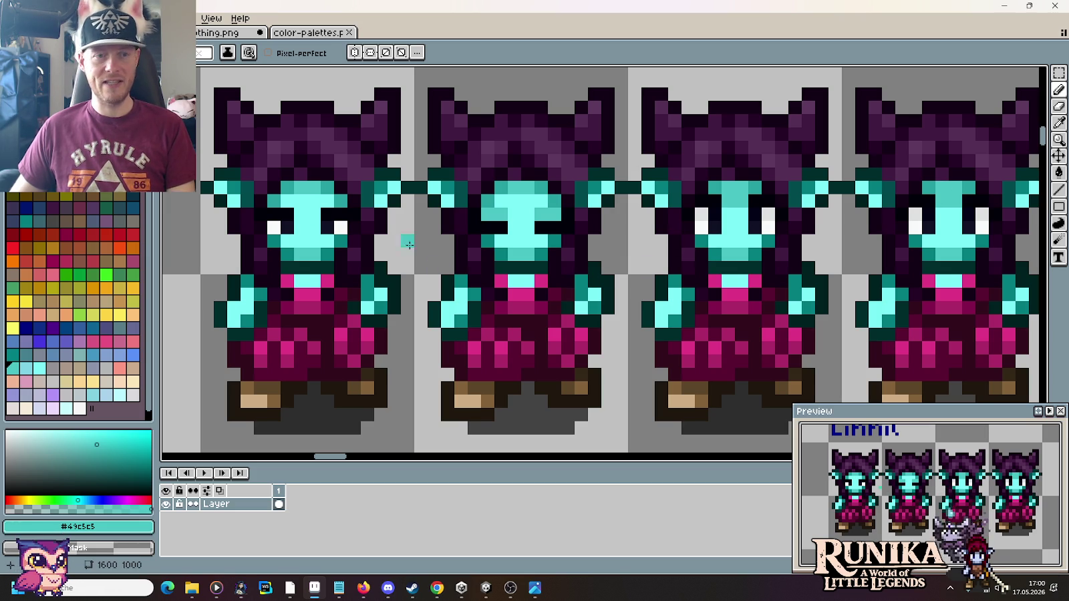
{"action": "left_click_drag", "start_coordinate": [297, 200], "coordinate": [314, 201]}
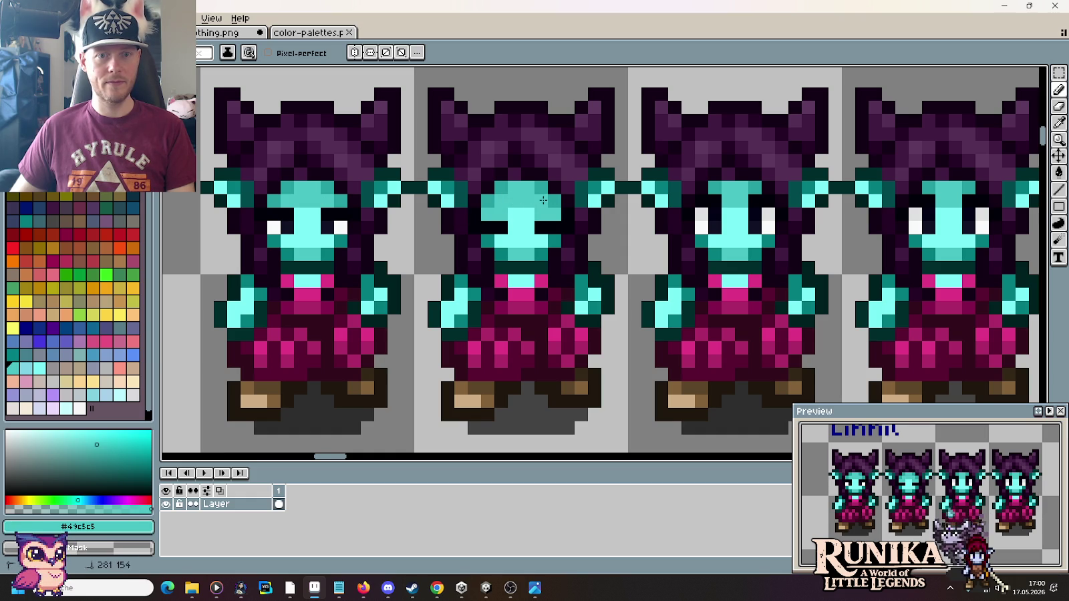
{"action": "scroll", "coordinate": [631, 280], "scroll_direction": "down", "scroll_amount": 4}
{"action": "scroll", "coordinate": [678, 330], "scroll_direction": "down", "scroll_amount": 2}
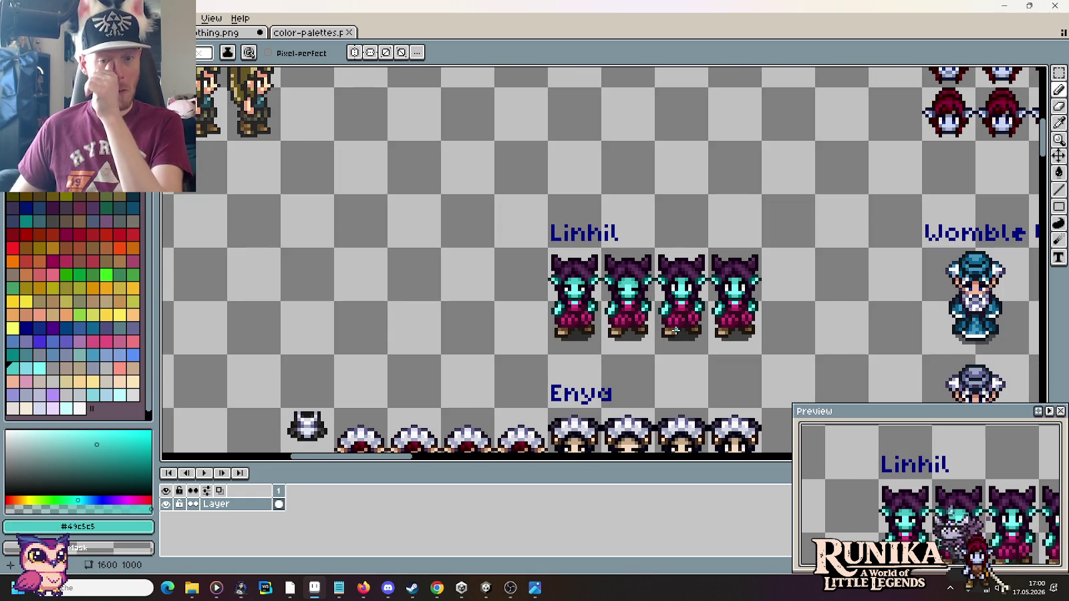
{"action": "scroll", "coordinate": [642, 307], "scroll_direction": "right", "scroll_amount": 5}
{"action": "scroll", "coordinate": [601, 283], "scroll_direction": "right", "scroll_amount": 1}
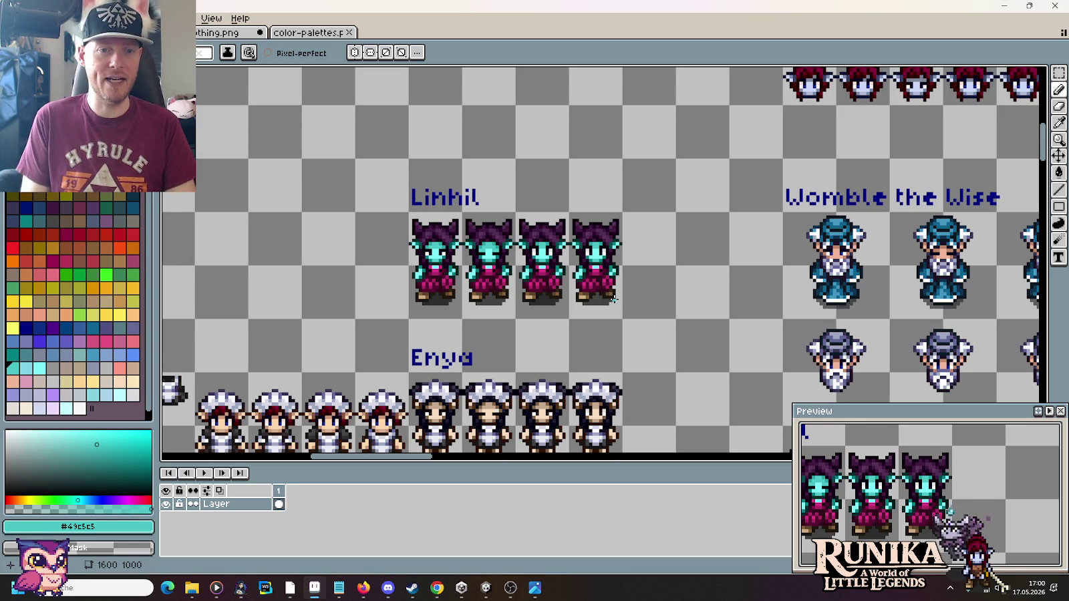
Step: Save the sprite sheet with Ctrl+S and pan to reveal more characters
{"action": "key", "text": "ctrl+s"}
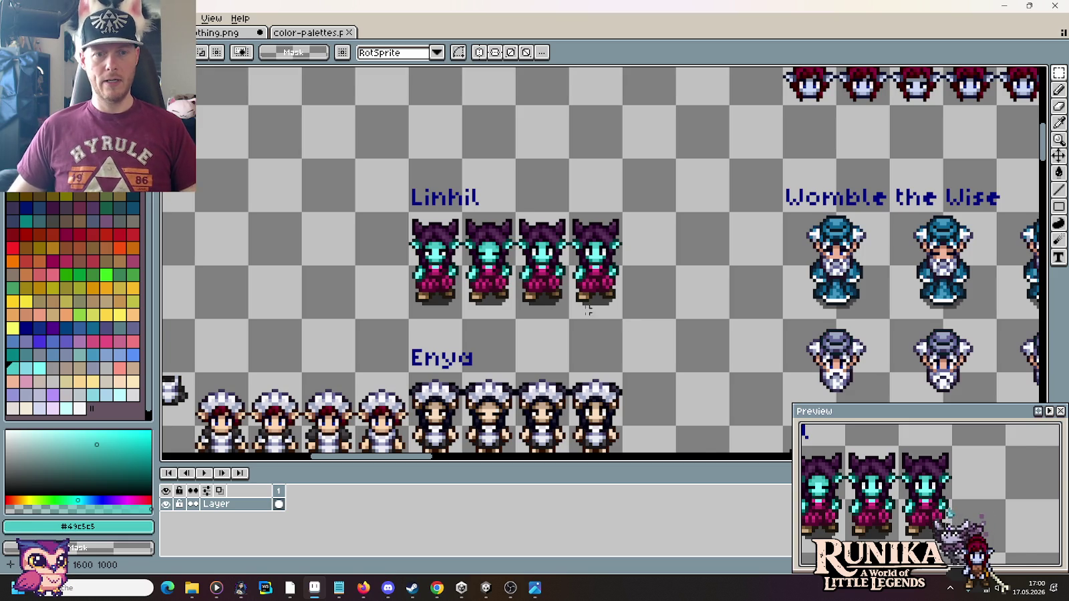
{"action": "scroll", "coordinate": [588, 309], "scroll_direction": "down", "scroll_amount": 3}
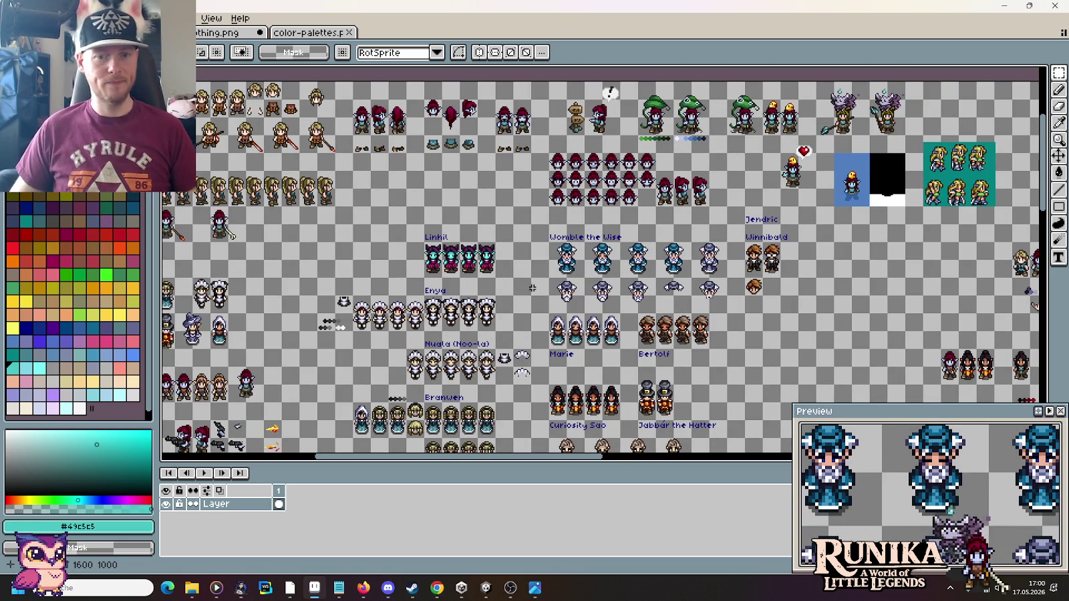
{"action": "left_click_drag", "start_coordinate": [762, 430], "coordinate": [609, 281]}
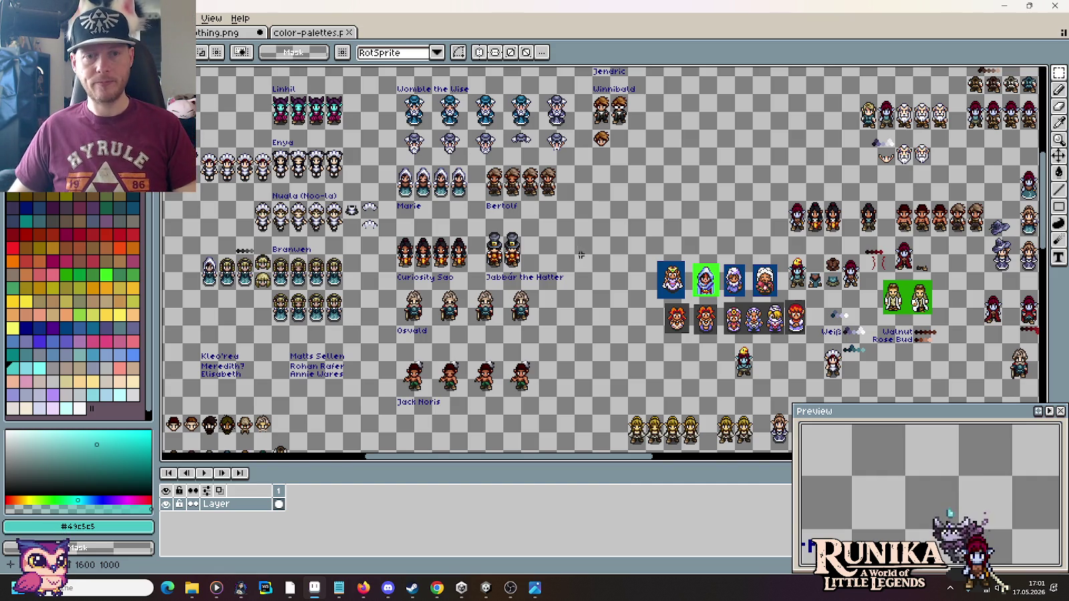
Step: Zoom out across the sheet and zoom back in on the red-hooded, blue-skinned sprites
{"action": "scroll", "coordinate": [551, 169], "scroll_direction": "up", "scroll_amount": 3}
{"action": "scroll", "coordinate": [603, 280], "scroll_direction": "up", "scroll_amount": 1}
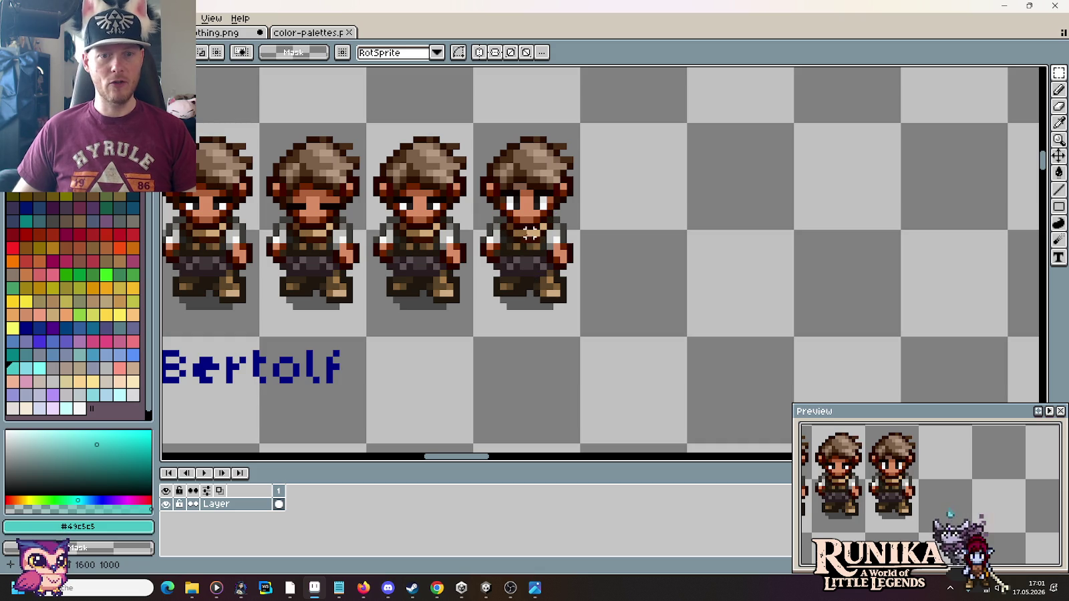
{"action": "scroll", "coordinate": [576, 233], "scroll_direction": "down", "scroll_amount": 1}
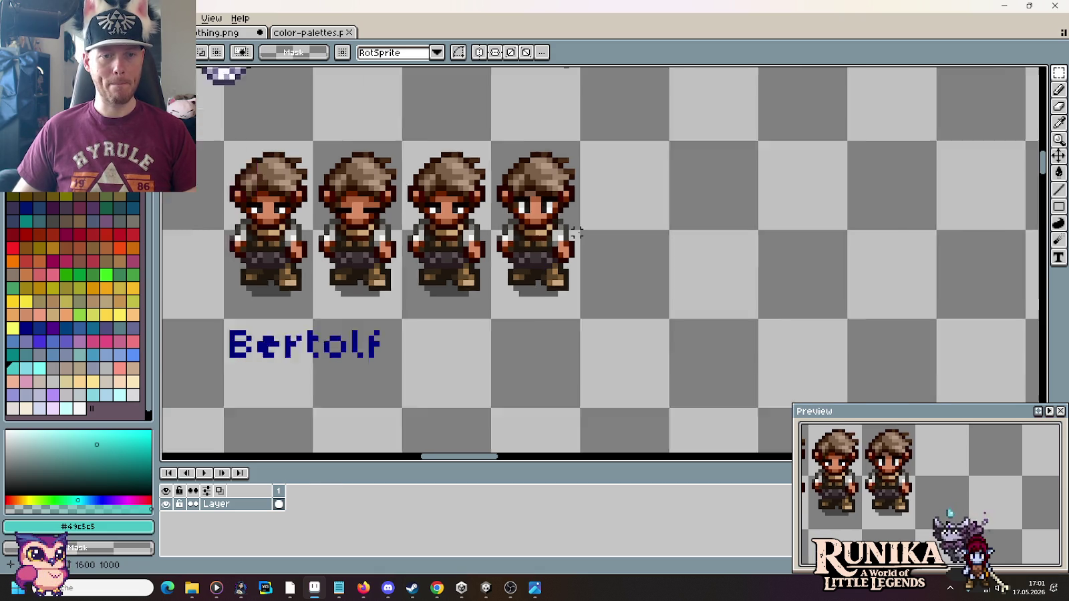
{"action": "scroll", "coordinate": [576, 232], "scroll_direction": "down", "scroll_amount": 4}
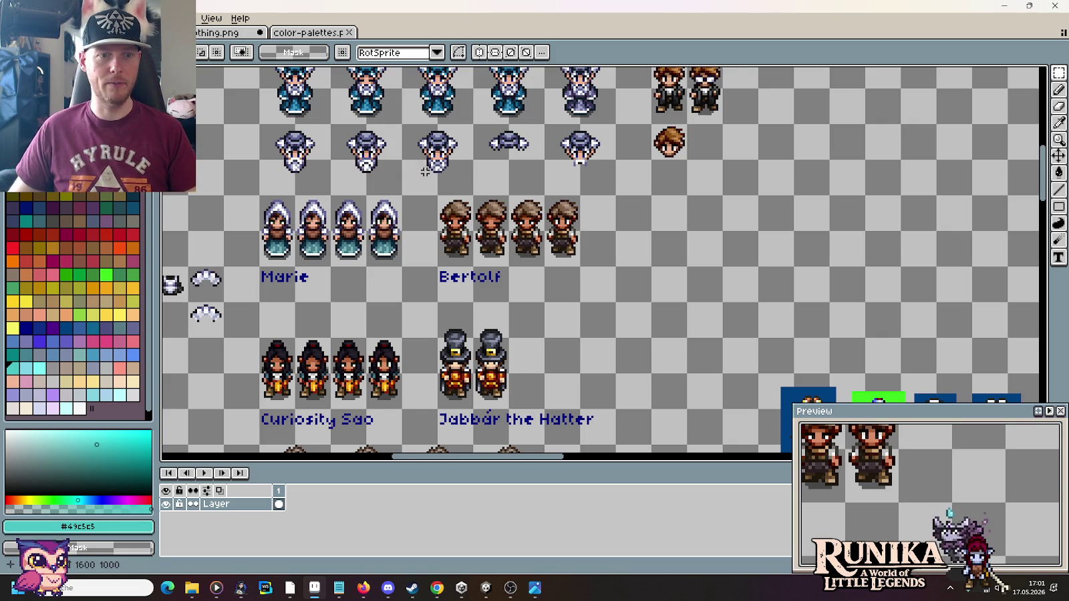
{"action": "scroll", "coordinate": [425, 172], "scroll_direction": "down", "scroll_amount": 1}
{"action": "scroll", "coordinate": [454, 190], "scroll_direction": "down", "scroll_amount": 1}
{"action": "scroll", "coordinate": [486, 211], "scroll_direction": "up", "scroll_amount": 1}
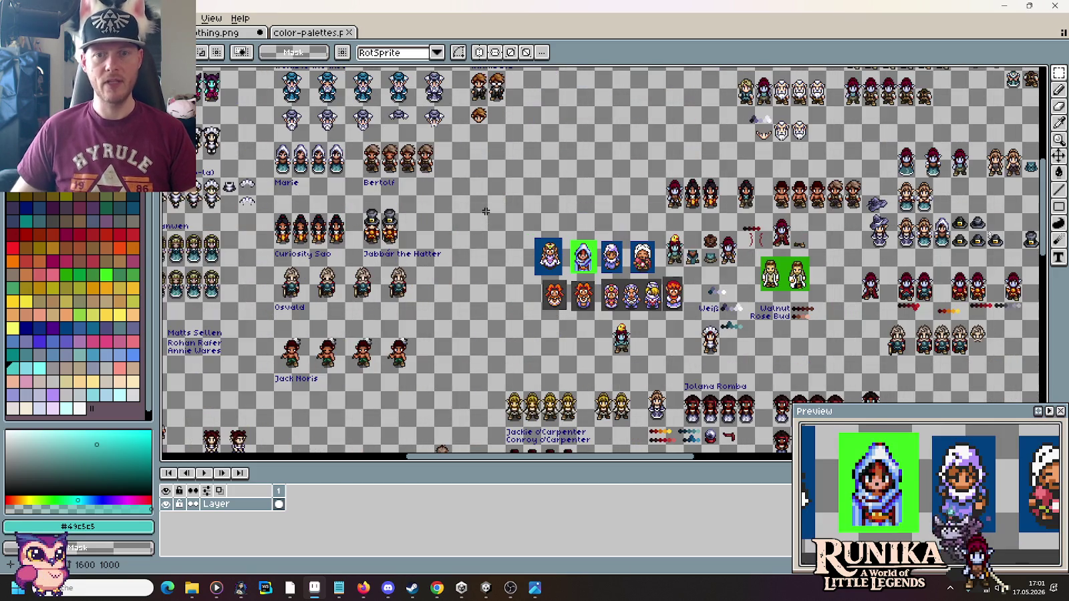
{"action": "scroll", "coordinate": [598, 261], "scroll_direction": "right", "scroll_amount": 5}
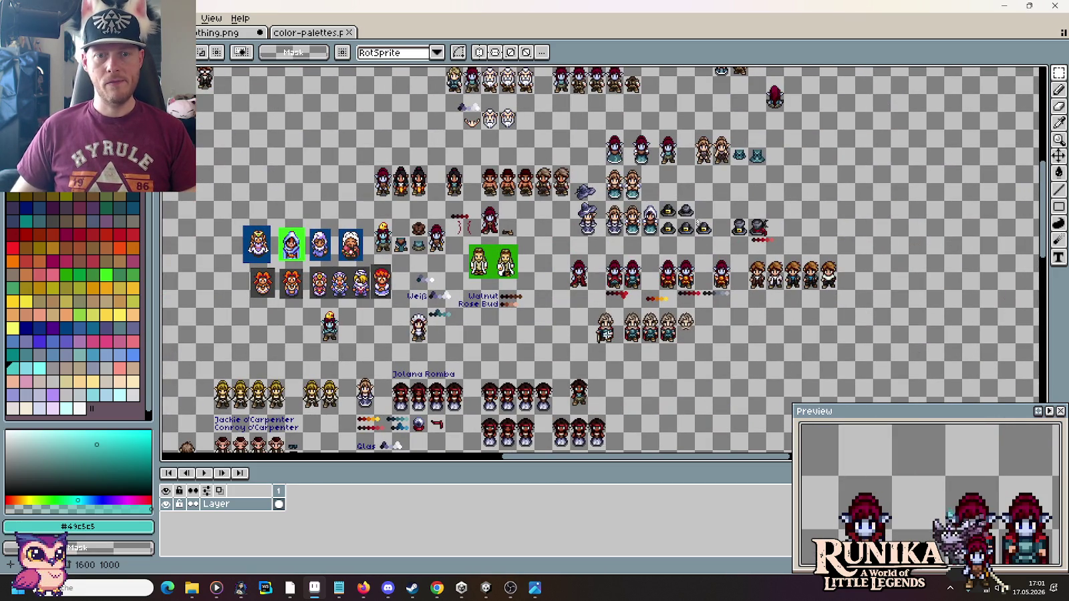
{"action": "scroll", "coordinate": [554, 275], "scroll_direction": "up", "scroll_amount": 1}
{"action": "scroll", "coordinate": [629, 216], "scroll_direction": "up", "scroll_amount": 1}
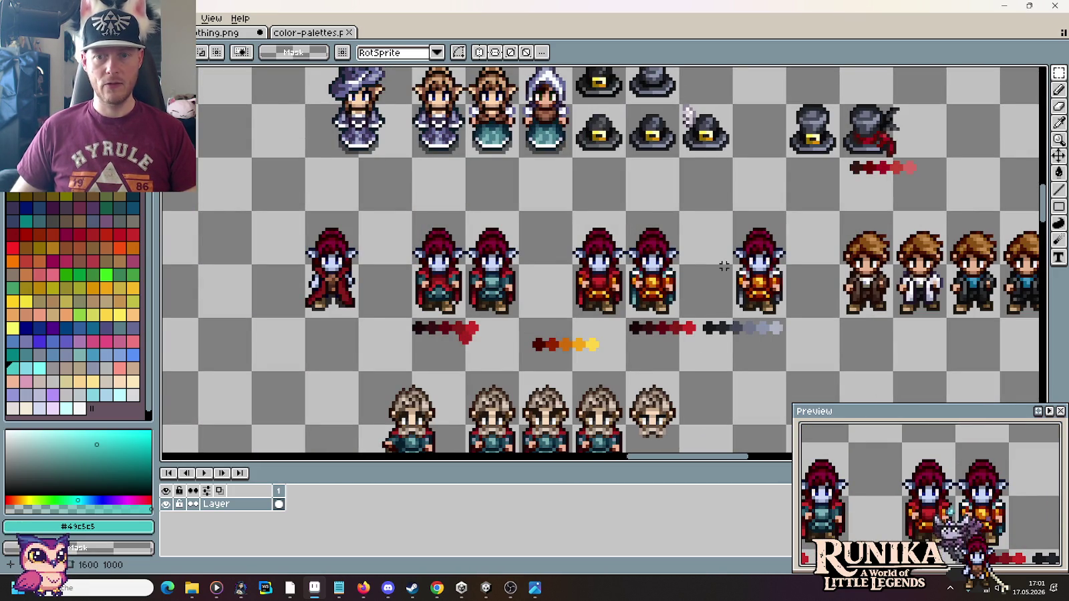
Step: Pan past the red-hooded sprites to the Bertolf row, then switch to the Unity editor
{"action": "left_click_drag", "start_coordinate": [724, 266], "coordinate": [556, 225]}
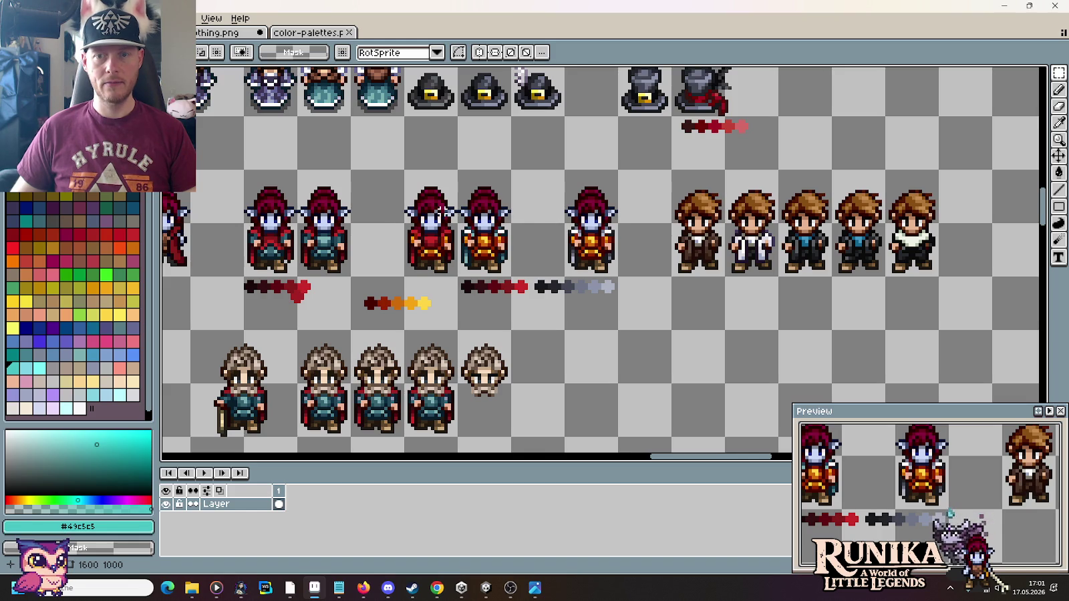
{"action": "left_click_drag", "start_coordinate": [385, 212], "coordinate": [580, 201]}
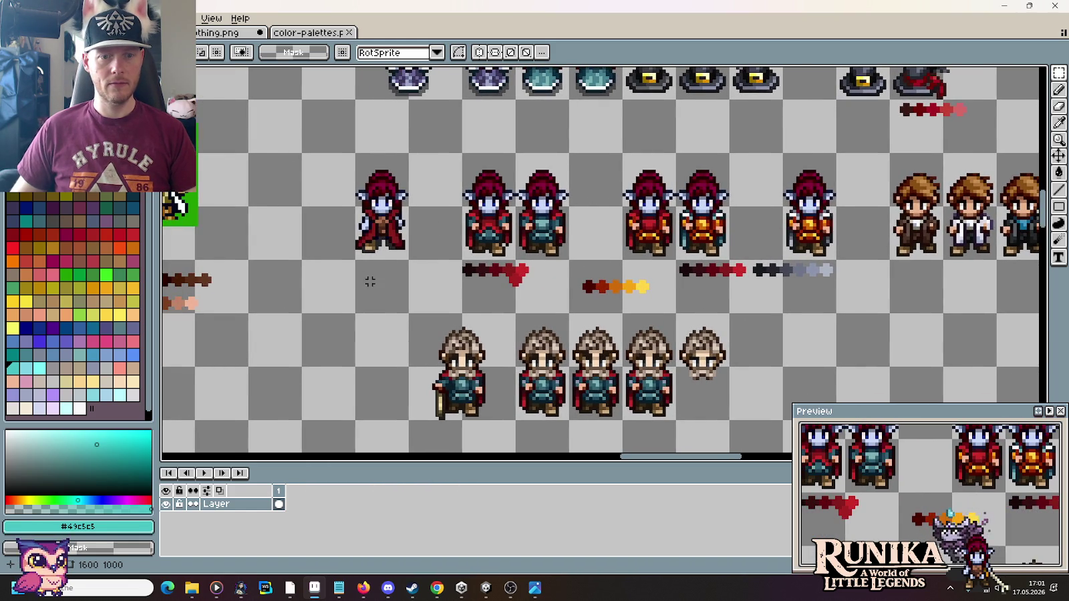
{"action": "left_click_drag", "start_coordinate": [370, 282], "coordinate": [479, 177]}
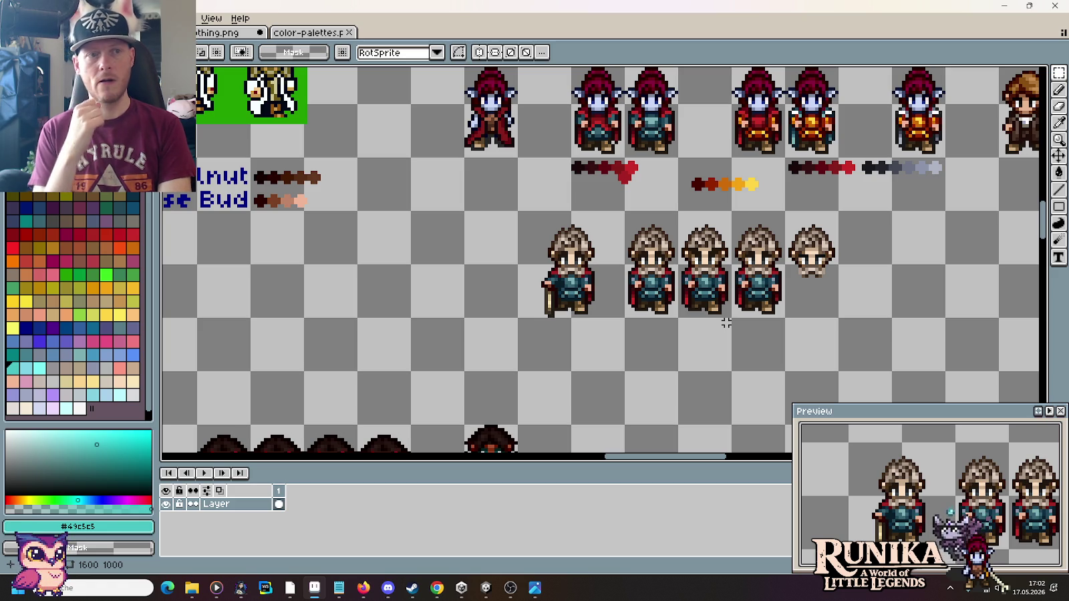
{"action": "scroll", "coordinate": [726, 322], "scroll_direction": "down", "scroll_amount": 3}
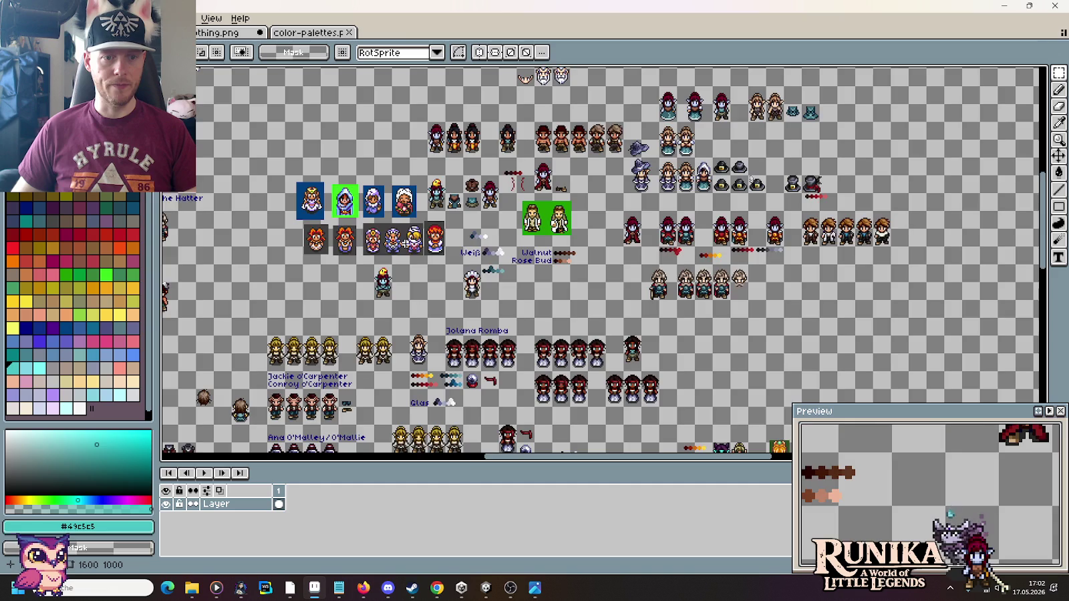
{"action": "scroll", "coordinate": [614, 259], "scroll_direction": "up", "scroll_amount": 5}
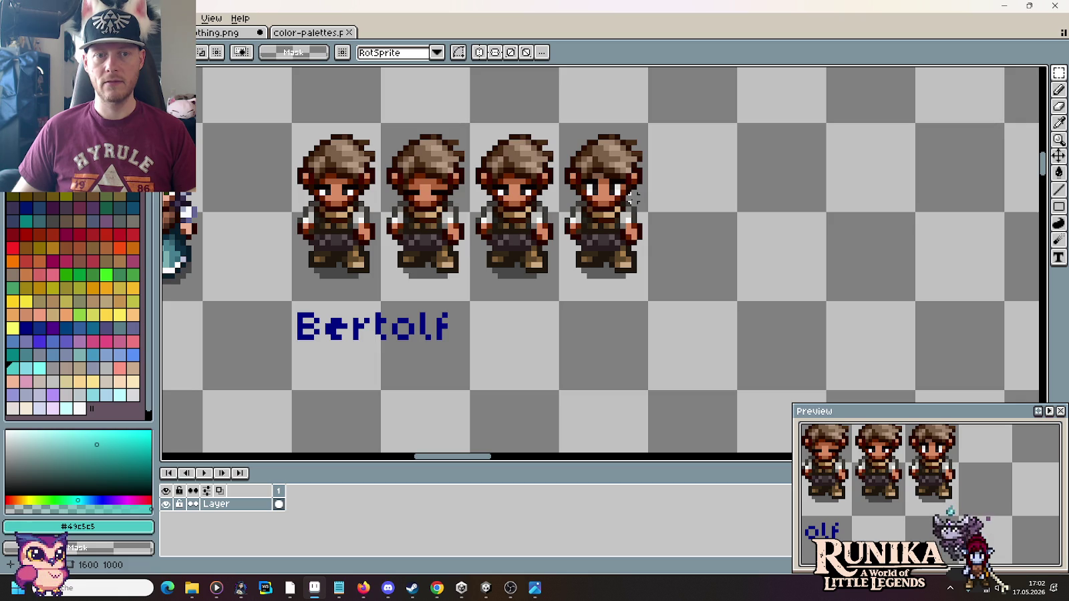
{"action": "left_click", "coordinate": [486, 588]}
Step: Run the game, start a new world and confirm a race
{"action": "left_click", "coordinate": [515, 35]}
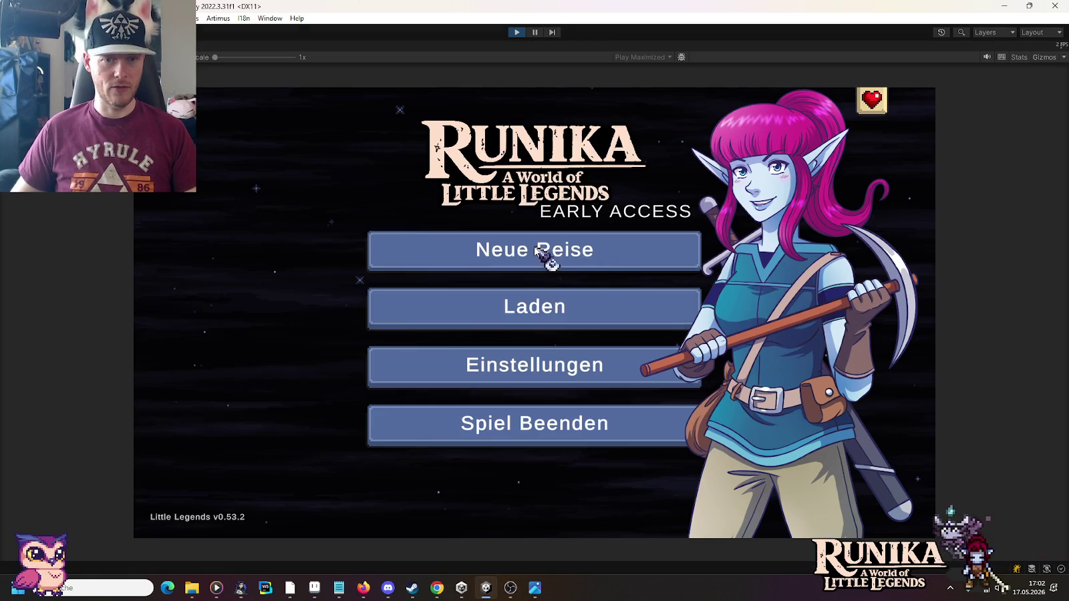
{"action": "left_click", "coordinate": [537, 250]}
{"action": "left_click", "coordinate": [687, 428]}
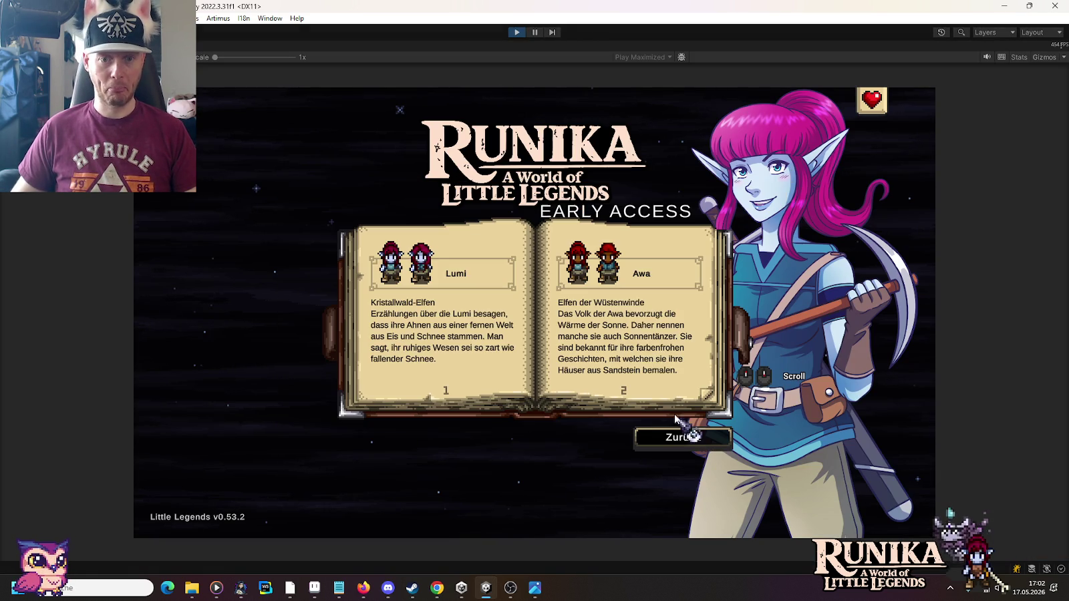
{"action": "scroll", "coordinate": [665, 297], "scroll_direction": "down", "scroll_amount": 1}
{"action": "left_click", "coordinate": [658, 290]}
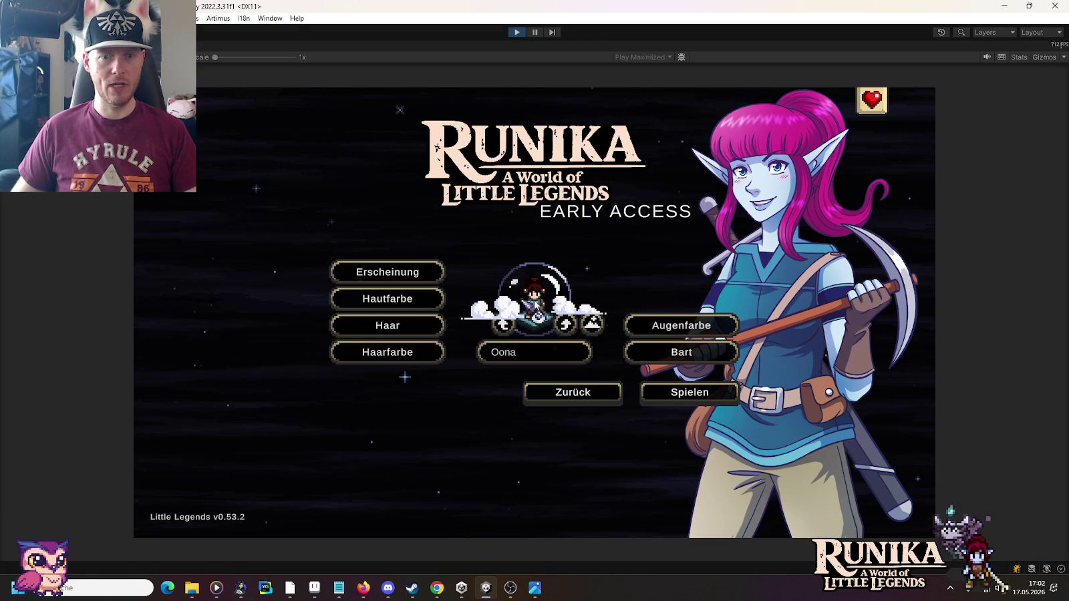
Step: Cycle the portrait background and set the Haarfarbe hair colour to Burning Sand
{"action": "left_click", "coordinate": [592, 325]}
{"action": "left_click", "coordinate": [592, 325]}
{"action": "left_click", "coordinate": [393, 274]}
{"action": "left_click", "coordinate": [636, 271]}
{"action": "left_click", "coordinate": [382, 302]}
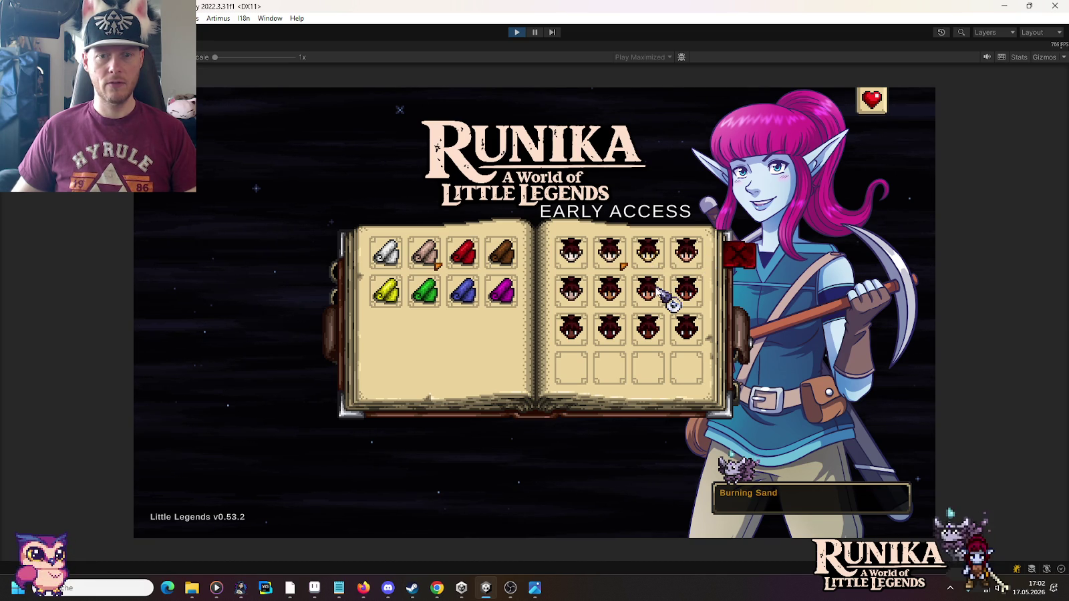
{"action": "left_click", "coordinate": [657, 289]}
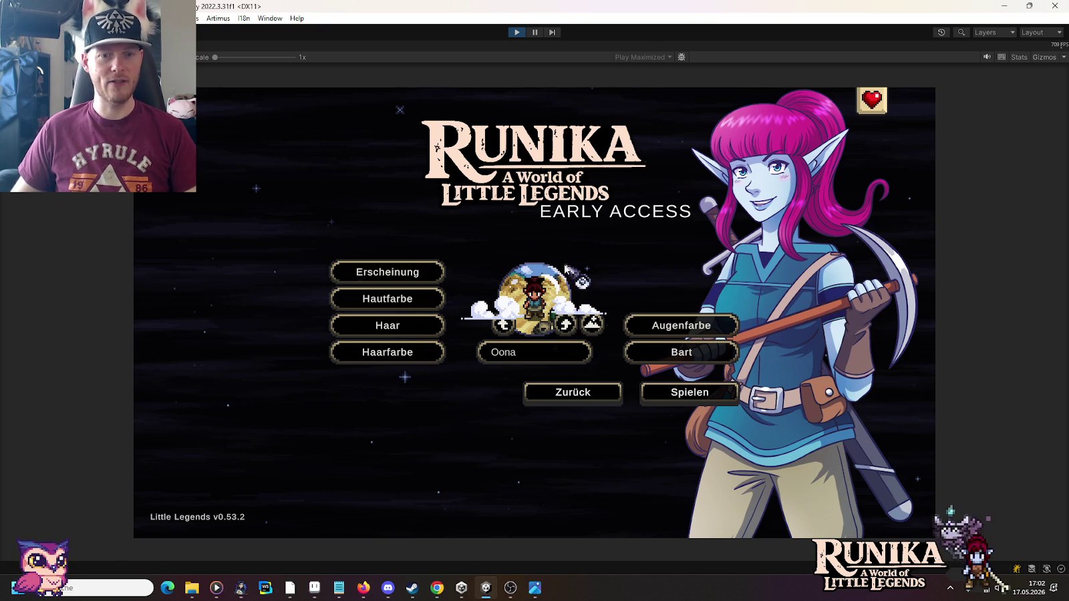
Step: Give the Unity test character the Spiky hair style in a yellow blond colour
{"action": "left_click", "coordinate": [395, 327]}
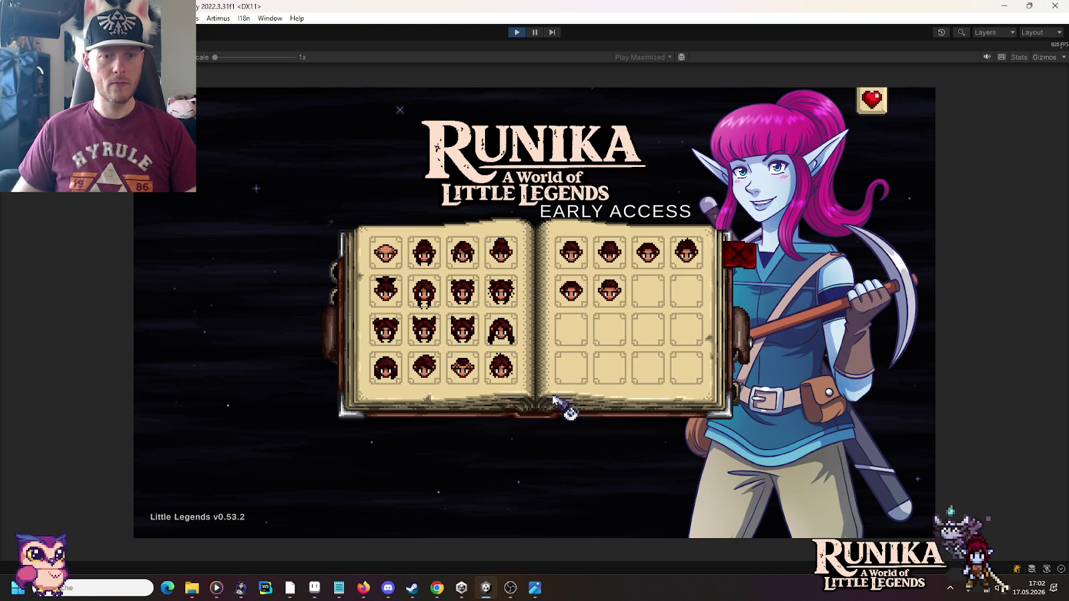
{"action": "left_click", "coordinate": [692, 253]}
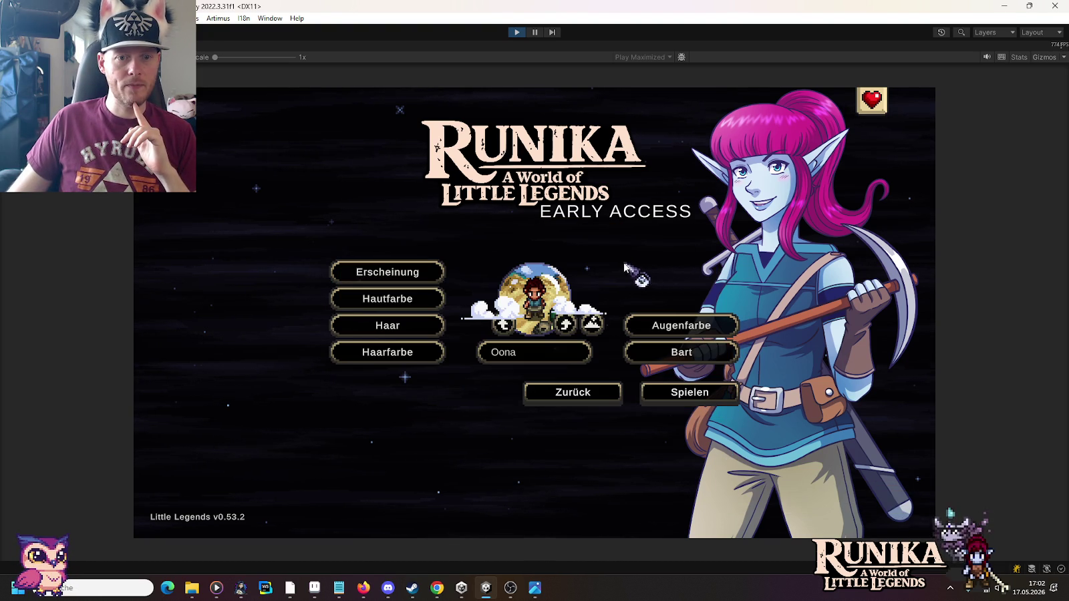
{"action": "left_click", "coordinate": [409, 353]}
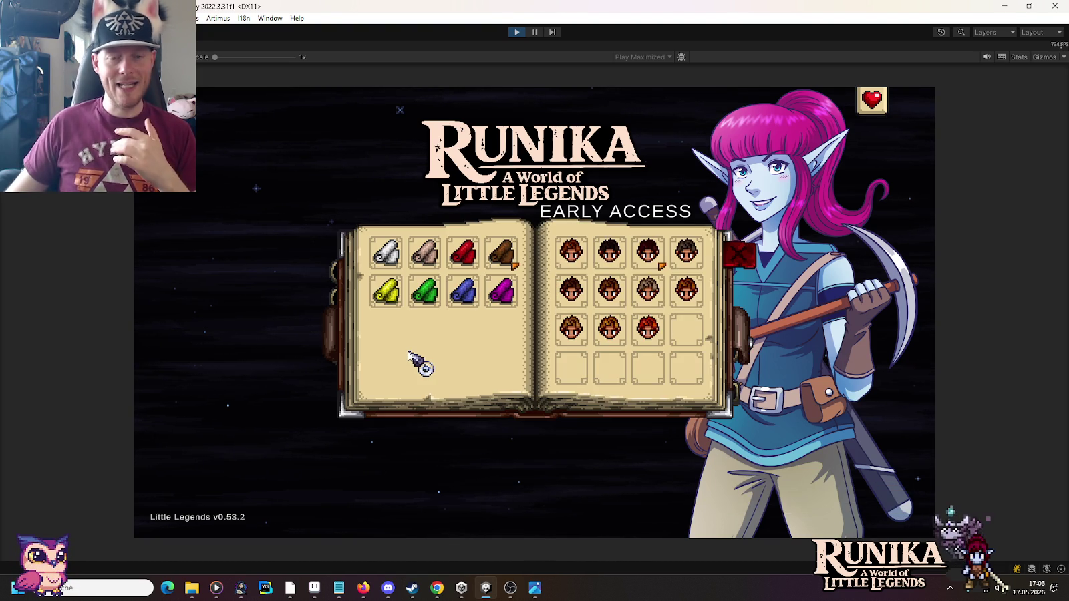
{"action": "left_click", "coordinate": [388, 301]}
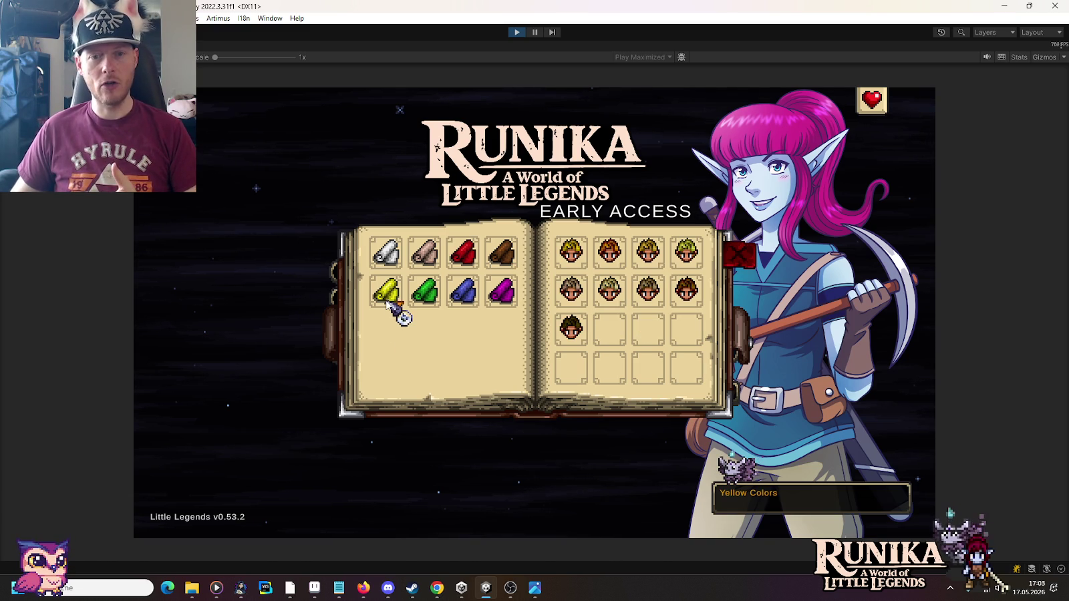
{"action": "left_click", "coordinate": [651, 255]}
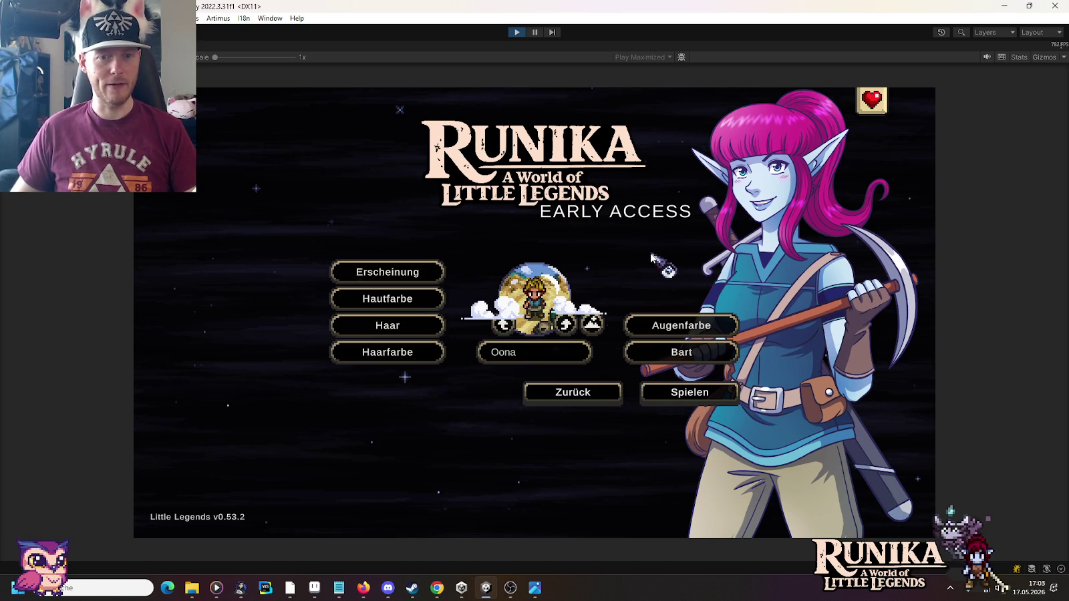
Step: Pick a brown eye colour, then view the character screenshot in Paint and return to the sheet
{"action": "left_click", "coordinate": [647, 324]}
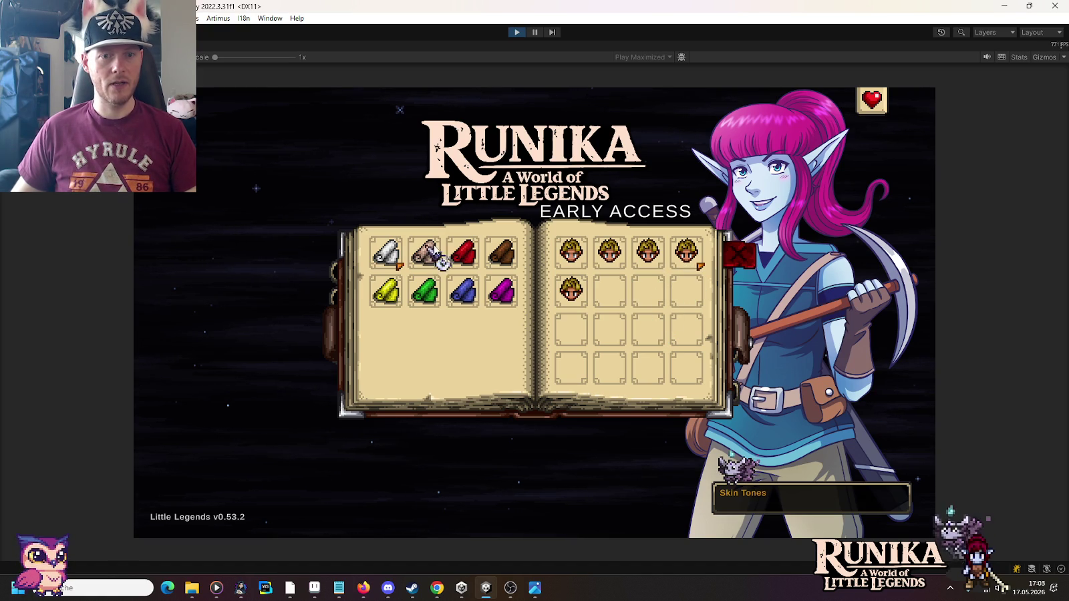
{"action": "left_click", "coordinate": [506, 251]}
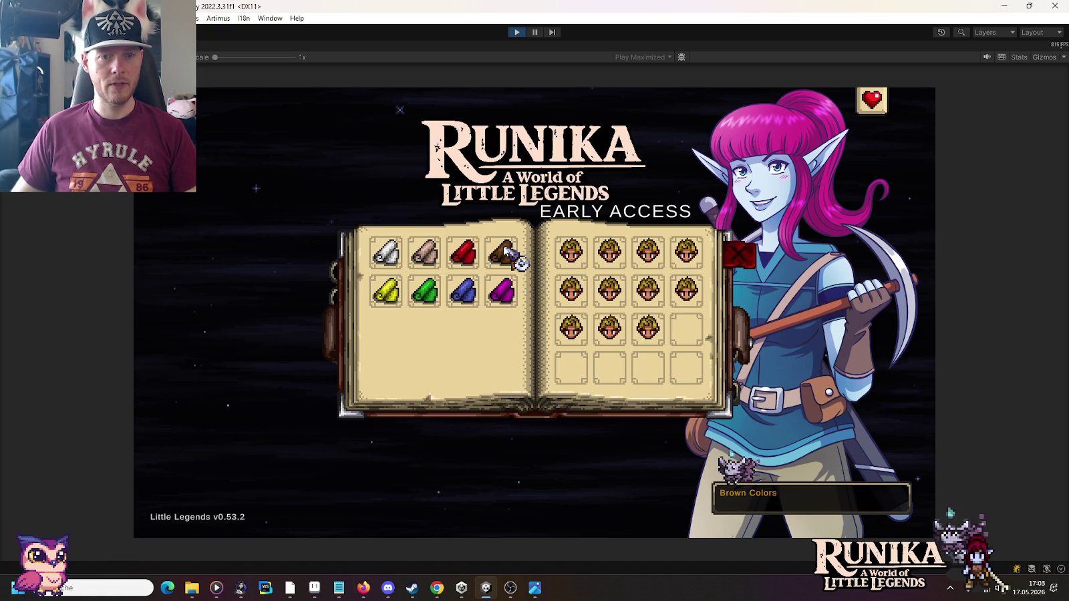
{"action": "left_click", "coordinate": [607, 292]}
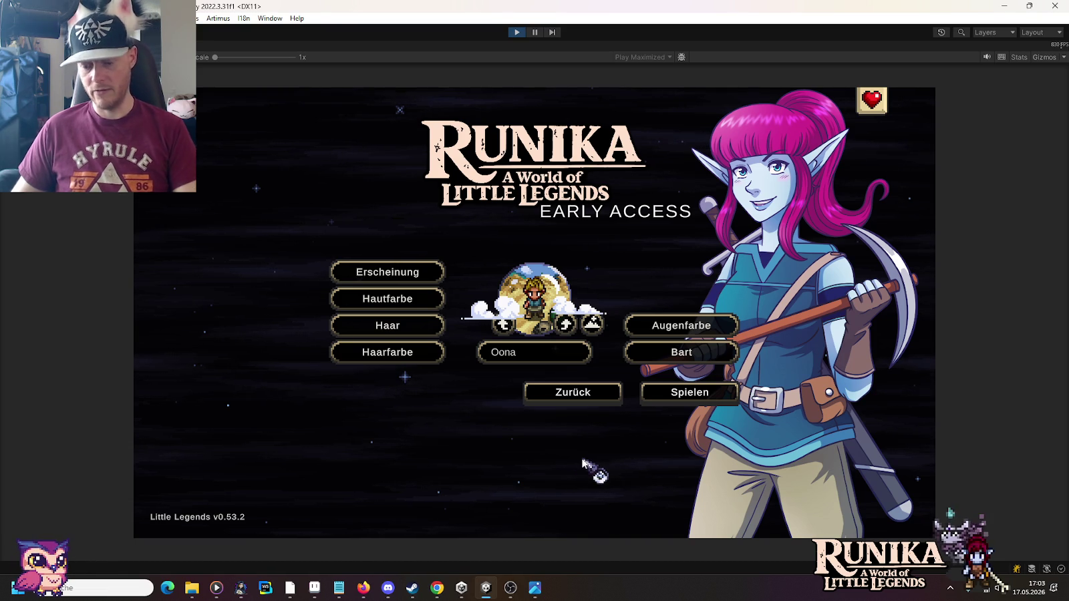
{"action": "left_click", "coordinate": [291, 589]}
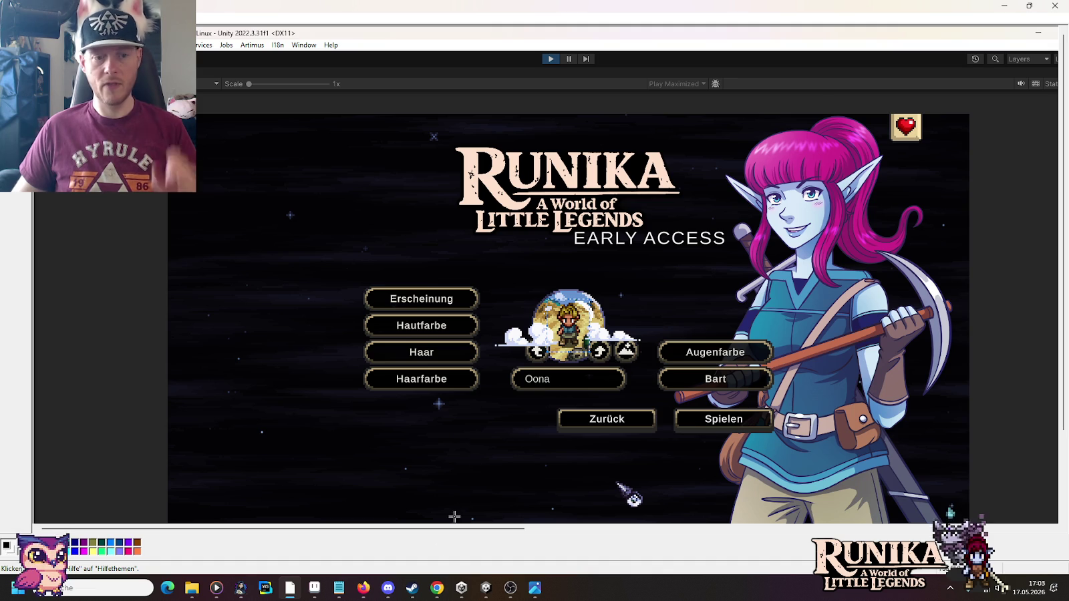
{"action": "left_click", "coordinate": [314, 588]}
Step: Paste the in-game character screenshot into empty space on the sheet
{"action": "scroll", "coordinate": [533, 317], "scroll_direction": "down", "scroll_amount": 2}
{"action": "scroll", "coordinate": [533, 317], "scroll_direction": "down", "scroll_amount": 2}
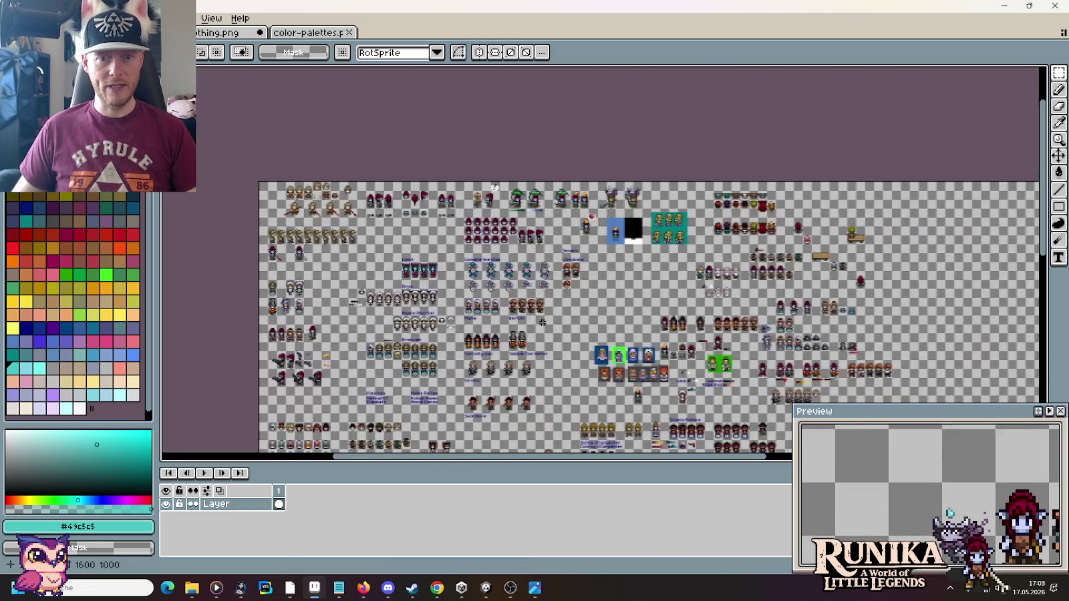
{"action": "scroll", "coordinate": [581, 294], "scroll_direction": "up", "scroll_amount": 1}
{"action": "scroll", "coordinate": [631, 278], "scroll_direction": "up", "scroll_amount": 3}
{"action": "key", "text": "ctrl+v"}
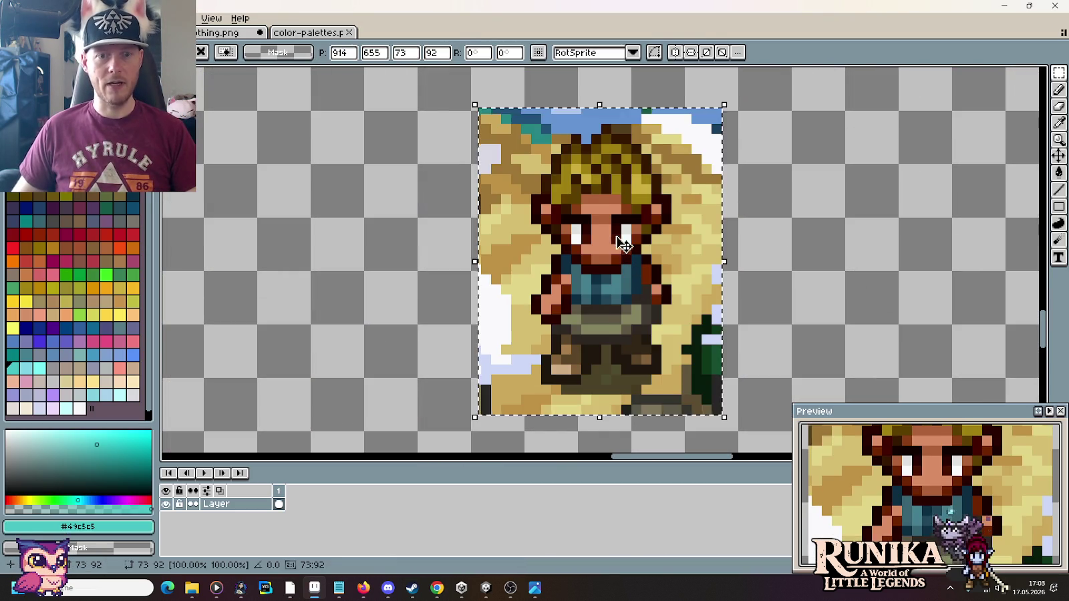
{"action": "left_click_drag", "start_coordinate": [687, 263], "coordinate": [626, 263]}
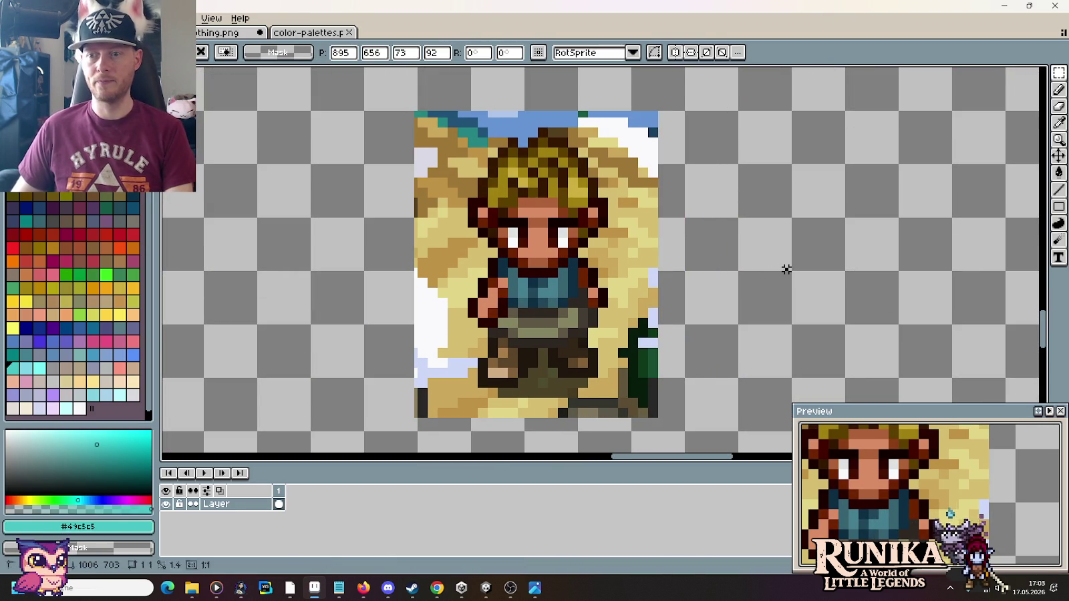
{"action": "left_click", "coordinate": [786, 269]}
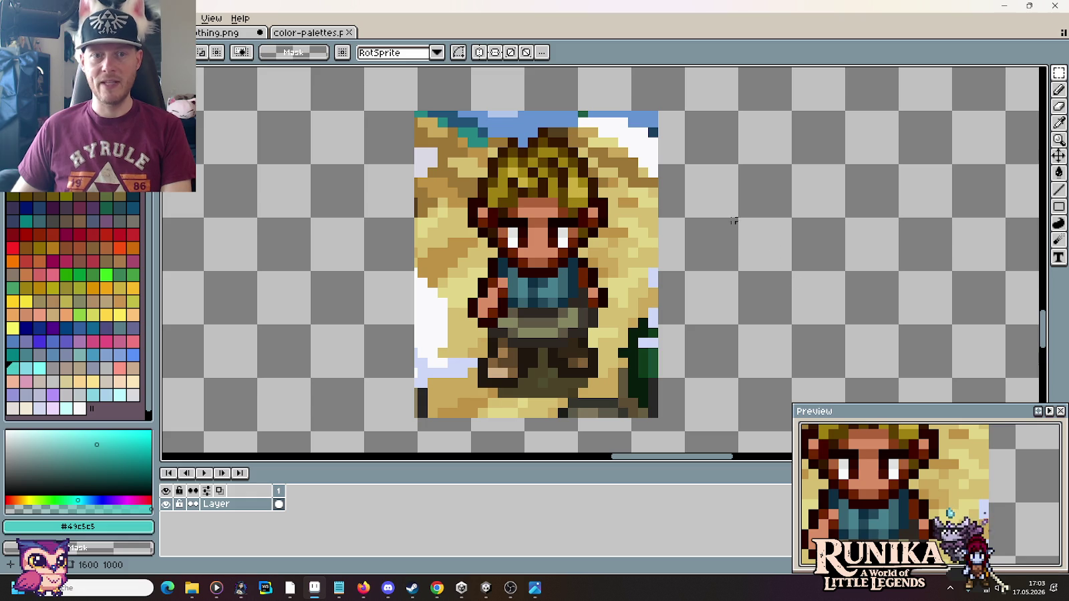
Step: Erase the top, bottom, left and right border strips around the screenshot
{"action": "left_click_drag", "start_coordinate": [369, 82], "coordinate": [707, 130]}
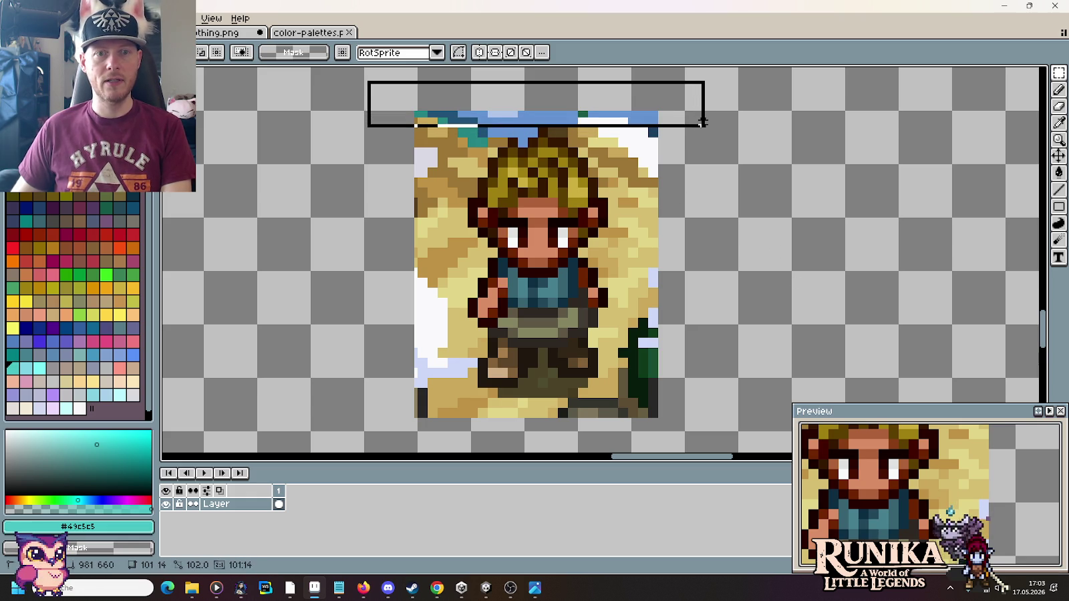
{"action": "key", "text": "Delete"}
{"action": "left_click_drag", "start_coordinate": [717, 439], "coordinate": [338, 389]}
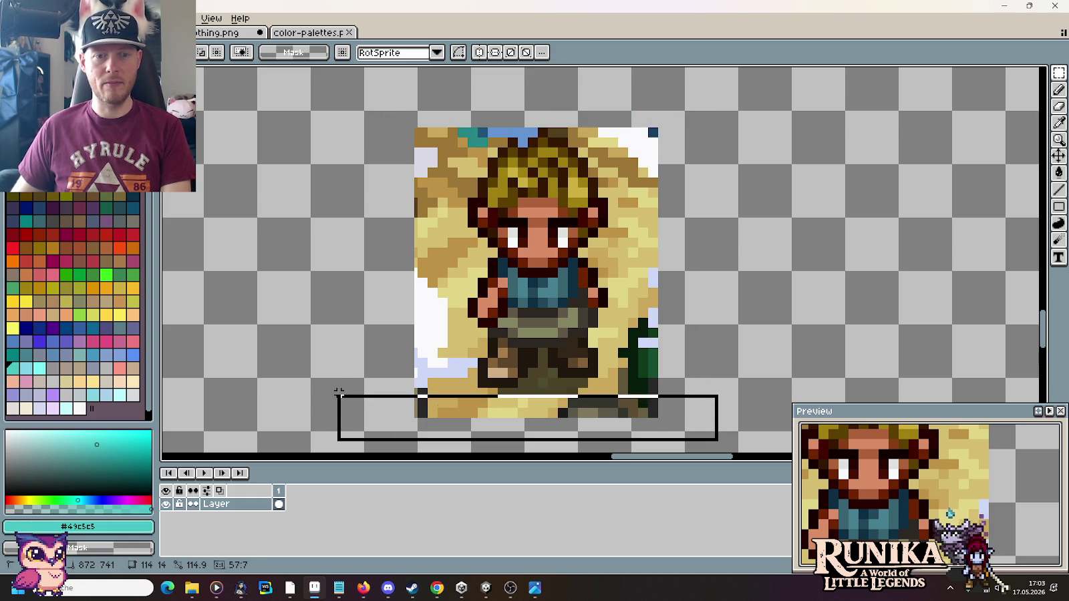
{"action": "key", "text": "Delete"}
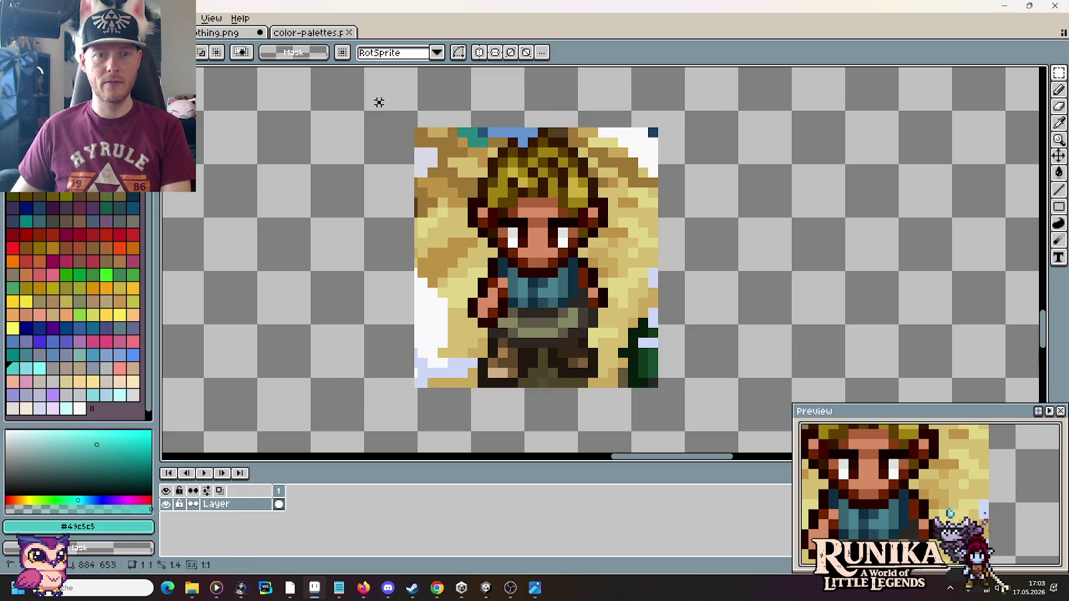
{"action": "left_click_drag", "start_coordinate": [378, 102], "coordinate": [464, 415]}
{"action": "key", "text": "Delete"}
{"action": "left_click_drag", "start_coordinate": [707, 99], "coordinate": [609, 422]}
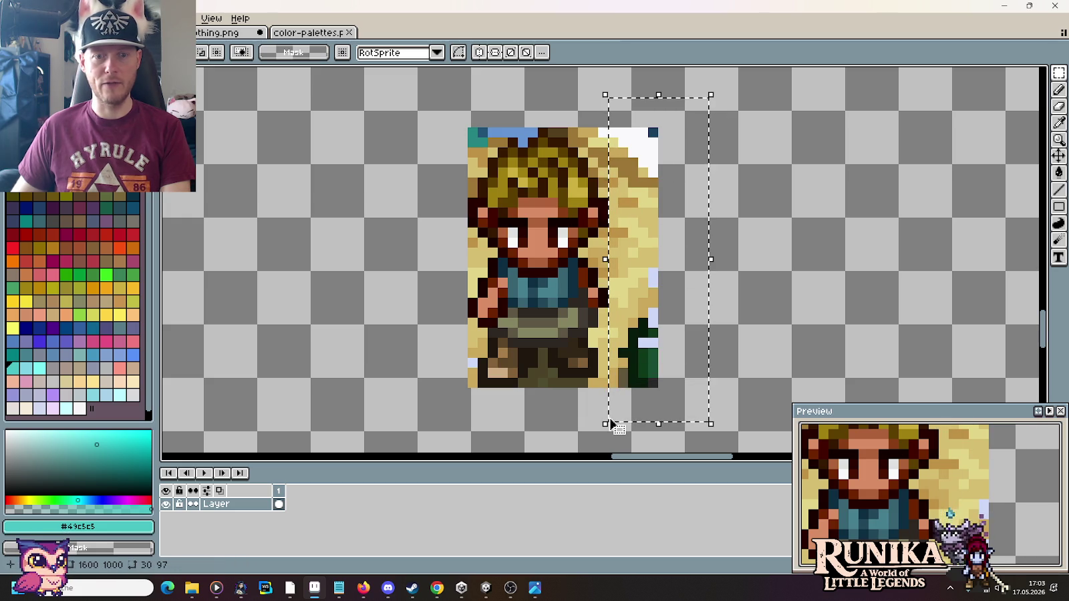
{"action": "key", "text": "Delete"}
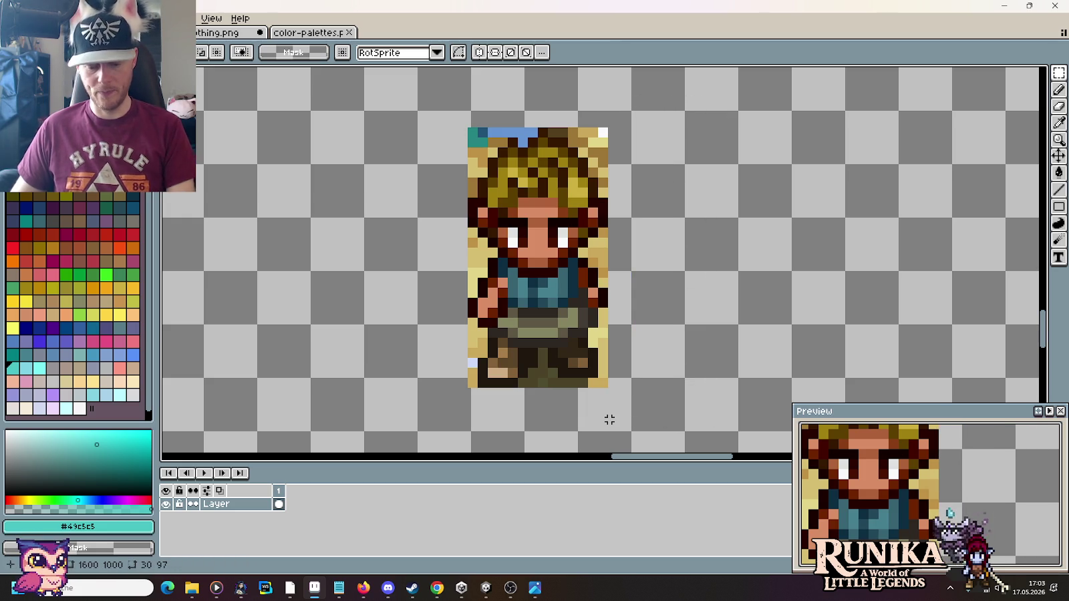
Step: Move the trimmed character up, scale it to 33.33%, and sample its near-white colour
{"action": "left_click_drag", "start_coordinate": [452, 107], "coordinate": [632, 425]}
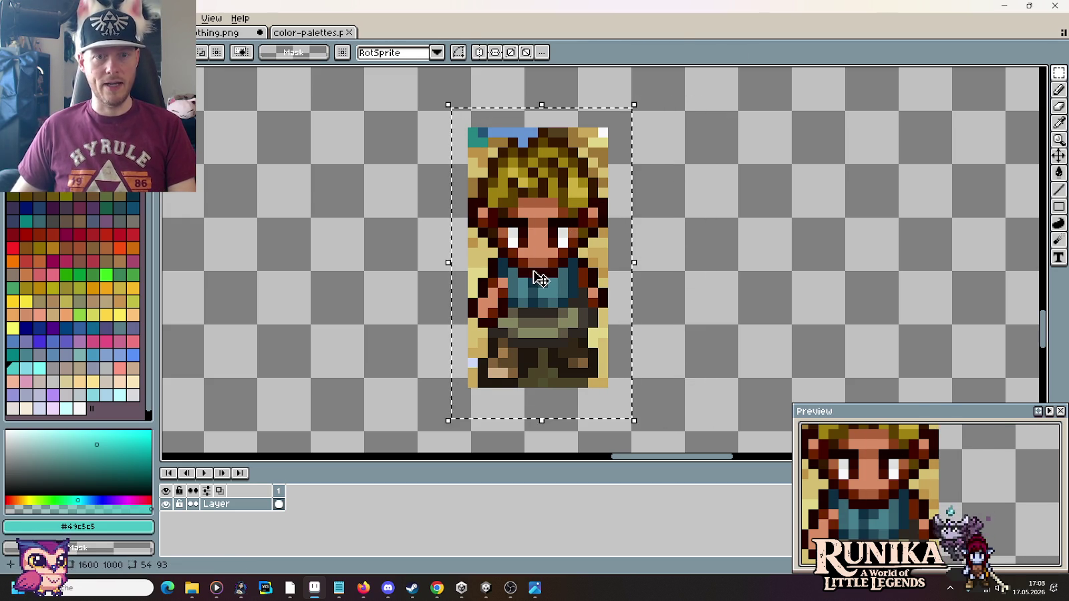
{"action": "left_click_drag", "start_coordinate": [541, 280], "coordinate": [544, 264]}
{"action": "left_click", "coordinate": [695, 300]}
{"action": "mouse_move", "coordinate": [469, 109]}
{"action": "left_mouse_down"}
{"action": "mouse_move", "coordinate": [633, 433]}
{"action": "mouse_move", "coordinate": [528, 217]}
{"action": "left_mouse_up"}
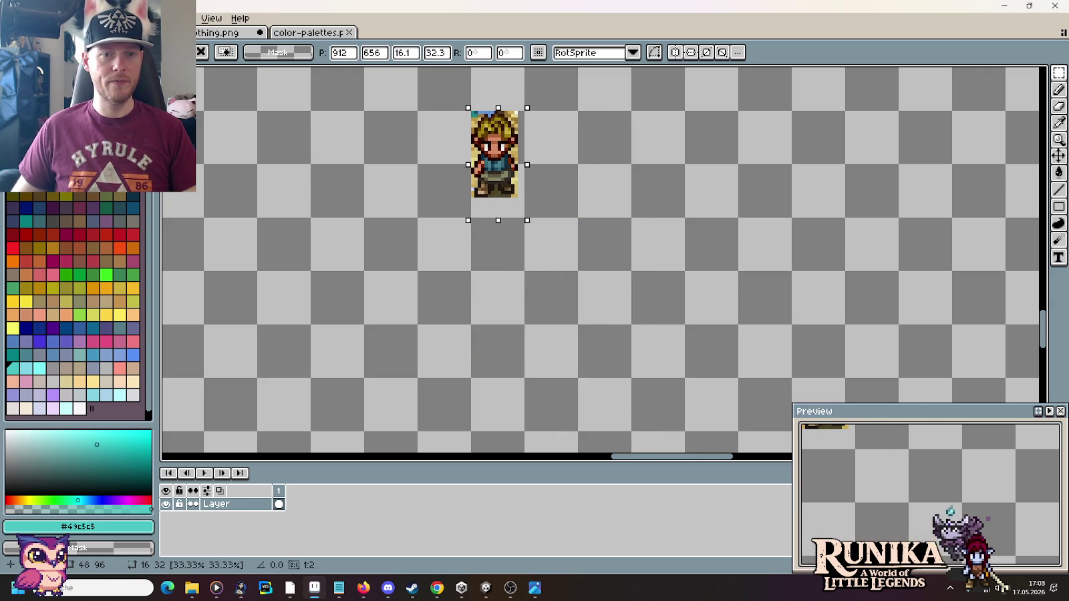
{"action": "key", "text": "Return"}
{"action": "scroll", "coordinate": [580, 202], "scroll_direction": "up", "scroll_amount": 1}
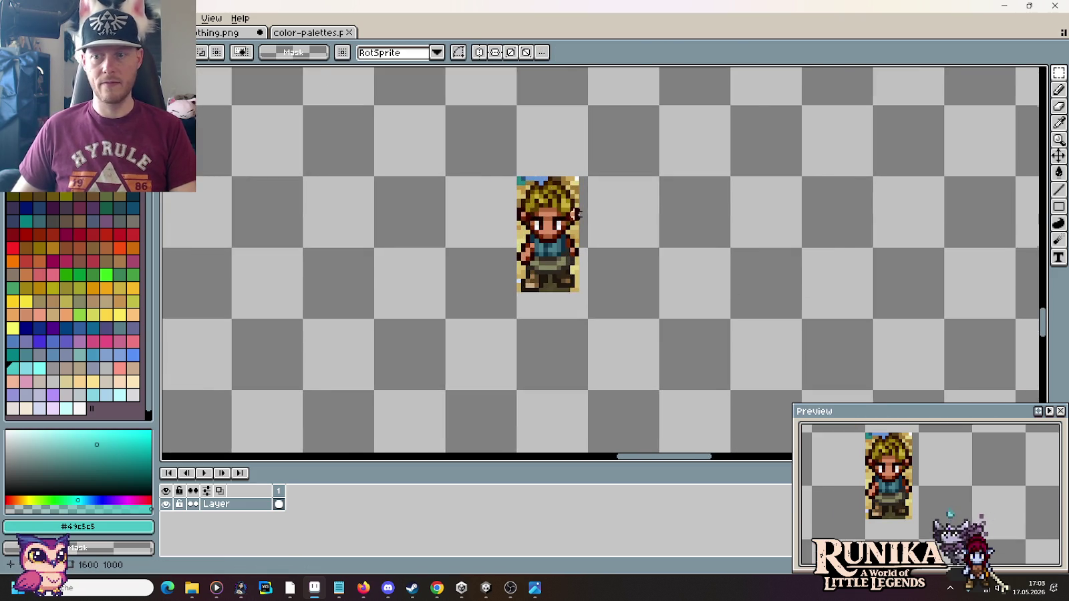
{"action": "scroll", "coordinate": [575, 214], "scroll_direction": "up", "scroll_amount": 1}
{"action": "key", "text": "i"}
{"action": "left_click", "coordinate": [582, 162]}
Step: Clean stray background pixels around the blond hair using sampled blue and yellow shades
{"action": "key", "text": "b"}
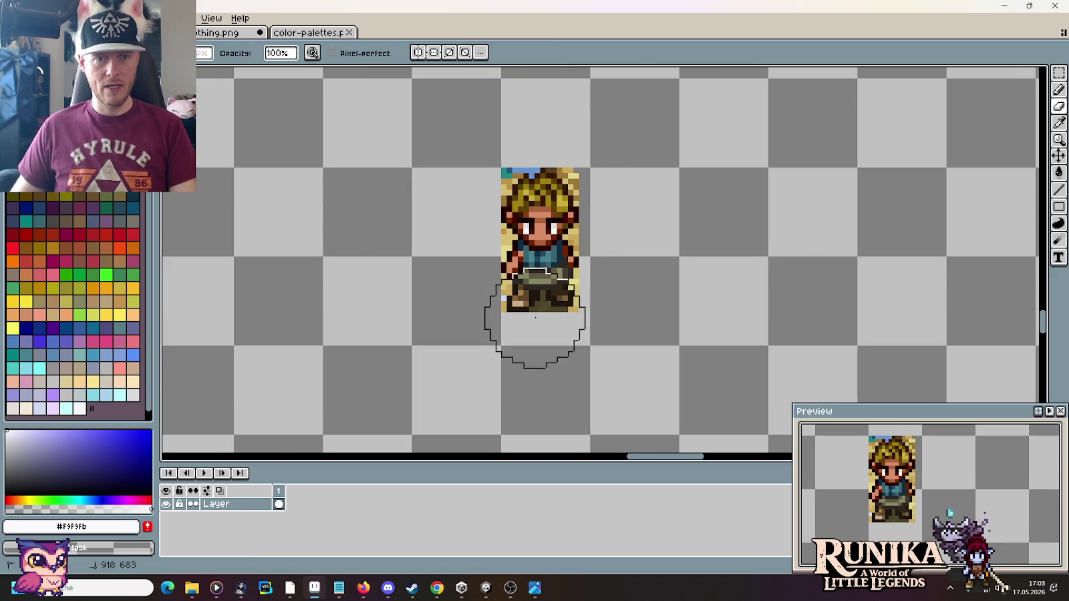
{"action": "left_click", "coordinate": [530, 171], "text": "alt"}
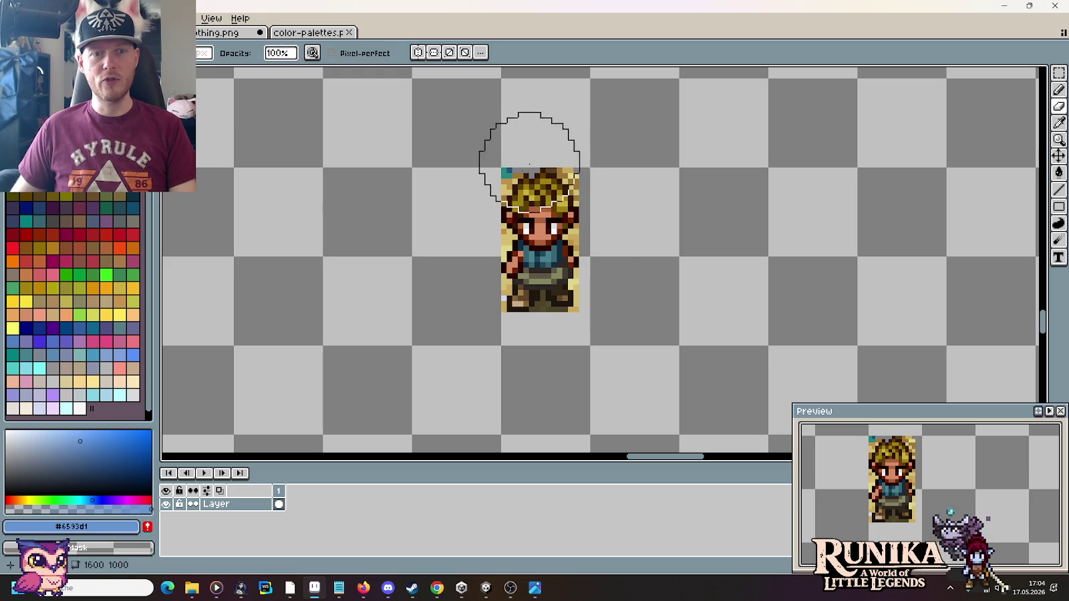
{"action": "left_click", "coordinate": [507, 172], "text": "alt"}
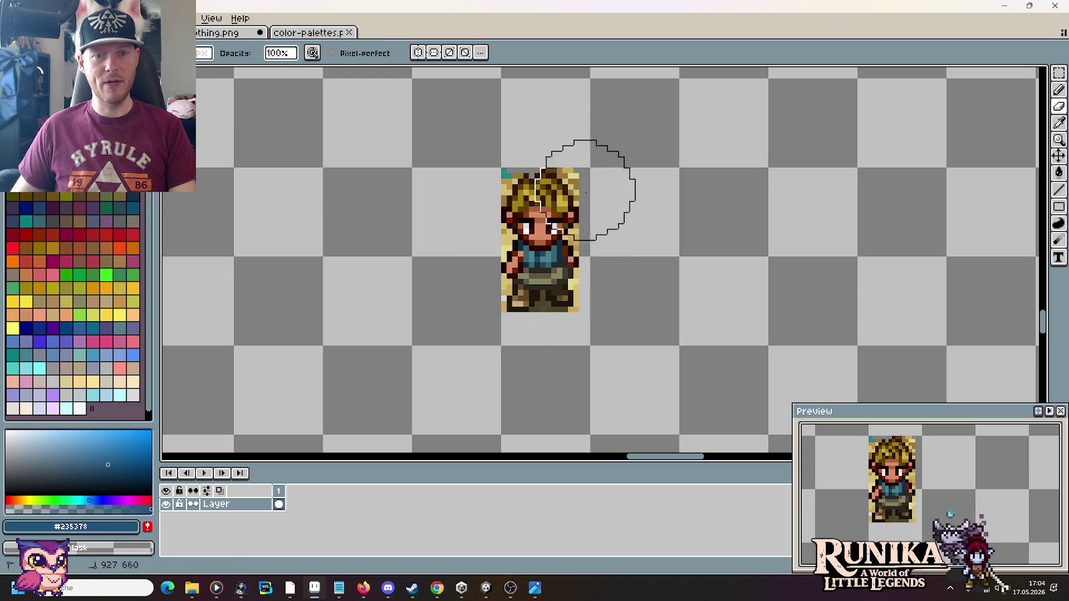
{"action": "left_click", "coordinate": [576, 171], "text": "alt"}
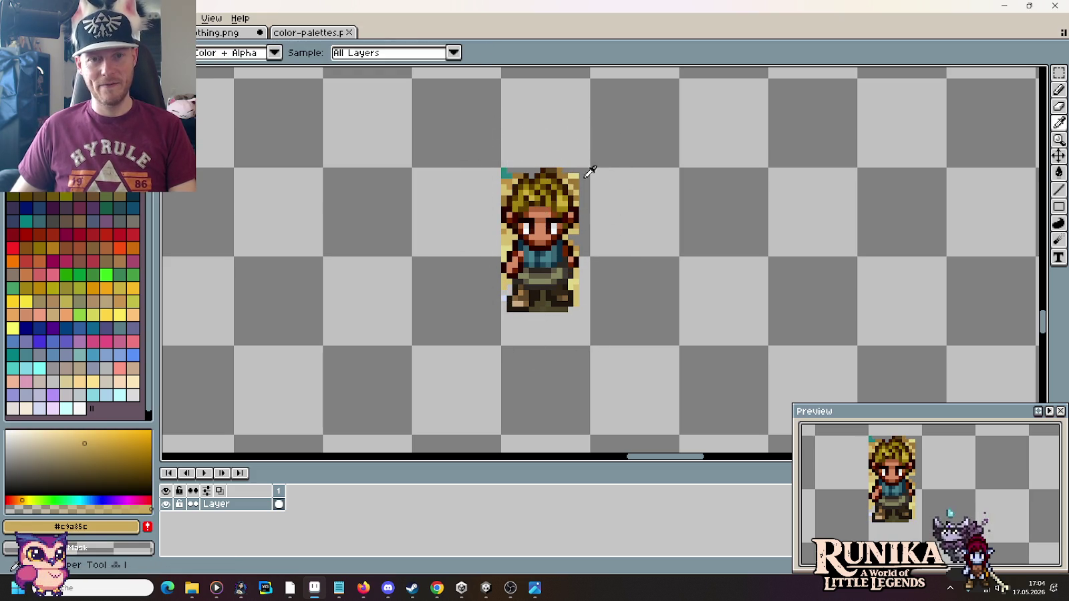
{"action": "left_click", "coordinate": [578, 175], "text": "alt"}
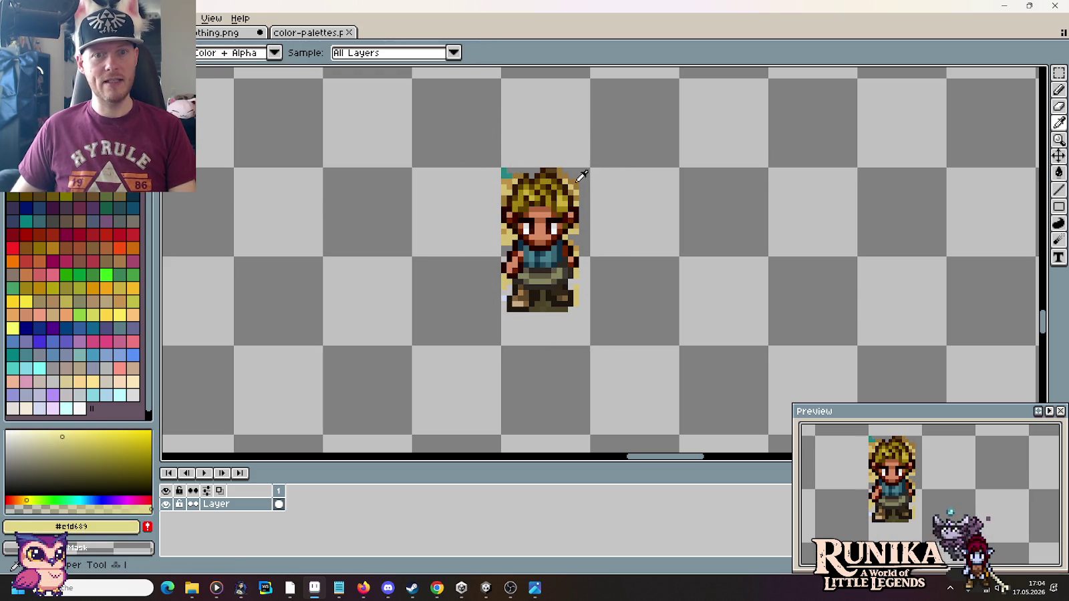
{"action": "left_click", "coordinate": [580, 177], "text": "alt"}
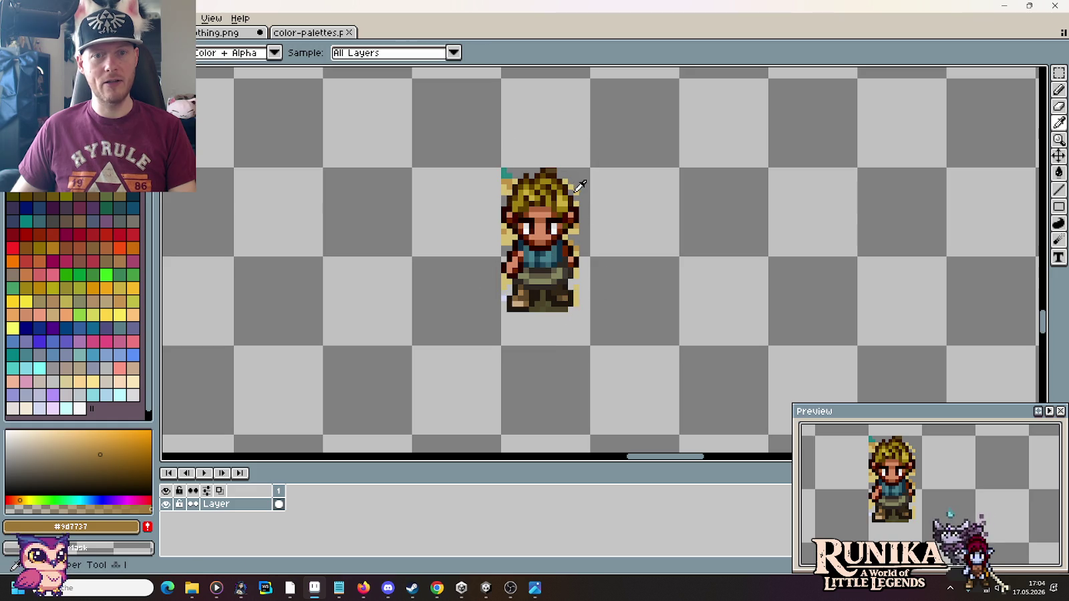
{"action": "left_click", "coordinate": [576, 190], "text": "alt"}
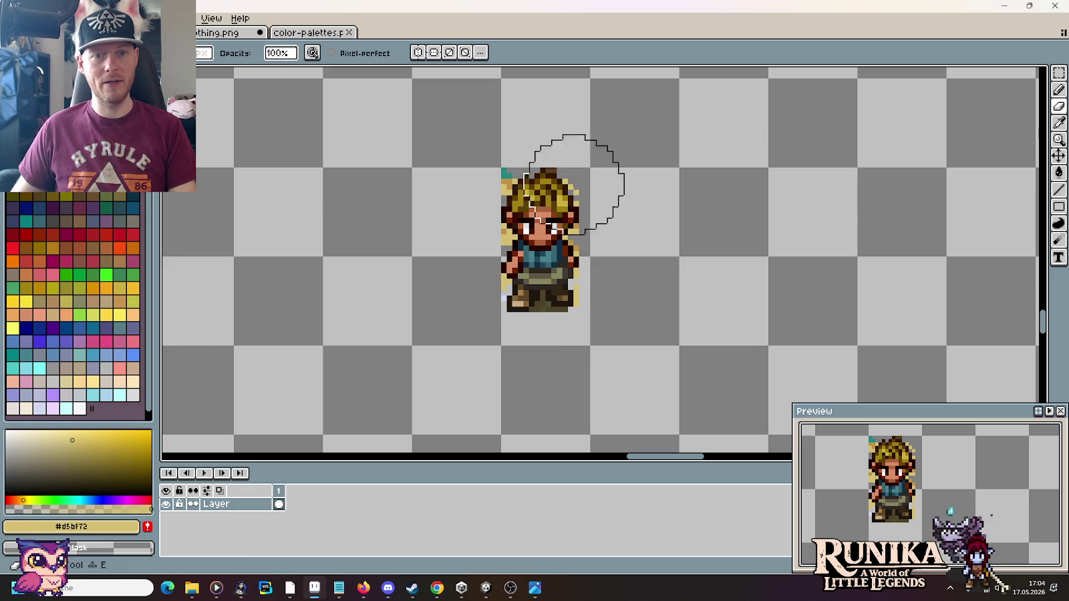
Step: Clear leftover teal and beige pixels at the sprite's corner and around its olive boots
{"action": "left_click", "coordinate": [506, 171], "text": "alt"}
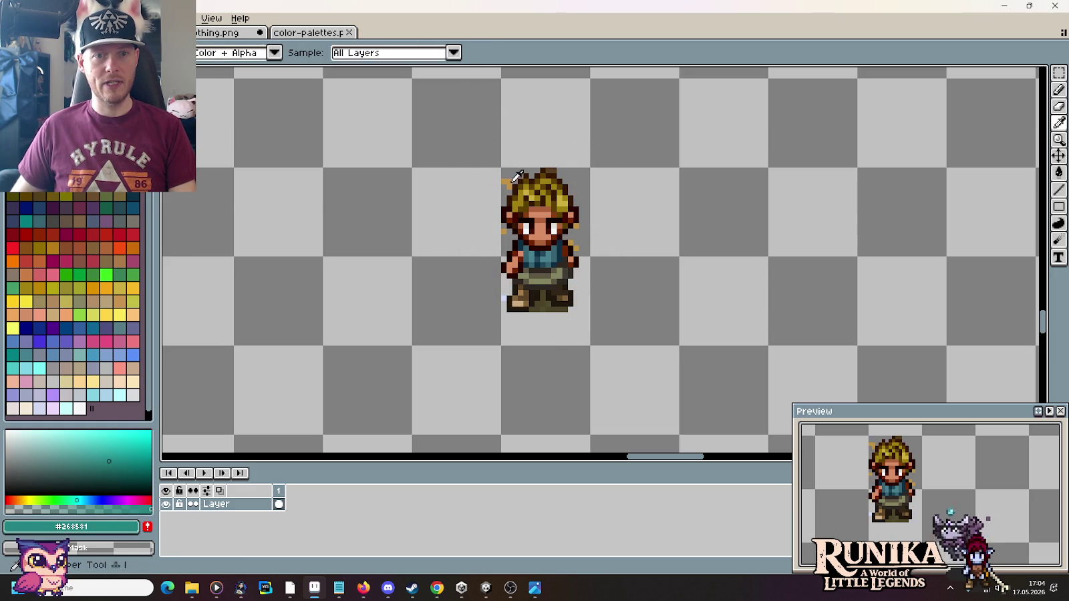
{"action": "left_click", "coordinate": [515, 179], "text": "alt"}
{"action": "left_click", "coordinate": [538, 318], "text": "alt"}
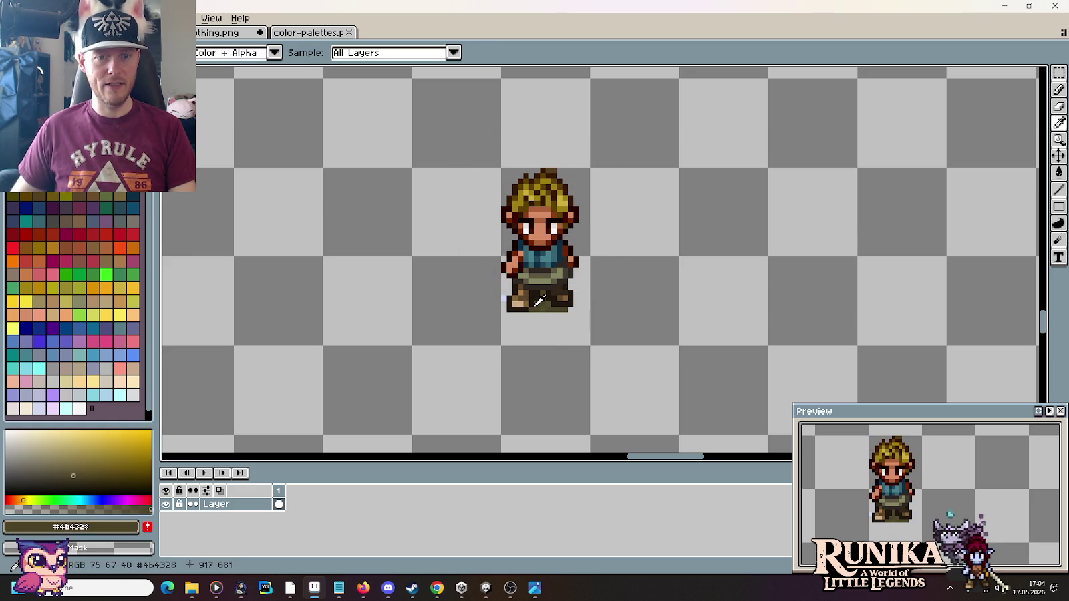
{"action": "left_click", "coordinate": [550, 301], "text": "alt"}
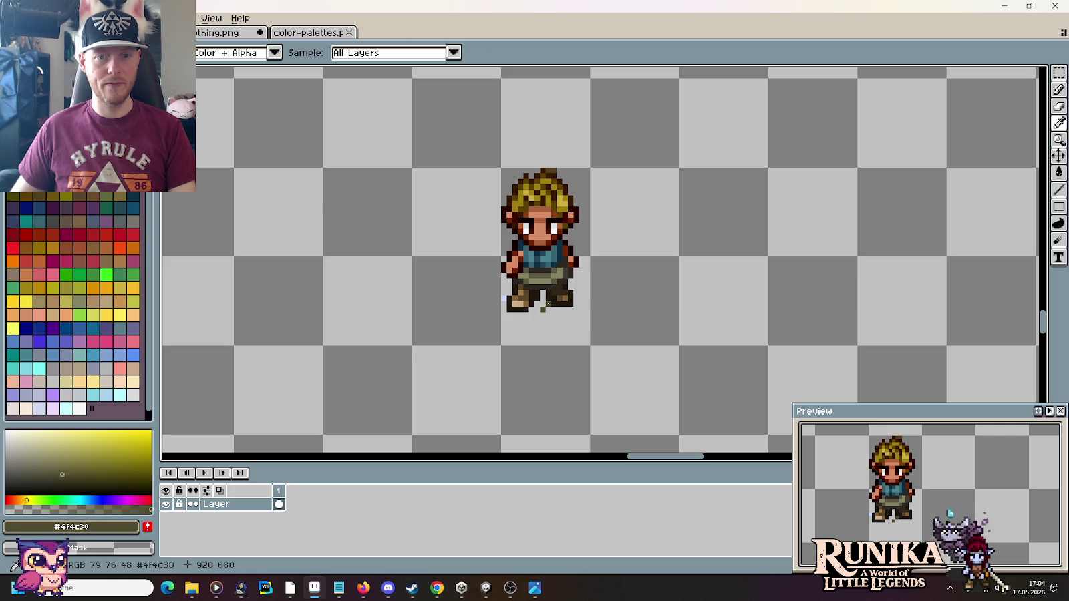
{"action": "left_click", "coordinate": [506, 300], "text": "alt"}
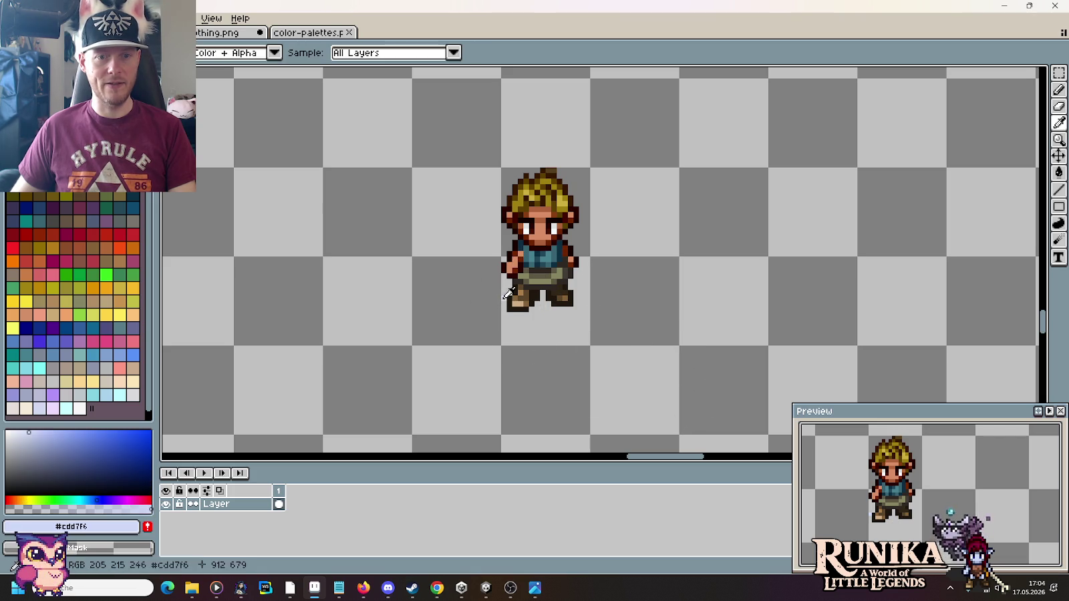
{"action": "scroll", "coordinate": [590, 347], "scroll_direction": "down", "scroll_amount": 1}
{"action": "scroll", "coordinate": [591, 347], "scroll_direction": "down", "scroll_amount": 1}
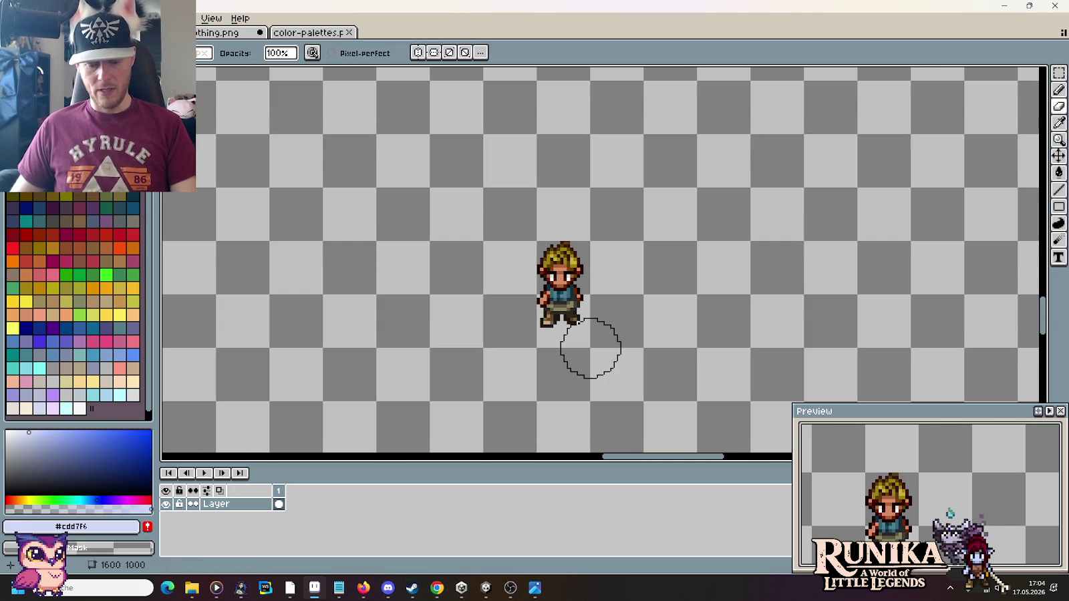
Step: Cut the blond character and paste it into the sheet beside the purple-haired sprites
{"action": "key", "text": "m"}
{"action": "left_click_drag", "start_coordinate": [536, 241], "coordinate": [589, 348]}
{"action": "key", "text": "ctrl+x"}
{"action": "scroll", "coordinate": [568, 269], "scroll_direction": "down", "scroll_amount": 3}
{"action": "scroll", "coordinate": [581, 274], "scroll_direction": "down", "scroll_amount": 1}
{"action": "scroll", "coordinate": [602, 284], "scroll_direction": "up", "scroll_amount": 1}
{"action": "scroll", "coordinate": [601, 284], "scroll_direction": "up", "scroll_amount": 3}
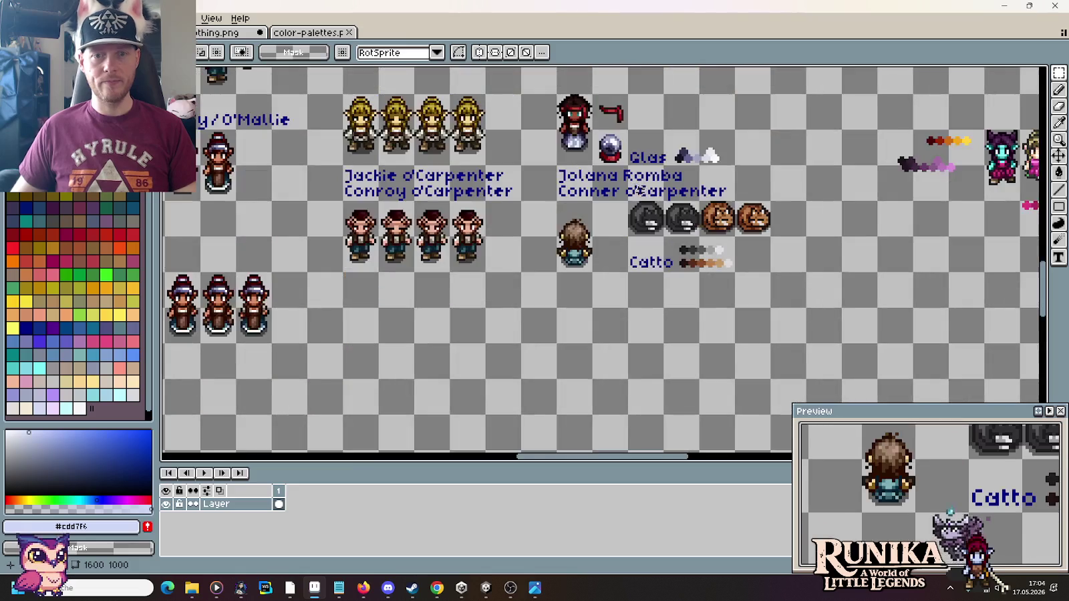
{"action": "key", "text": "ctrl+v"}
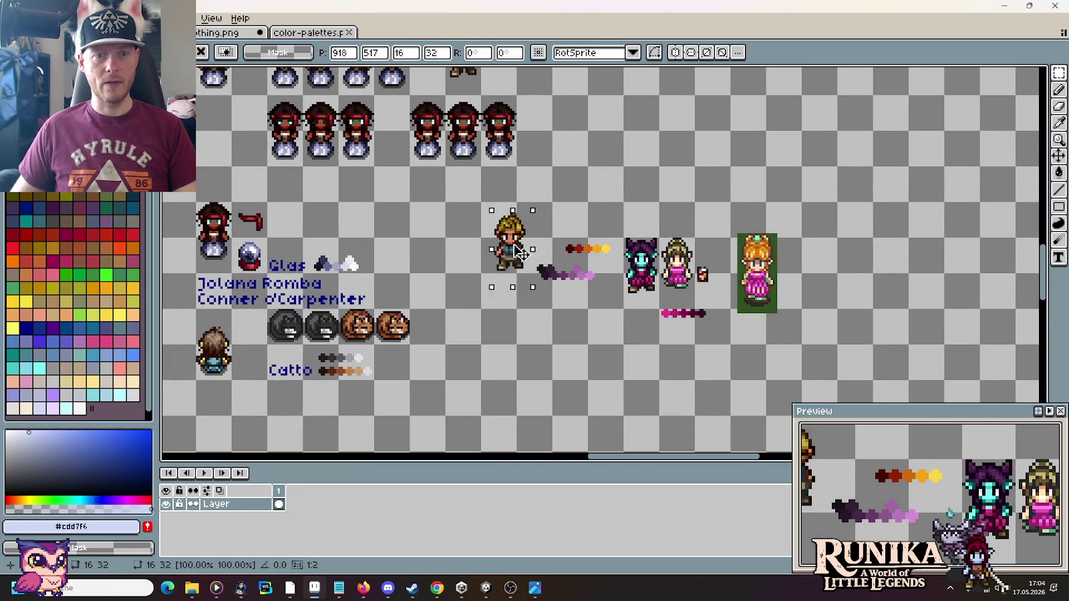
{"action": "left_click_drag", "start_coordinate": [499, 260], "coordinate": [640, 159]}
{"action": "key", "text": "ctrl+d"}
Step: Select the fourth Bertolf sprite in the sprite sheet
{"action": "scroll", "coordinate": [300, 224], "scroll_direction": "down", "scroll_amount": 1}
{"action": "scroll", "coordinate": [280, 213], "scroll_direction": "left", "scroll_amount": 10}
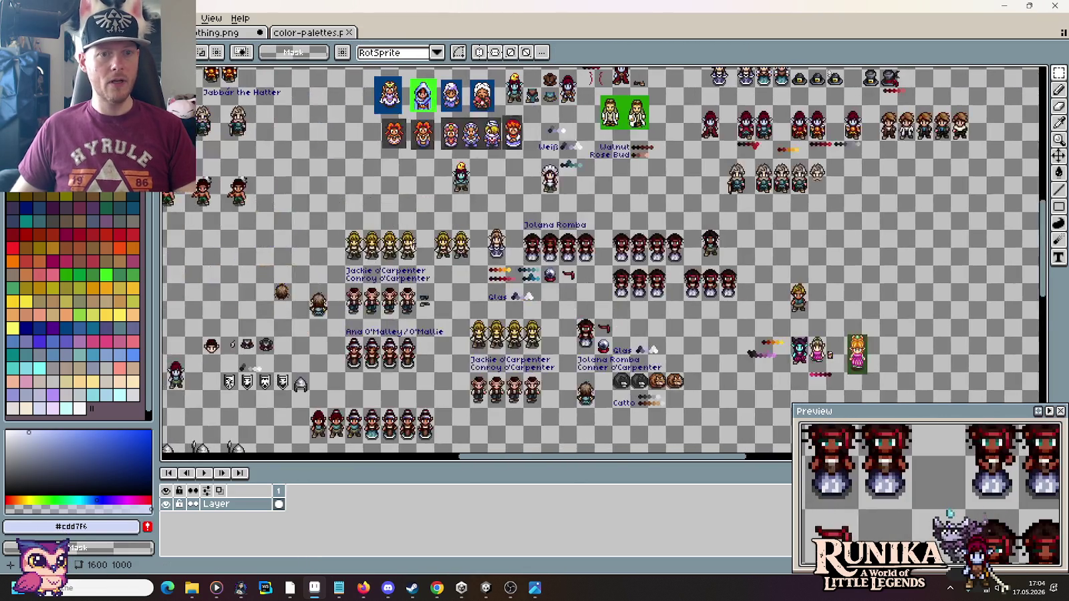
{"action": "scroll", "coordinate": [401, 194], "scroll_direction": "up", "scroll_amount": 3}
{"action": "scroll", "coordinate": [460, 176], "scroll_direction": "up", "scroll_amount": 2}
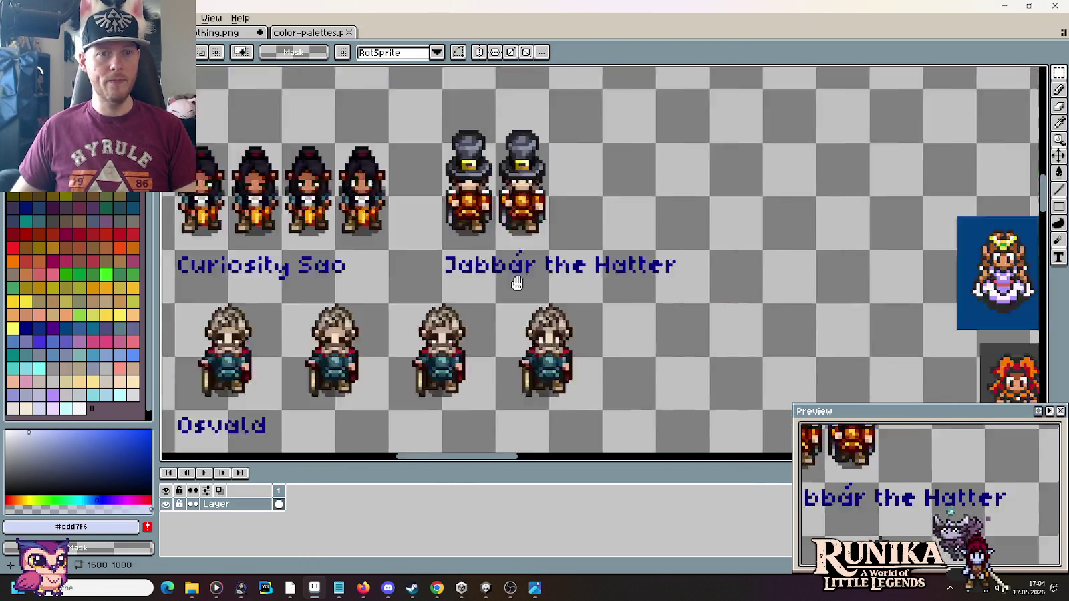
{"action": "scroll", "coordinate": [626, 222], "scroll_direction": "up", "scroll_amount": 1}
{"action": "left_click", "coordinate": [770, 208]}
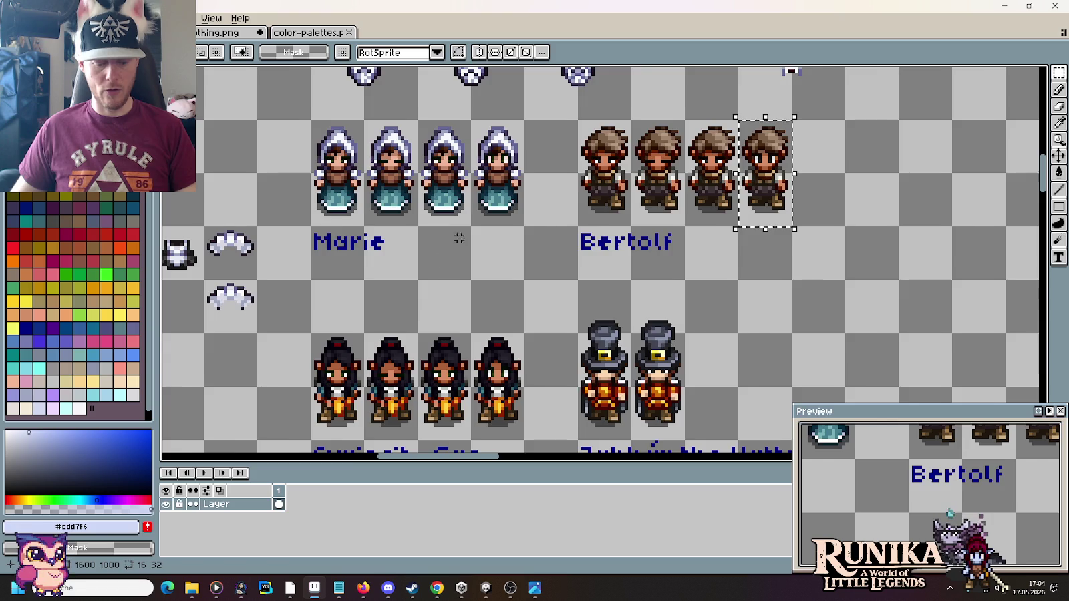
{"action": "scroll", "coordinate": [507, 181], "scroll_direction": "down", "scroll_amount": 3}
{"action": "scroll", "coordinate": [676, 231], "scroll_direction": "up", "scroll_amount": 3}
{"action": "scroll", "coordinate": [492, 270], "scroll_direction": "up", "scroll_amount": 1}
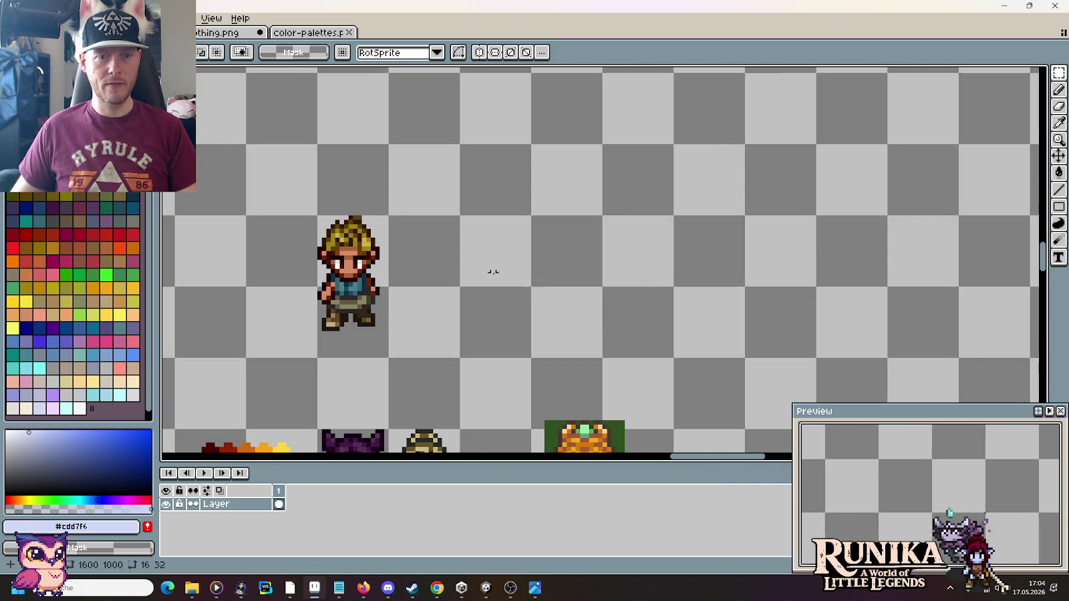
Step: Paste a copy of the Bertolf sprite beside the blond character and drag its torso left
{"action": "key", "text": "ctrl+v"}
{"action": "left_click_drag", "start_coordinate": [588, 264], "coordinate": [636, 291]}
{"action": "left_click", "coordinate": [508, 263]}
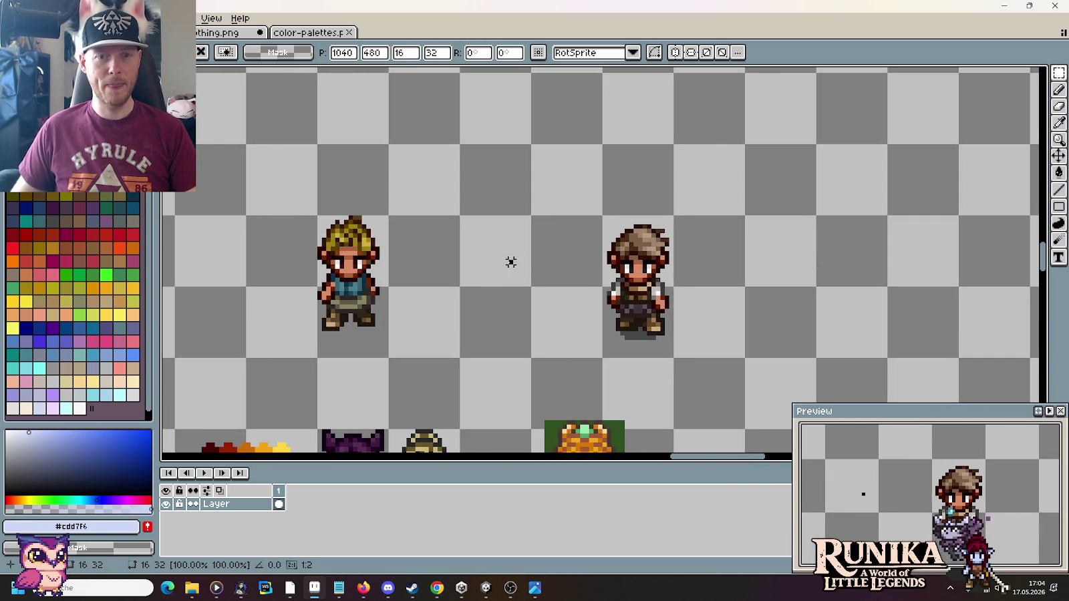
{"action": "left_click_drag", "start_coordinate": [508, 263], "coordinate": [644, 230]}
{"action": "scroll", "coordinate": [643, 229], "scroll_direction": "up", "scroll_amount": 1}
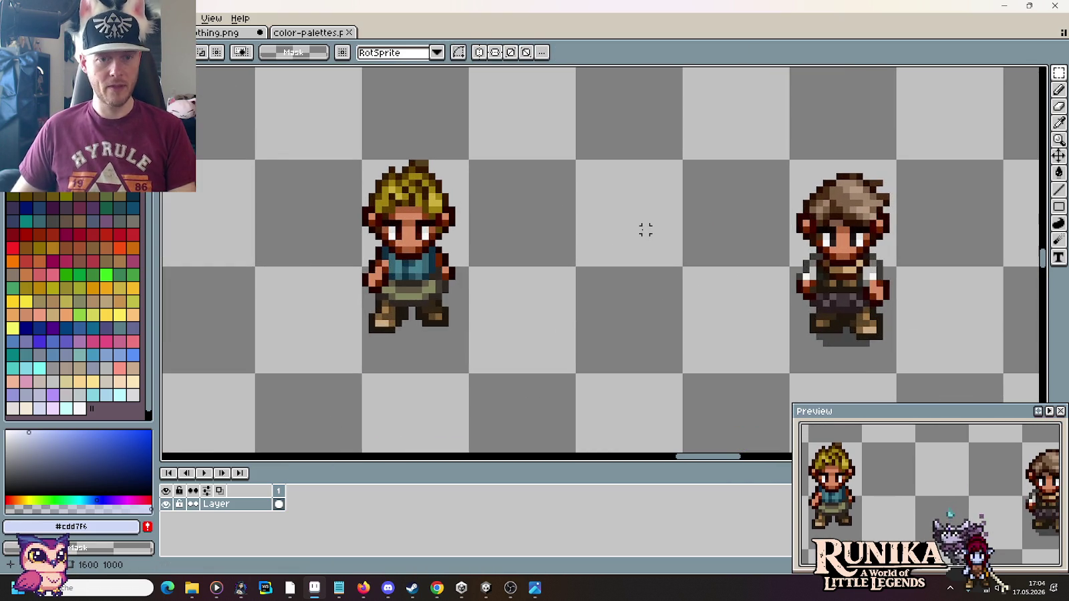
{"action": "scroll", "coordinate": [645, 230], "scroll_direction": "up", "scroll_amount": 1}
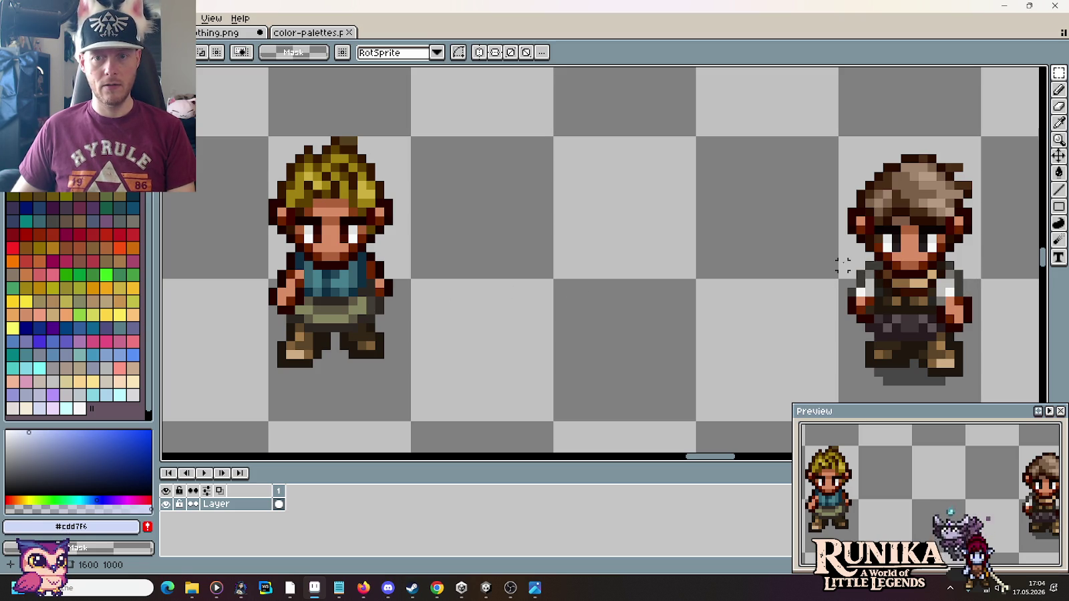
{"action": "mouse_move", "coordinate": [842, 265]}
{"action": "left_mouse_down"}
{"action": "mouse_move", "coordinate": [981, 344]}
{"action": "mouse_move", "coordinate": [894, 312]}
{"action": "mouse_move", "coordinate": [598, 295]}
{"action": "left_mouse_up"}
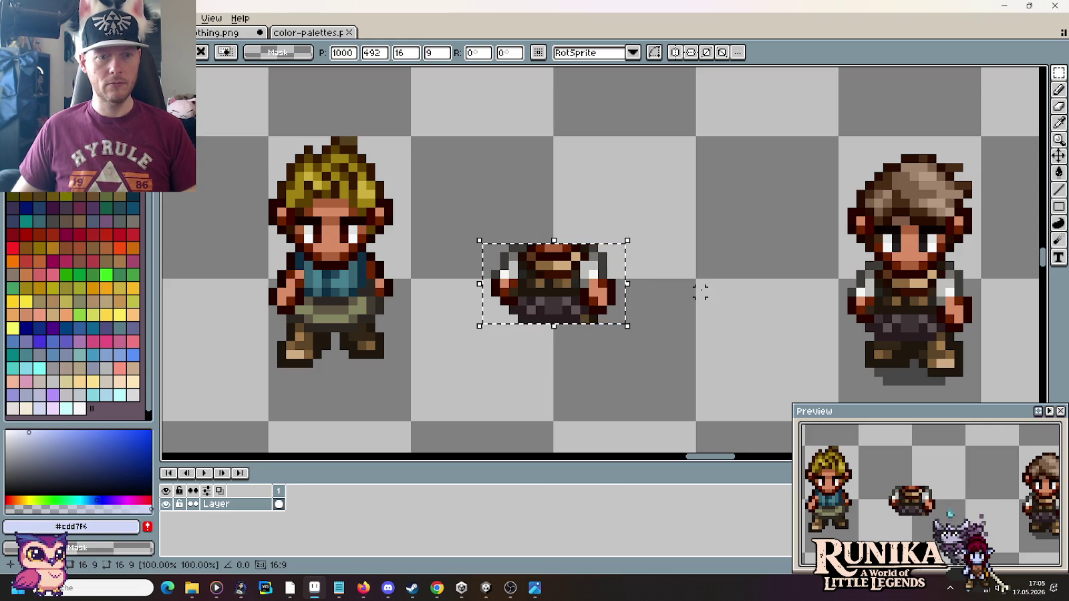
Step: Drop the copied torso beside the blond character and sample its dark grey for painting
{"action": "left_click", "coordinate": [700, 292]}
{"action": "scroll", "coordinate": [700, 292], "scroll_direction": "left", "scroll_amount": 3}
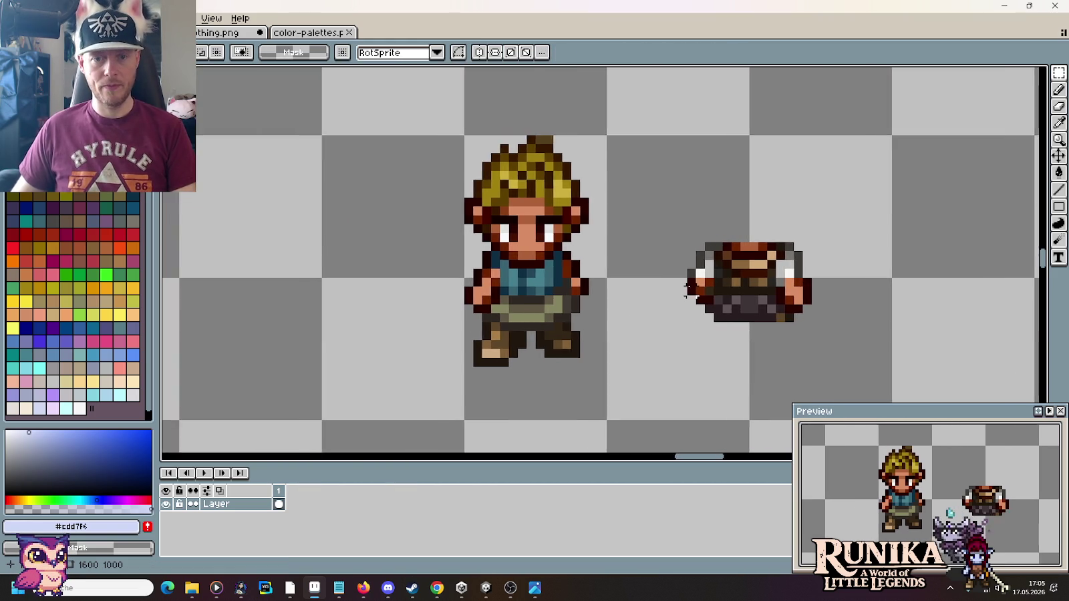
{"action": "scroll", "coordinate": [695, 292], "scroll_direction": "up", "scroll_amount": 1}
{"action": "scroll", "coordinate": [685, 287], "scroll_direction": "down", "scroll_amount": 1}
{"action": "key", "text": "i"}
{"action": "left_click", "coordinate": [374, 274]}
{"action": "key", "text": "b"}
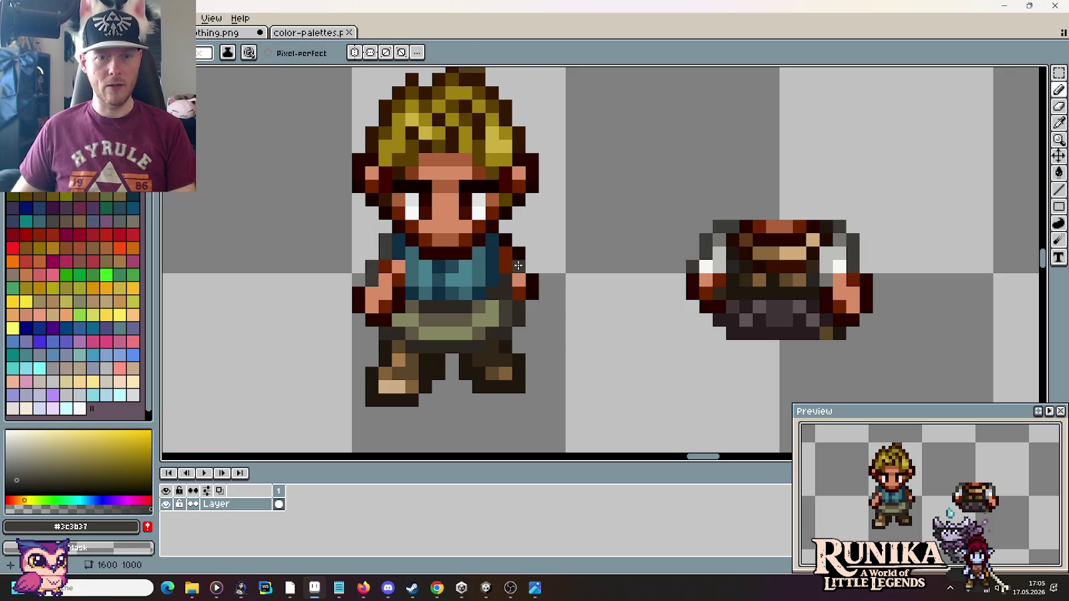
Step: Sample the mid grey and near-white sleeve shades from the right reference sprite
{"action": "left_click", "coordinate": [706, 239], "text": "alt"}
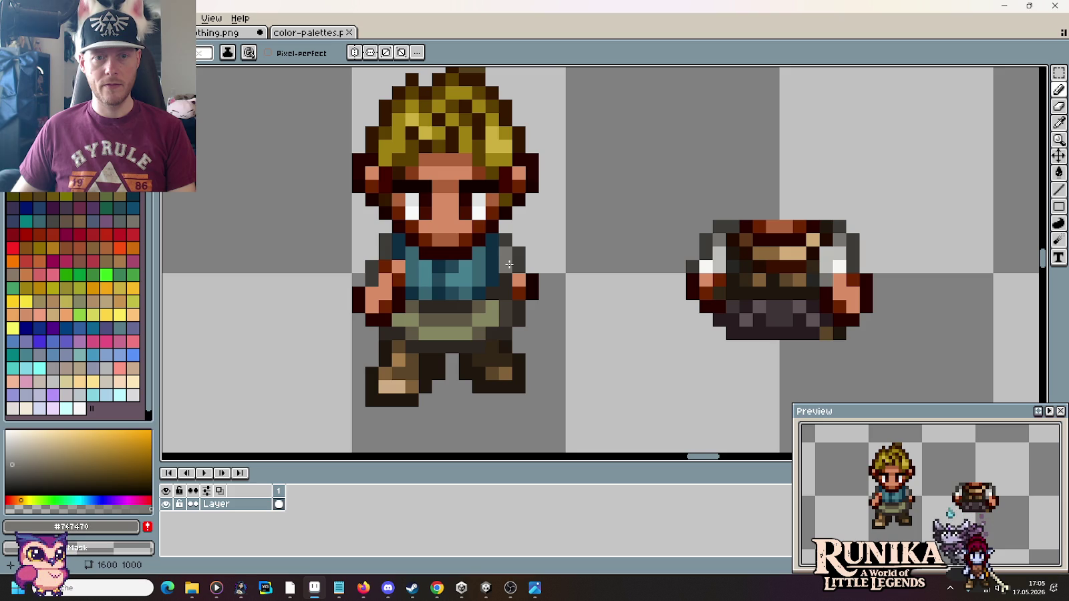
{"action": "left_click", "coordinate": [521, 268], "text": "alt"}
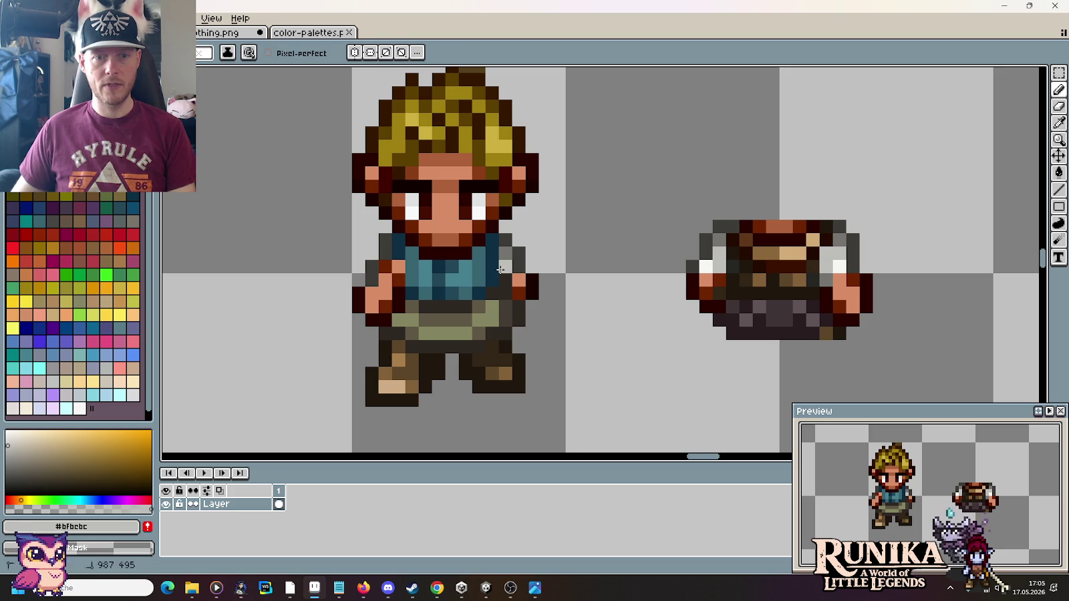
{"action": "key", "text": "alt"}
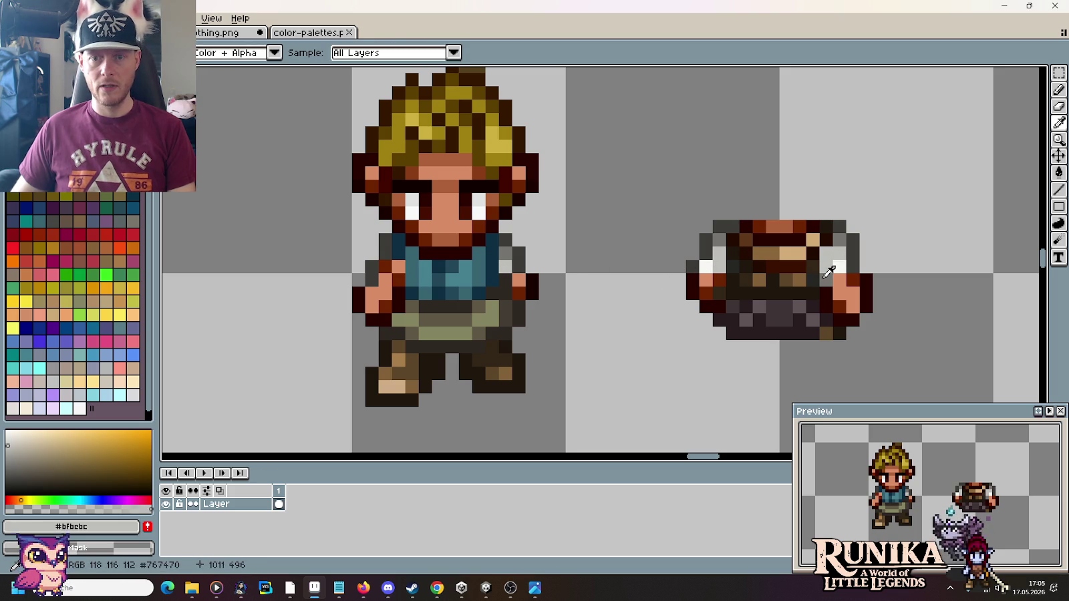
{"action": "left_click", "coordinate": [827, 273], "text": "alt"}
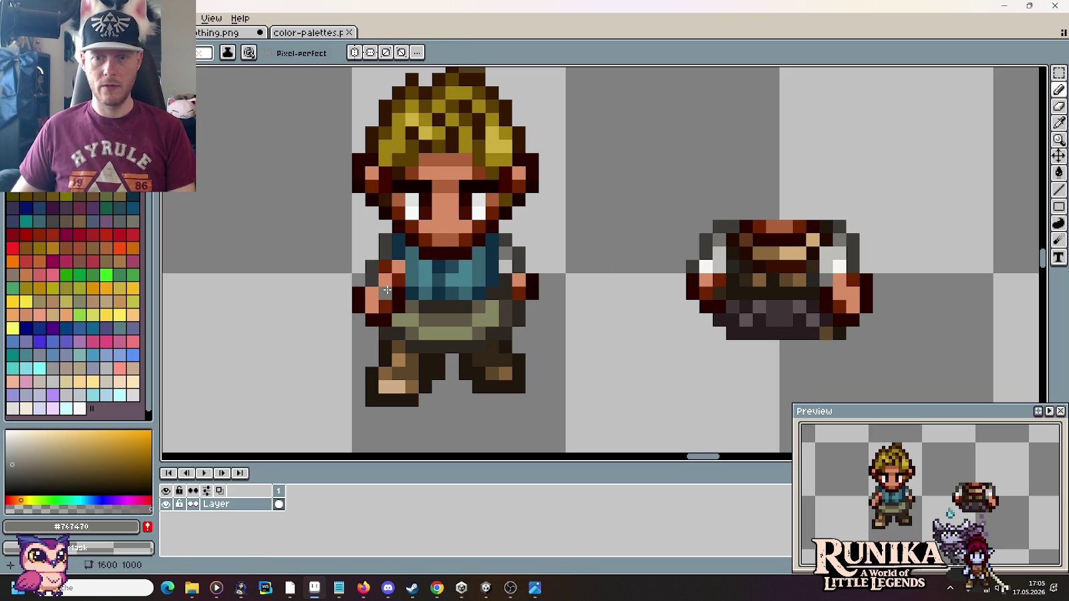
{"action": "left_click", "coordinate": [840, 266], "text": "alt"}
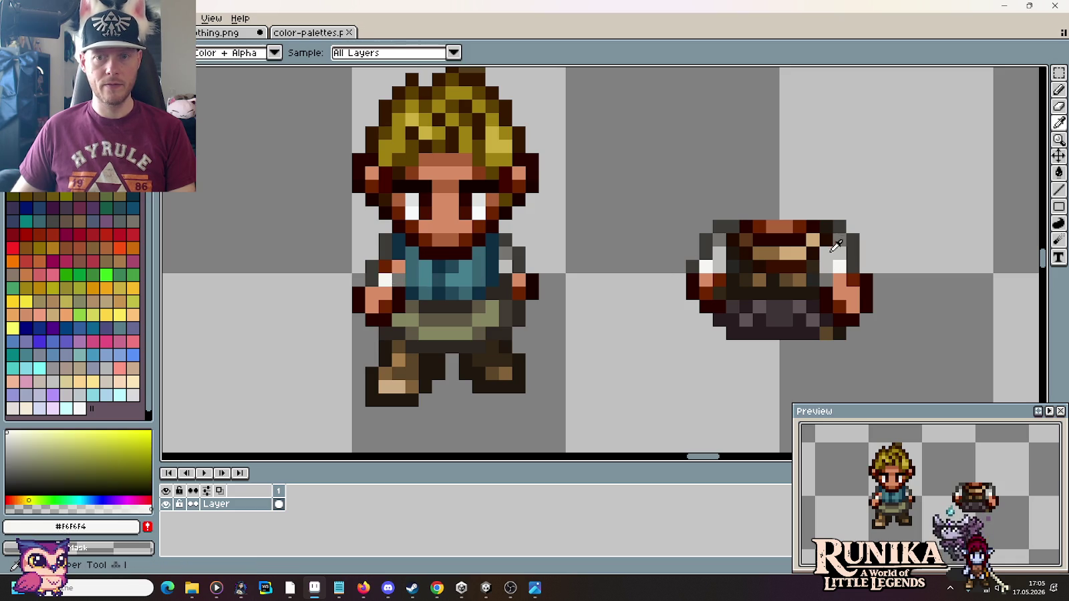
{"action": "left_click", "coordinate": [399, 280], "text": "alt"}
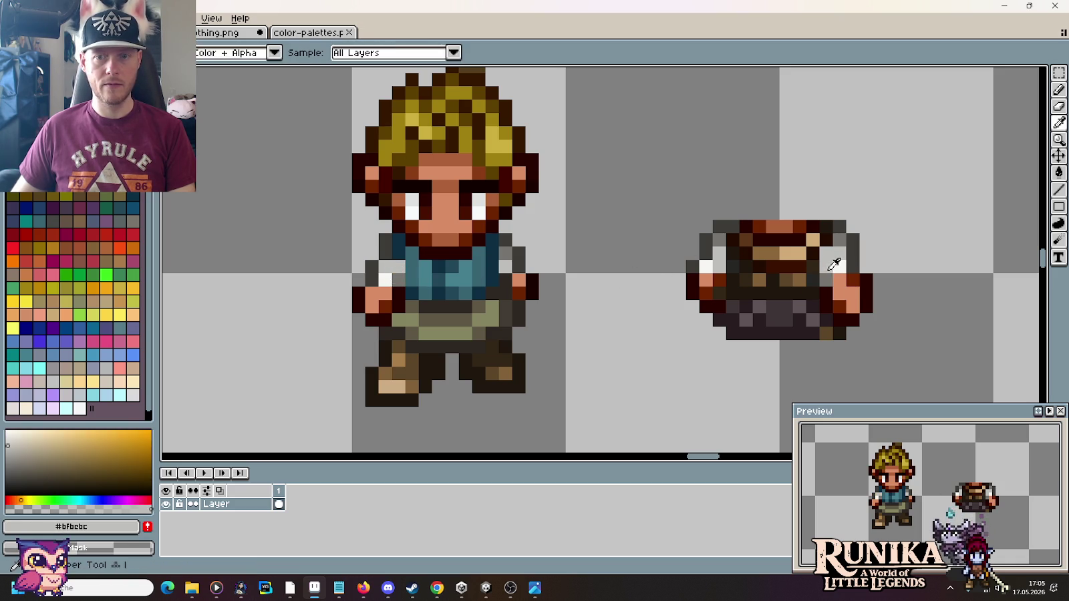
{"action": "left_click", "coordinate": [719, 282], "text": "alt"}
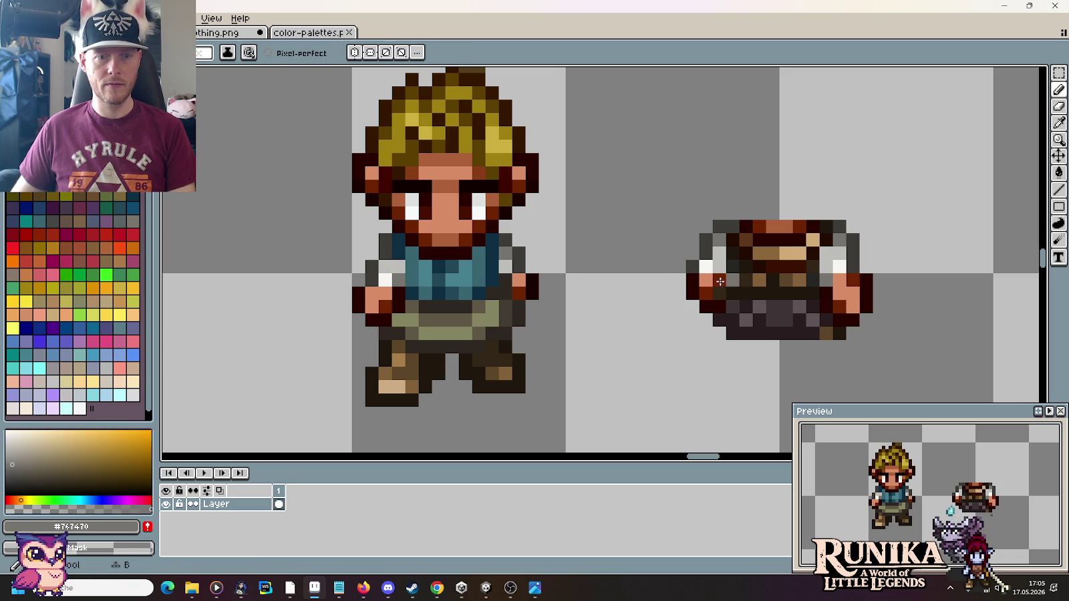
{"action": "left_click", "coordinate": [396, 264], "text": "alt"}
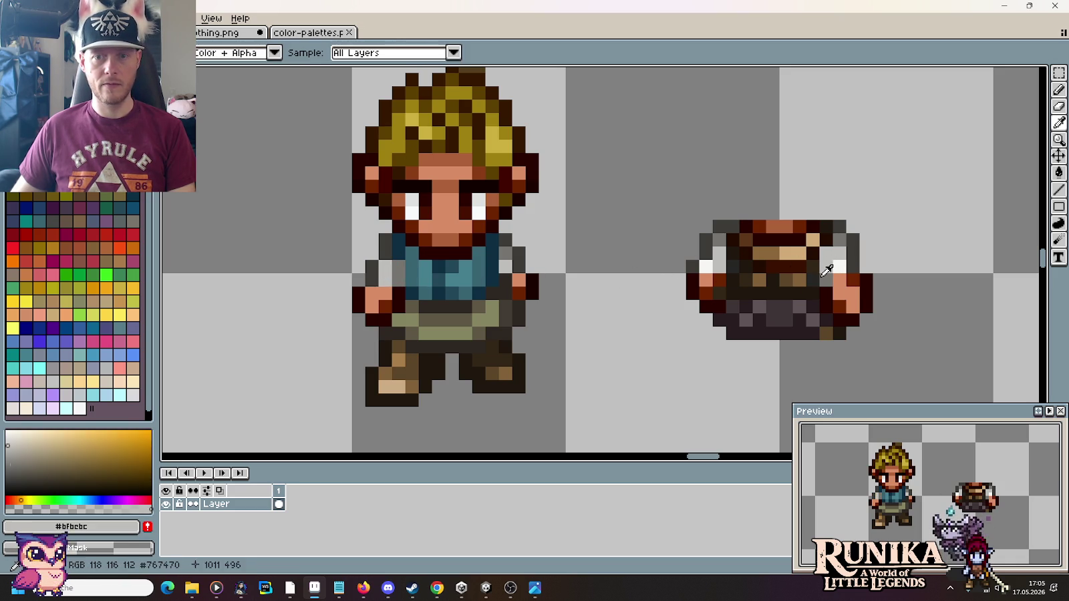
{"action": "left_click", "coordinate": [826, 271], "text": "alt"}
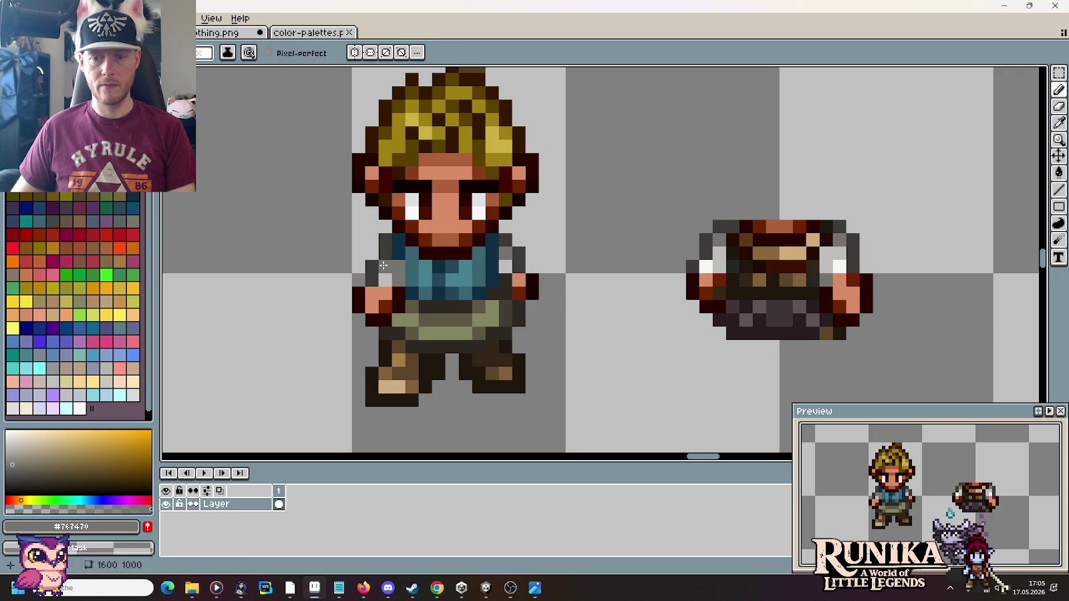
{"action": "left_click", "coordinate": [839, 266], "text": "alt"}
Step: Paint a near-white highlight on the left character's sleeve and zoom in on both sprites
{"action": "left_click", "coordinate": [395, 274]}
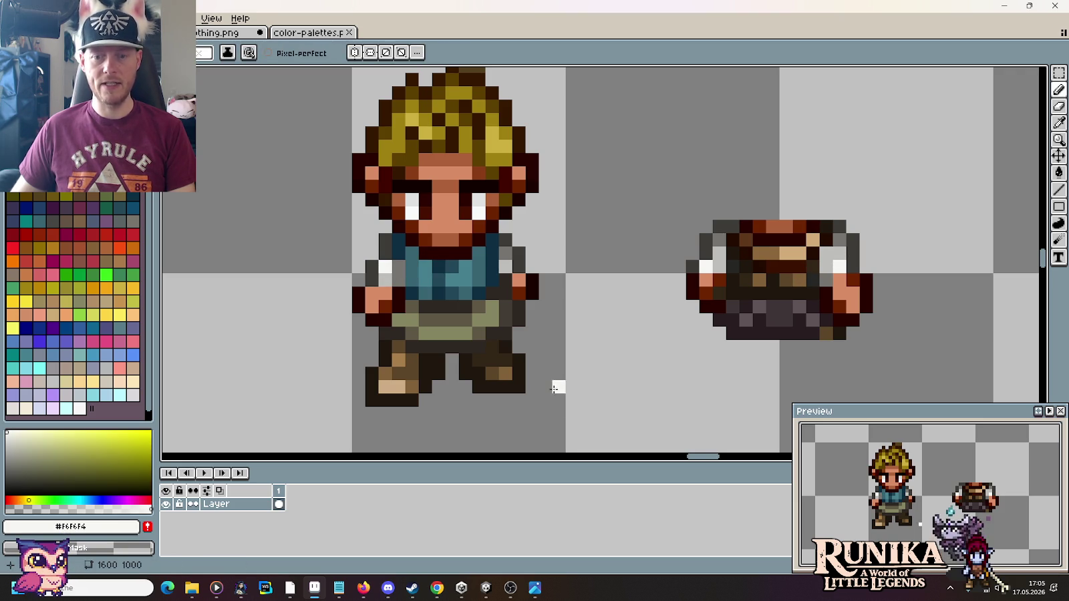
{"action": "key", "text": "alt"}
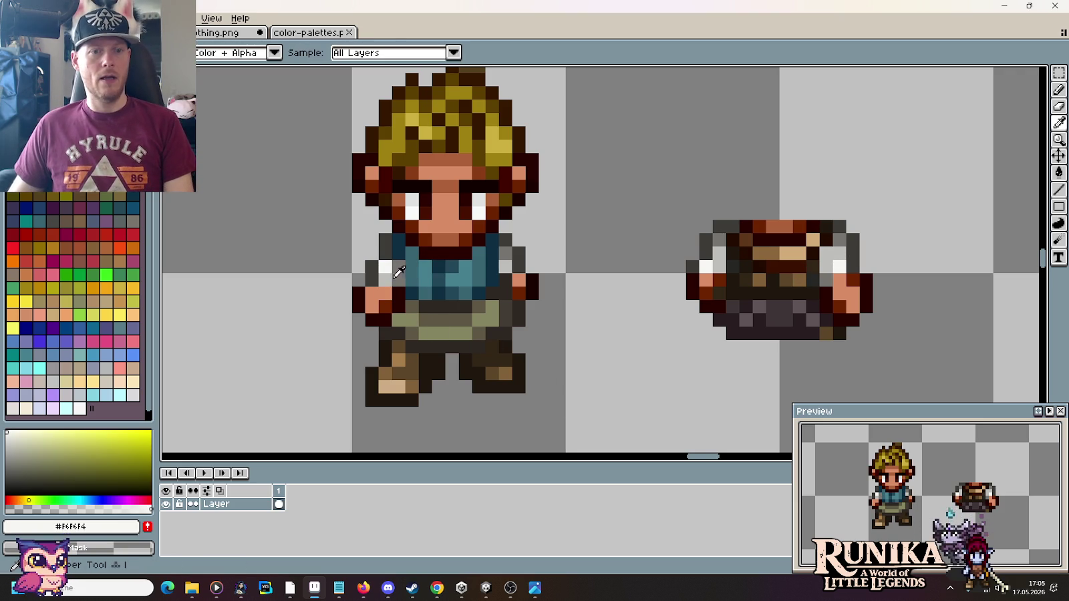
{"action": "left_click", "coordinate": [396, 272], "text": "alt"}
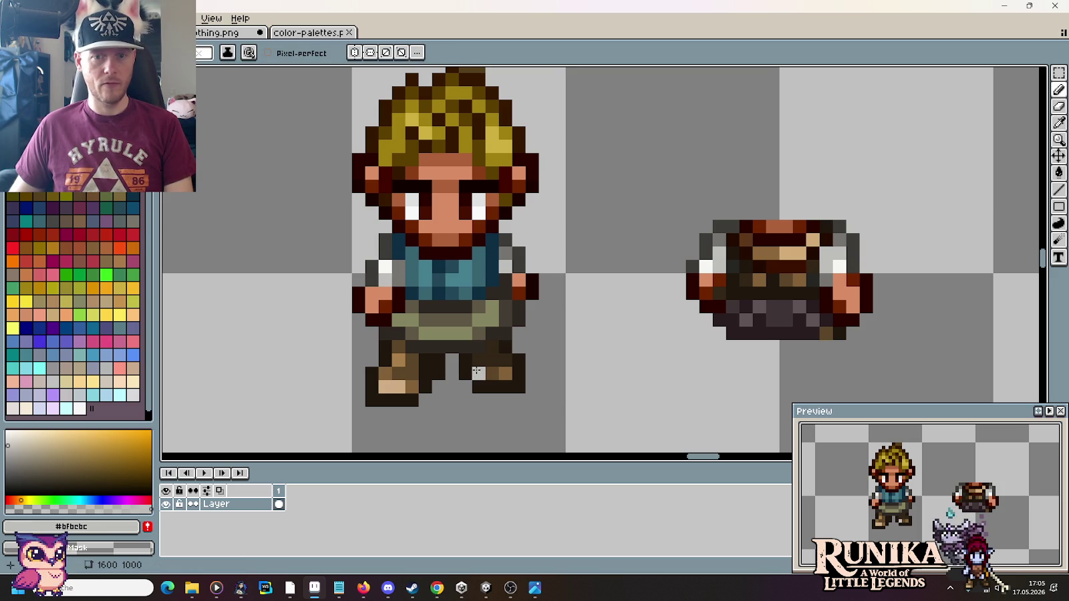
{"action": "key", "text": "alt"}
{"action": "scroll", "coordinate": [727, 276], "scroll_direction": "up", "scroll_amount": 2}
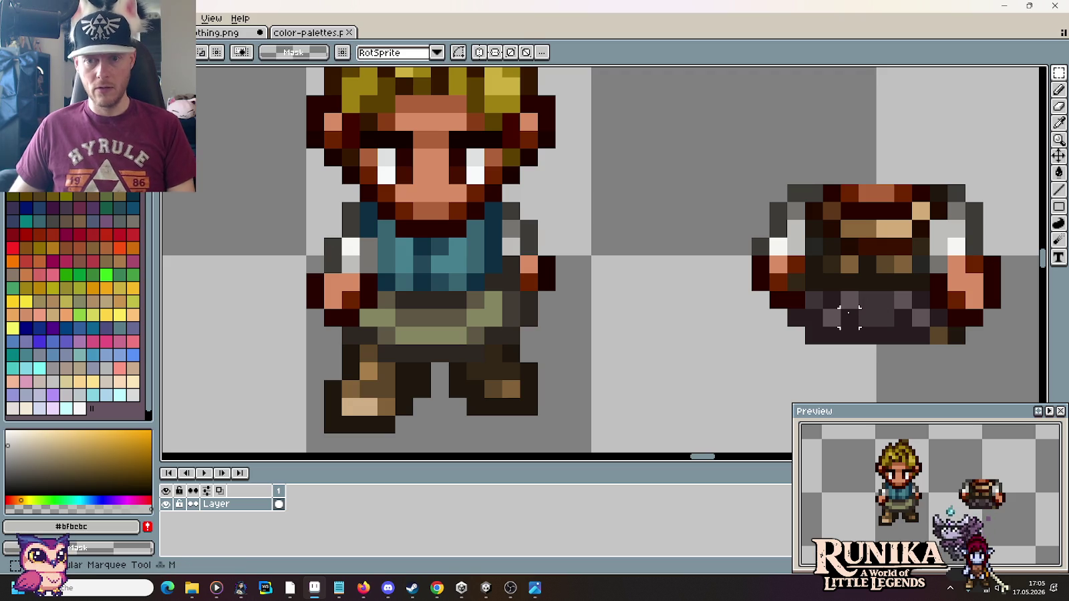
Step: Flip the selected dark belt horizontally and commit it at the left character's waist
{"action": "mouse_move", "coordinate": [805, 291]}
{"action": "left_mouse_down"}
{"action": "mouse_move", "coordinate": [928, 365]}
{"action": "mouse_move", "coordinate": [452, 350]}
{"action": "mouse_move", "coordinate": [458, 359]}
{"action": "left_mouse_up"}
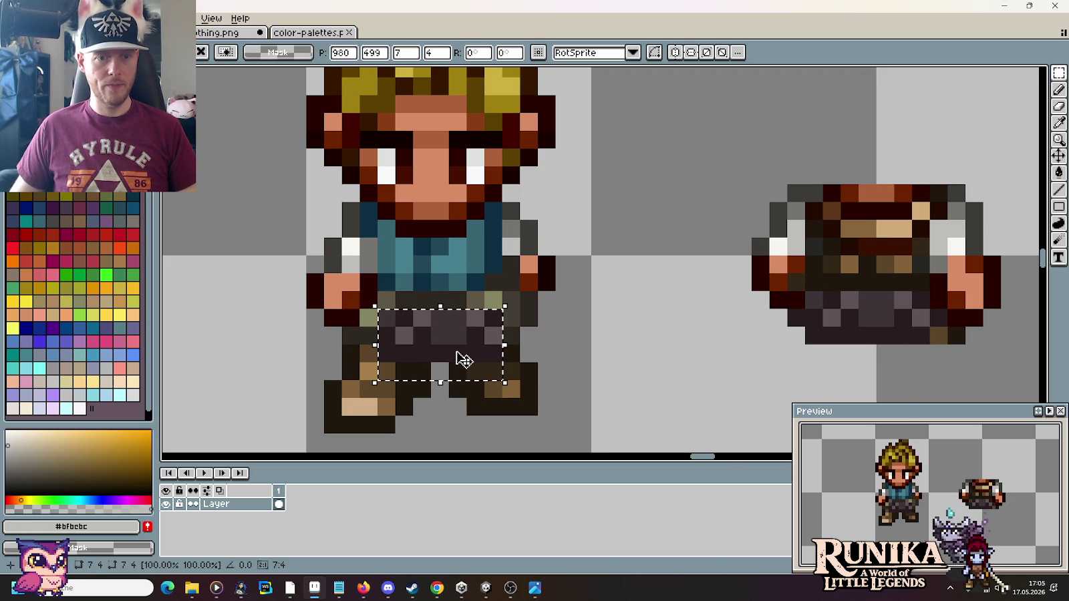
{"action": "left_click", "coordinate": [36, 18]}
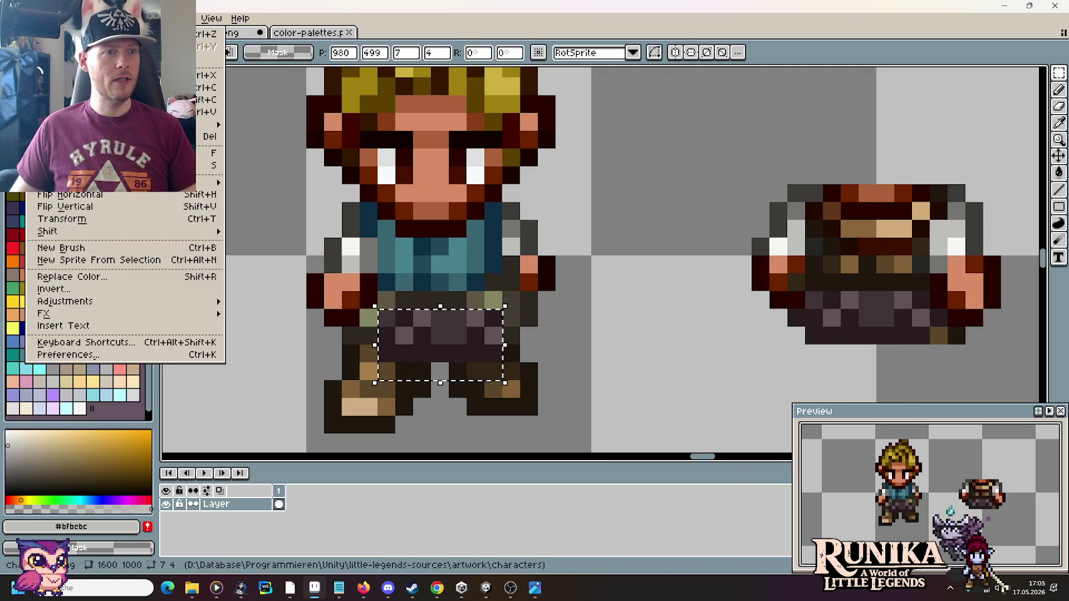
{"action": "left_click", "coordinate": [106, 196]}
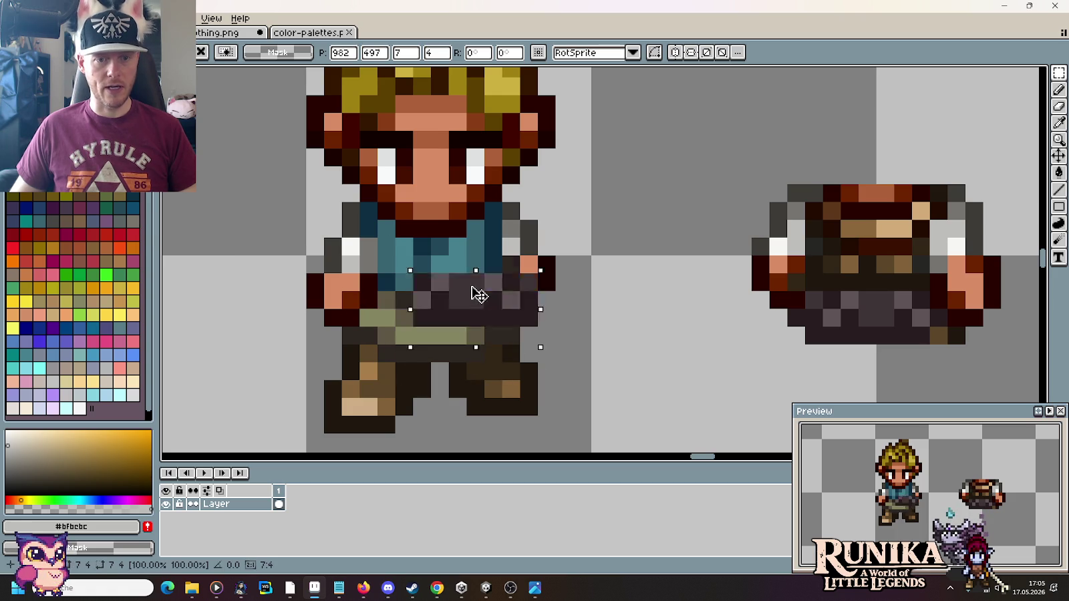
{"action": "key", "text": "Return"}
{"action": "key", "text": "ctrl+d"}
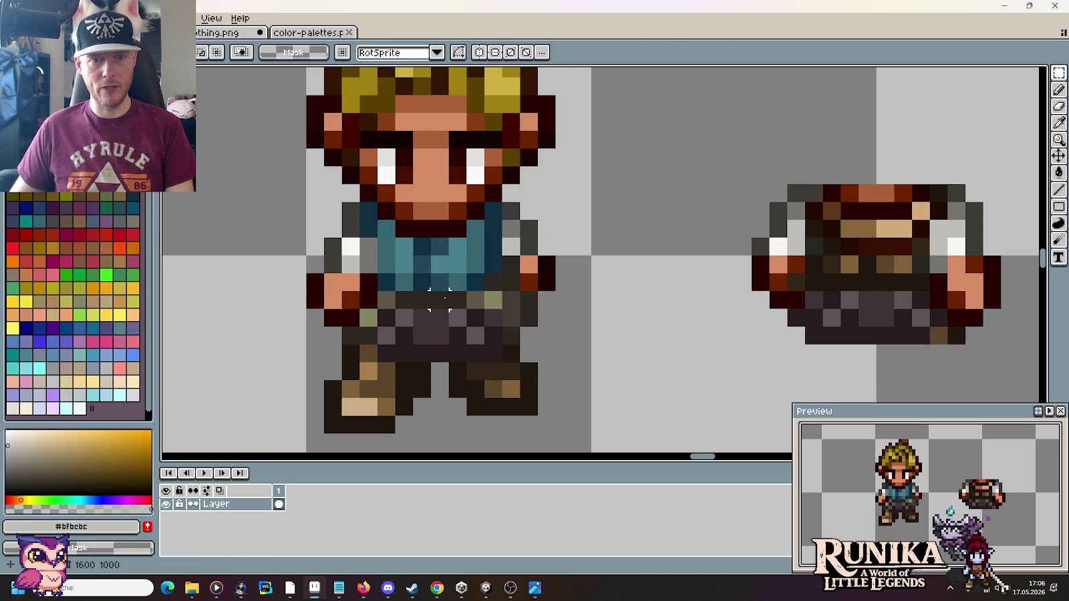
Step: Darken the belt's right side with dark grey and near-black shades sampled from the sprite
{"action": "key", "text": "i"}
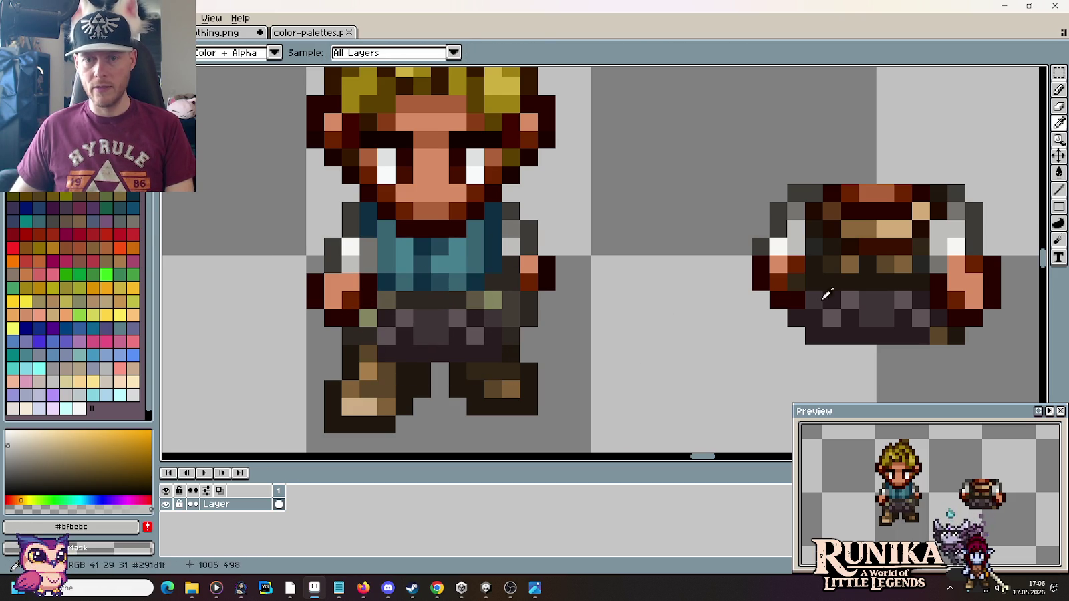
{"action": "left_click", "coordinate": [824, 301]}
{"action": "key", "text": "b"}
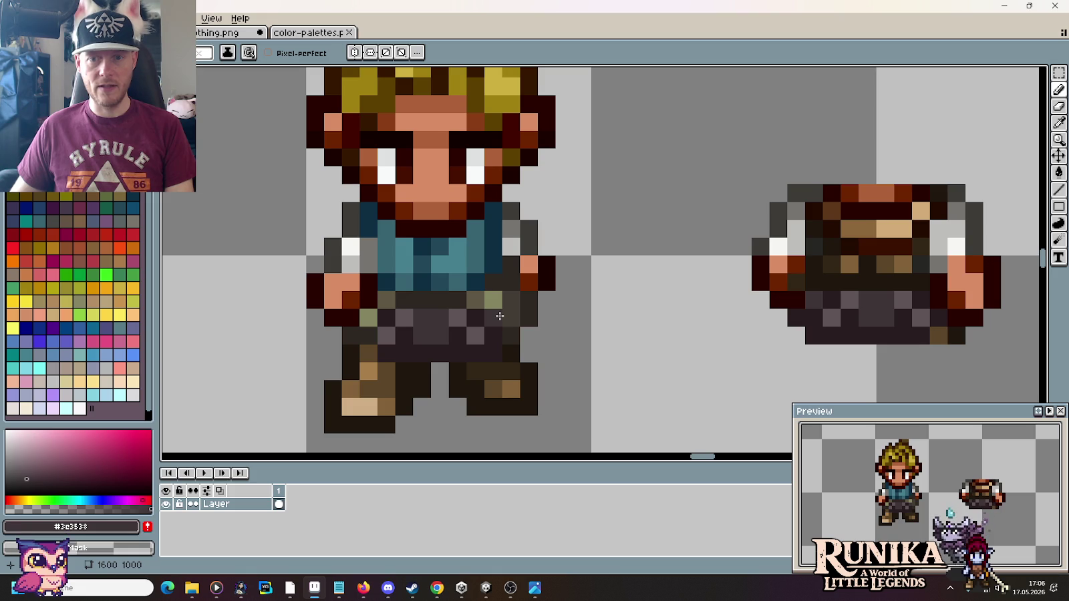
{"action": "key", "text": "i"}
{"action": "left_click", "coordinate": [477, 343]}
{"action": "key", "text": "b"}
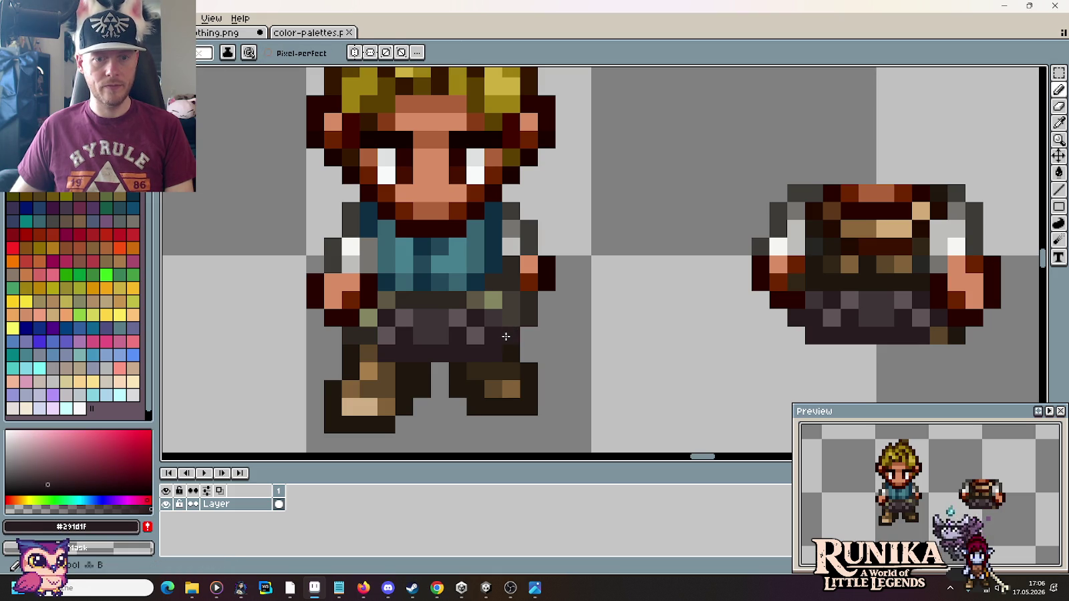
{"action": "mouse_move", "coordinate": [527, 318]}
{"action": "left_mouse_down"}
{"action": "mouse_move", "coordinate": [529, 295]}
{"action": "mouse_move", "coordinate": [507, 270]}
{"action": "mouse_move", "coordinate": [490, 304]}
{"action": "left_mouse_up"}
Step: Repaint the light olive belt pixels in the dark grey belt colour
{"action": "key", "text": "i"}
{"action": "left_click", "coordinate": [442, 312]}
{"action": "key", "text": "b"}
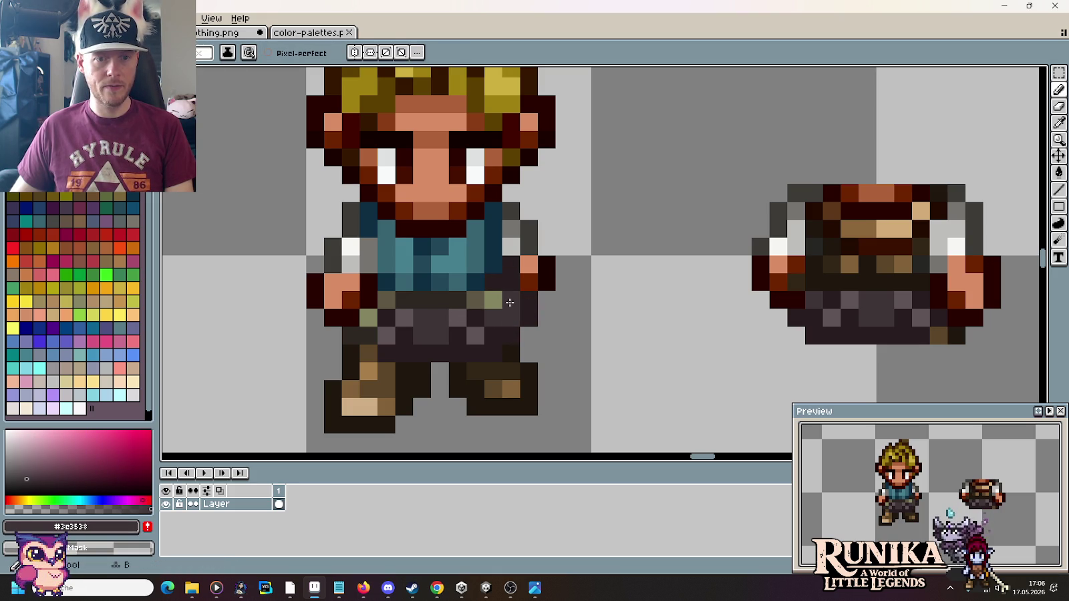
{"action": "left_click", "coordinate": [475, 313], "text": "alt"}
{"action": "left_click", "coordinate": [492, 300]}
{"action": "left_click", "coordinate": [451, 313], "text": "alt"}
{"action": "left_click", "coordinate": [484, 297]}
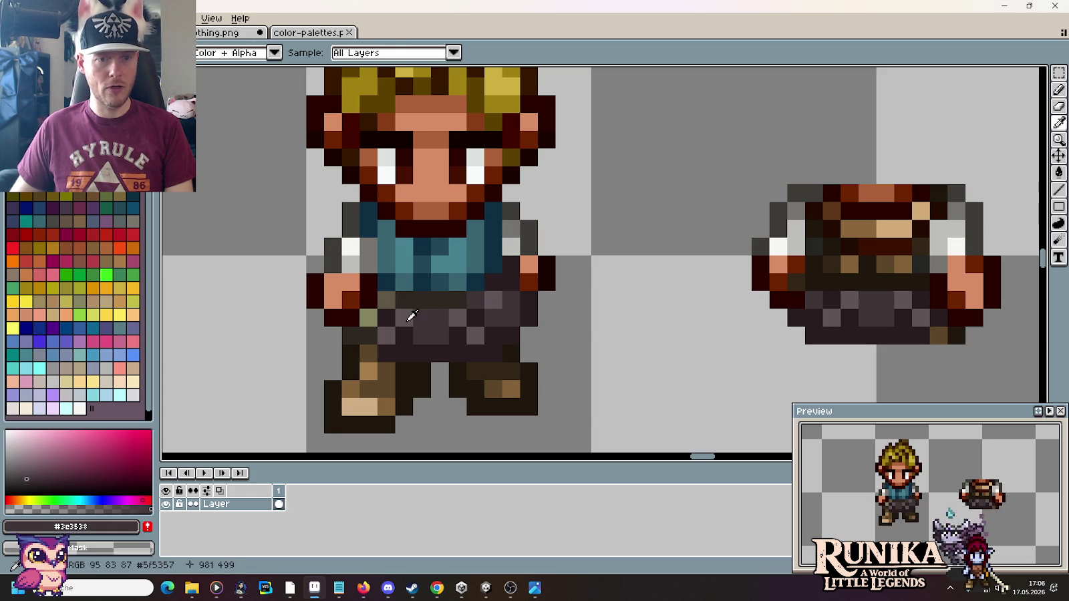
Step: Paint an olive belt pixel mid grey and sample the belt and outline shades
{"action": "left_click", "coordinate": [406, 314], "text": "alt"}
{"action": "left_click", "coordinate": [368, 318]}
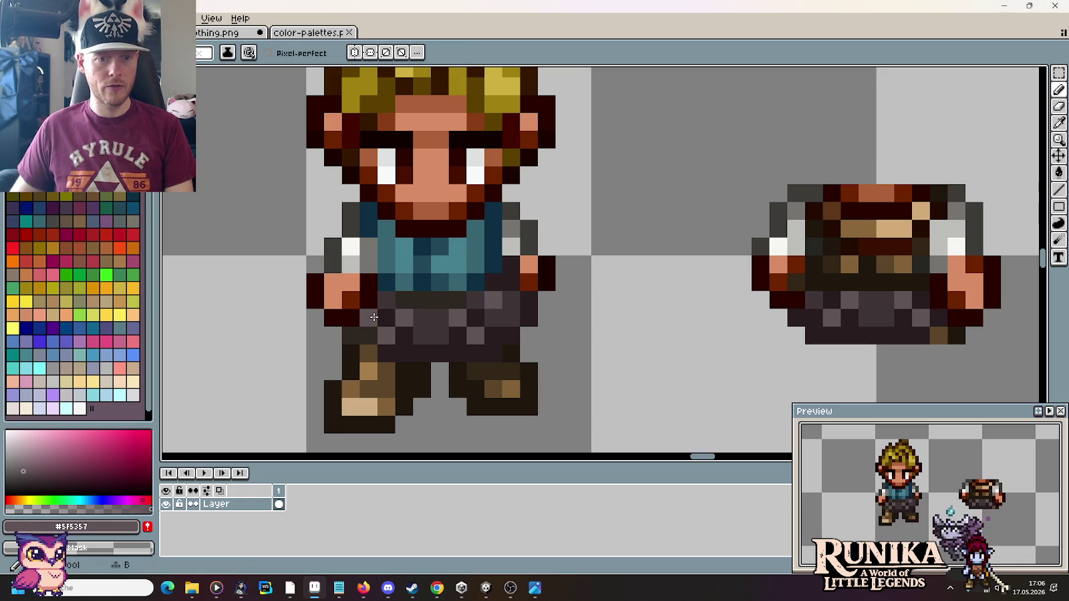
{"action": "left_click", "coordinate": [418, 347], "text": "alt"}
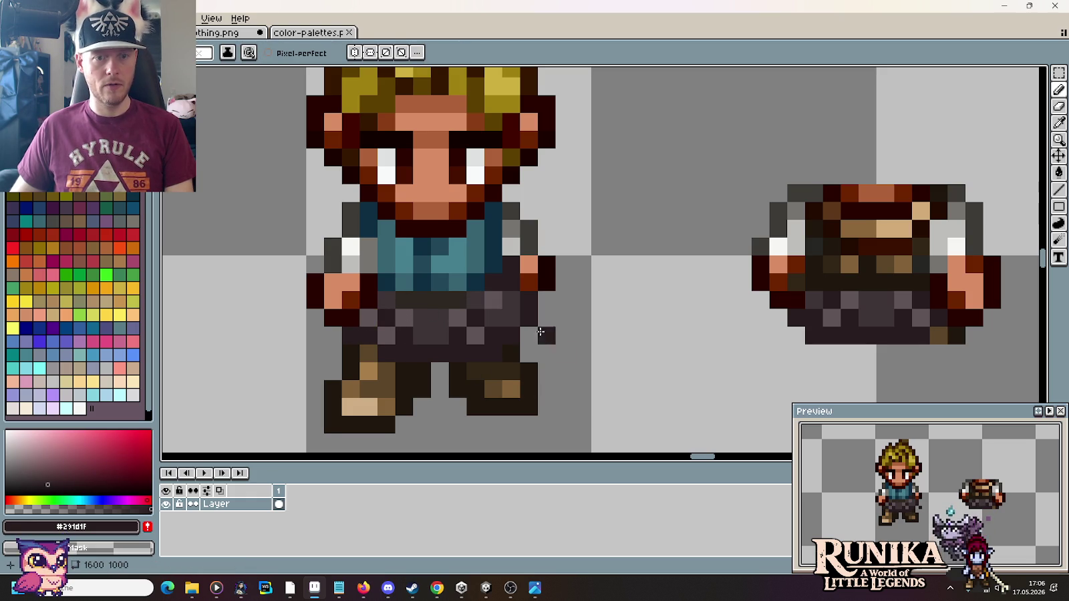
{"action": "left_click", "coordinate": [495, 300], "text": "alt"}
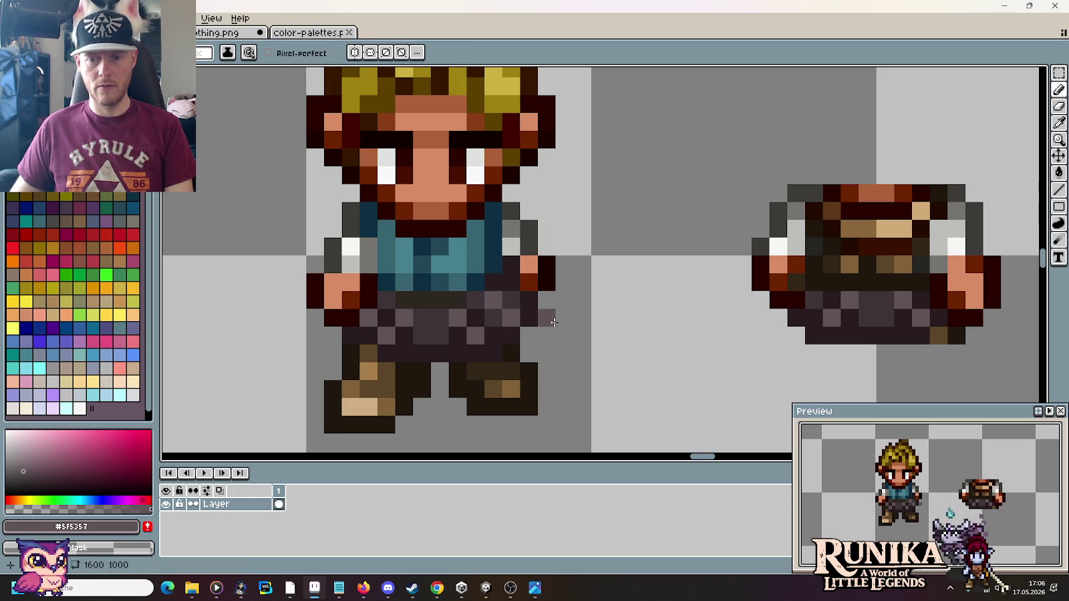
{"action": "scroll", "coordinate": [556, 322], "scroll_direction": "down", "scroll_amount": 4}
{"action": "scroll", "coordinate": [556, 323], "scroll_direction": "up", "scroll_amount": 2}
{"action": "scroll", "coordinate": [556, 323], "scroll_direction": "up", "scroll_amount": 2}
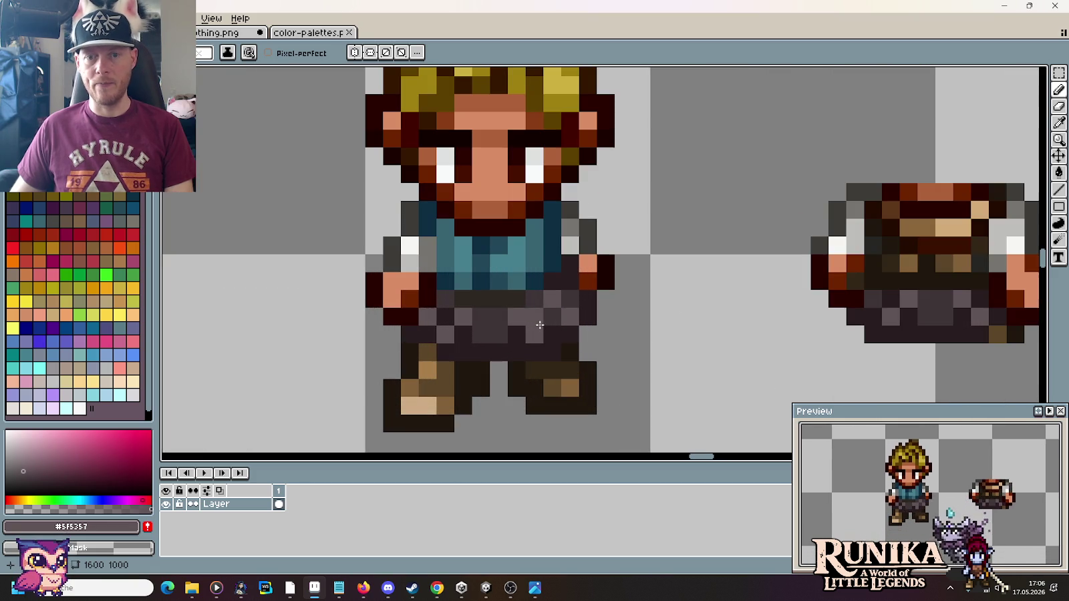
{"action": "left_click", "coordinate": [934, 272], "text": "alt"}
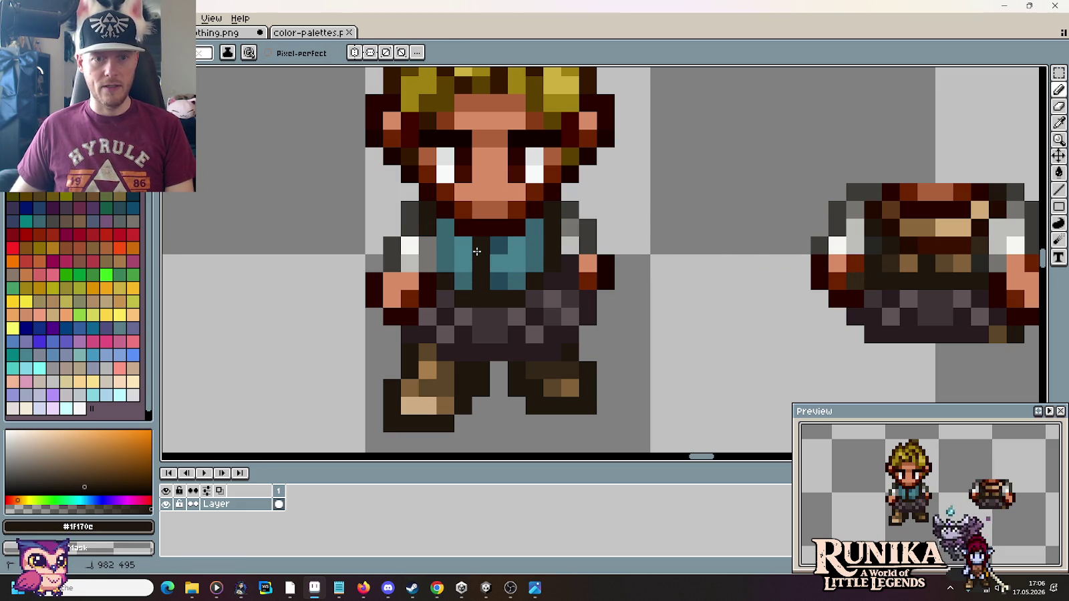
Step: Paint brown #826138 pixels down the teal shirt front
{"action": "key", "text": "i"}
{"action": "left_click", "coordinate": [907, 261]}
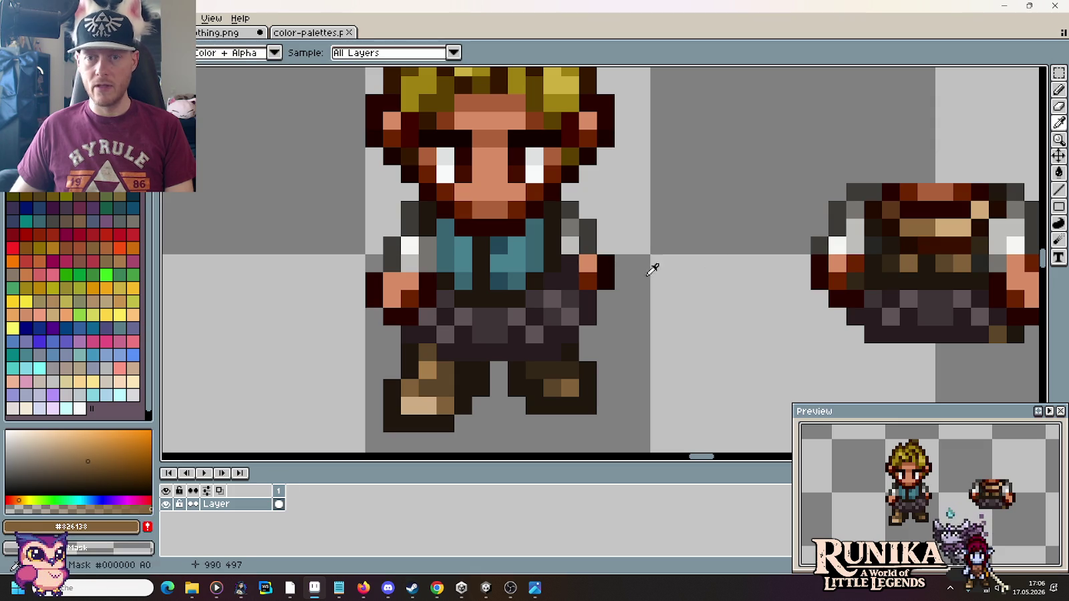
{"action": "left_click", "coordinate": [499, 281]}
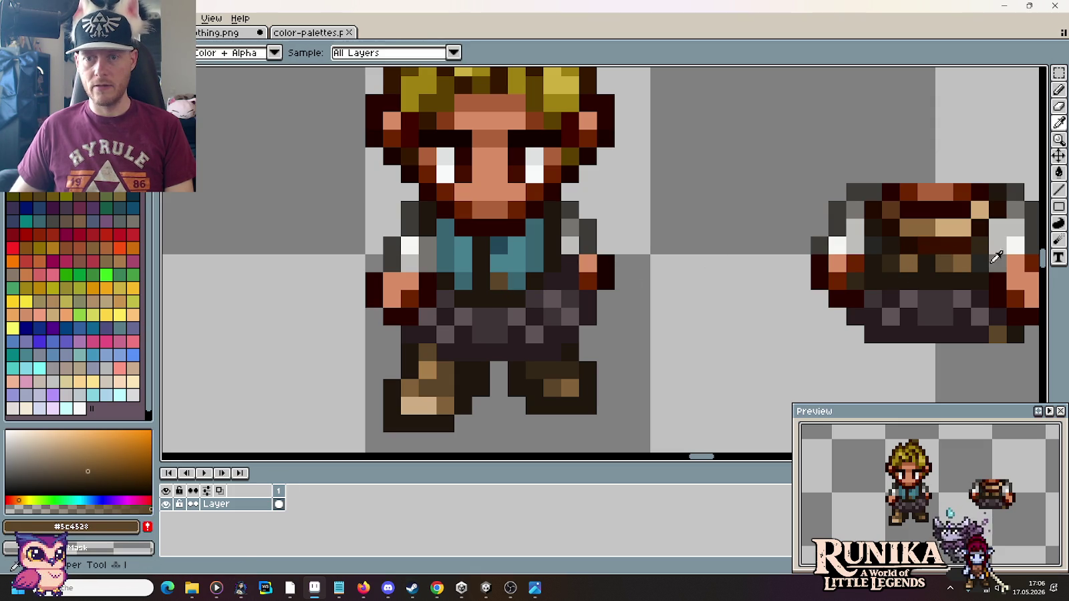
{"action": "key", "text": "i"}
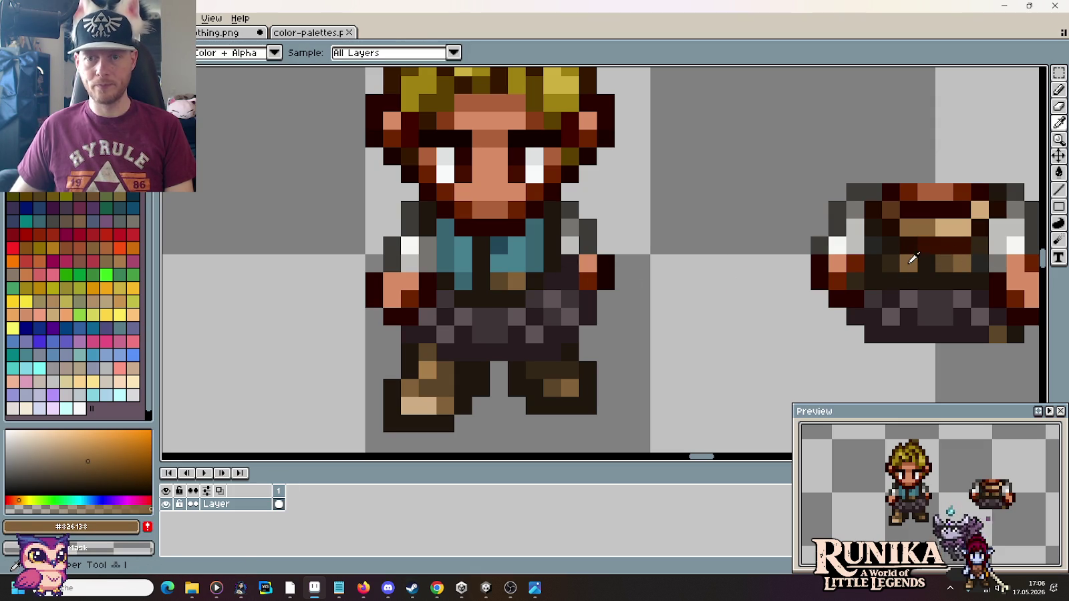
{"action": "key", "text": "b"}
{"action": "key", "text": "ctrl+z"}
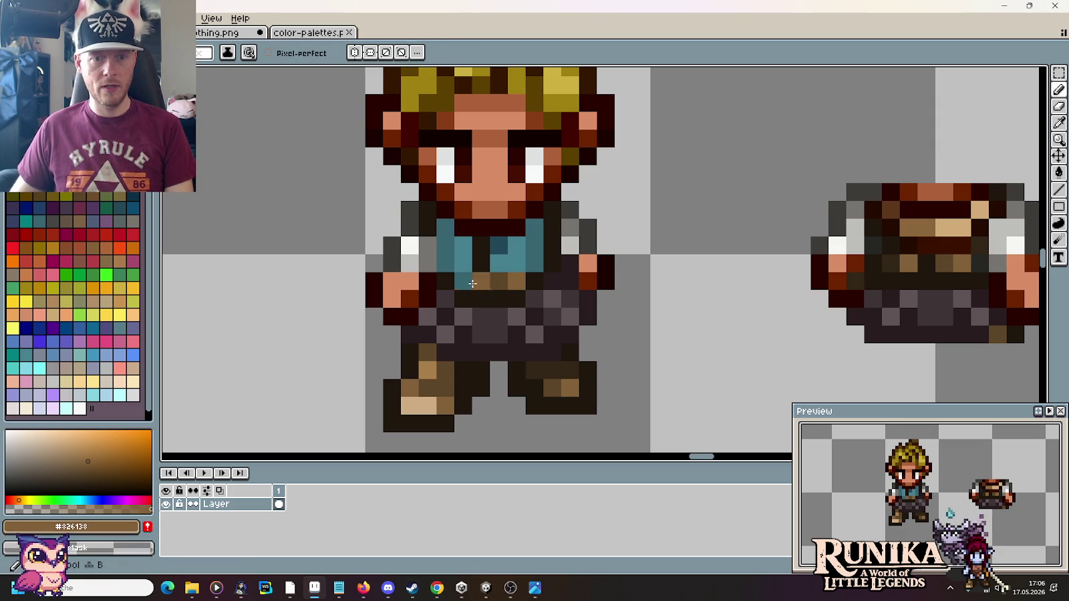
{"action": "key", "text": "i"}
{"action": "key", "text": "b"}
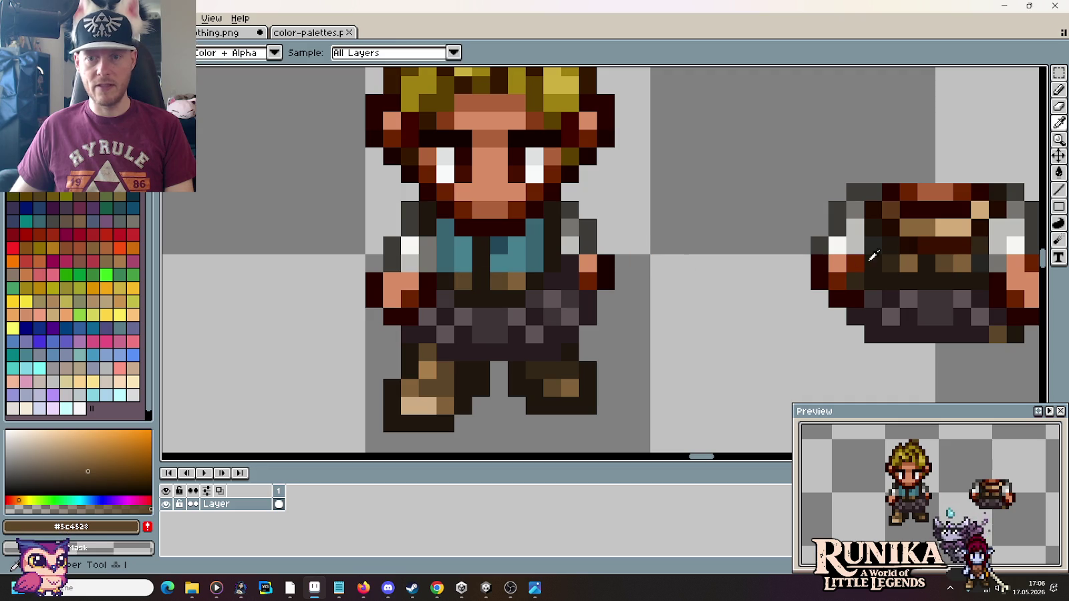
{"action": "key", "text": "i"}
{"action": "key", "text": "b"}
{"action": "left_click_drag", "start_coordinate": [462, 258], "coordinate": [461, 250]}
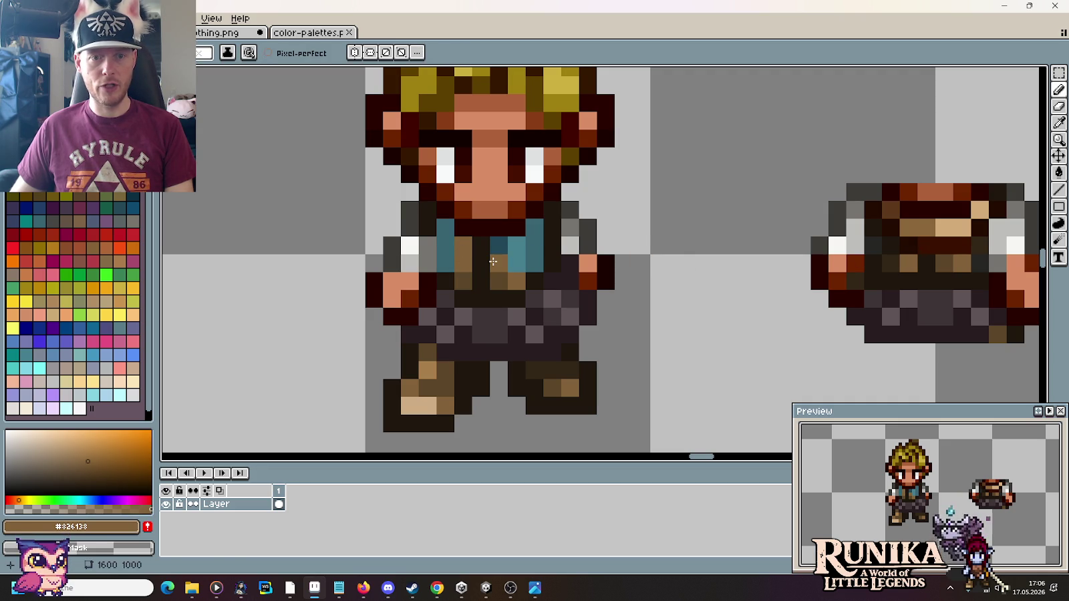
Step: Repaint the teal shirt columns in dark brown #5c4528
{"action": "key", "text": "i"}
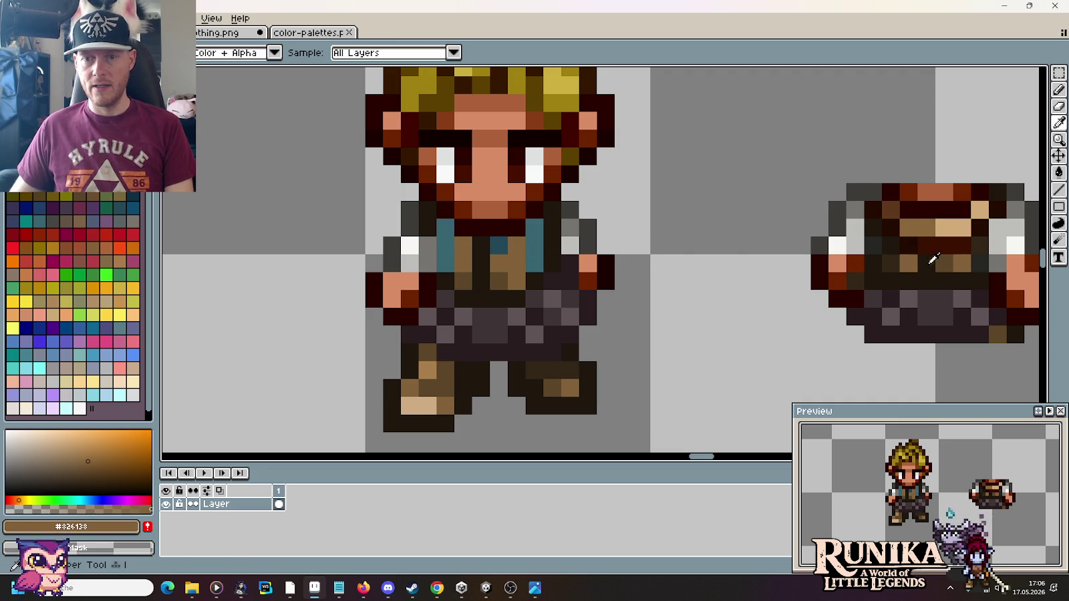
{"action": "left_click", "coordinate": [949, 257]}
{"action": "key", "text": "b"}
{"action": "left_click_drag", "start_coordinate": [535, 264], "coordinate": [534, 227]}
{"action": "left_click_drag", "start_coordinate": [445, 263], "coordinate": [440, 232]}
Step: Shade shirt pixels near the collar in very dark brown #332616
{"action": "key", "text": "i"}
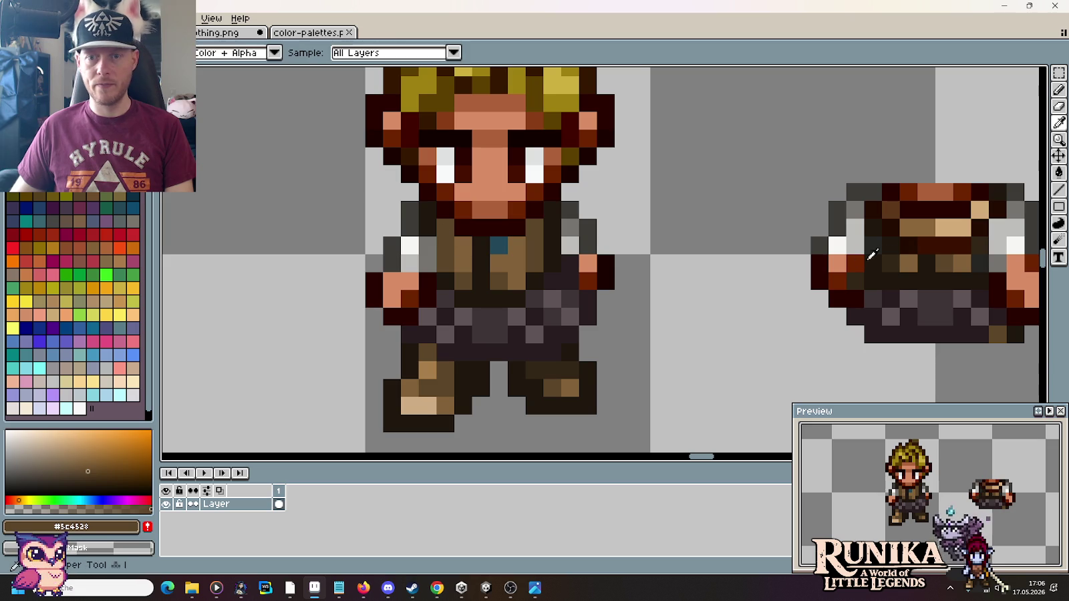
{"action": "left_click", "coordinate": [895, 251]}
{"action": "key", "text": "b"}
{"action": "left_click", "coordinate": [516, 246]}
{"action": "key", "text": "ctrl+z"}
{"action": "left_click", "coordinate": [534, 236]}
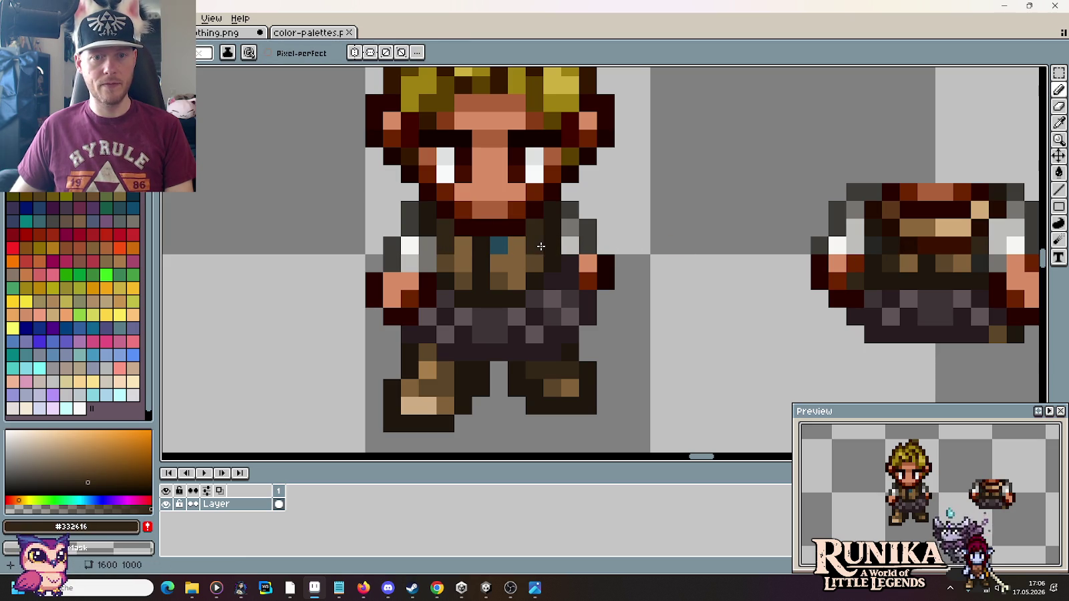
{"action": "left_click", "coordinate": [498, 245]}
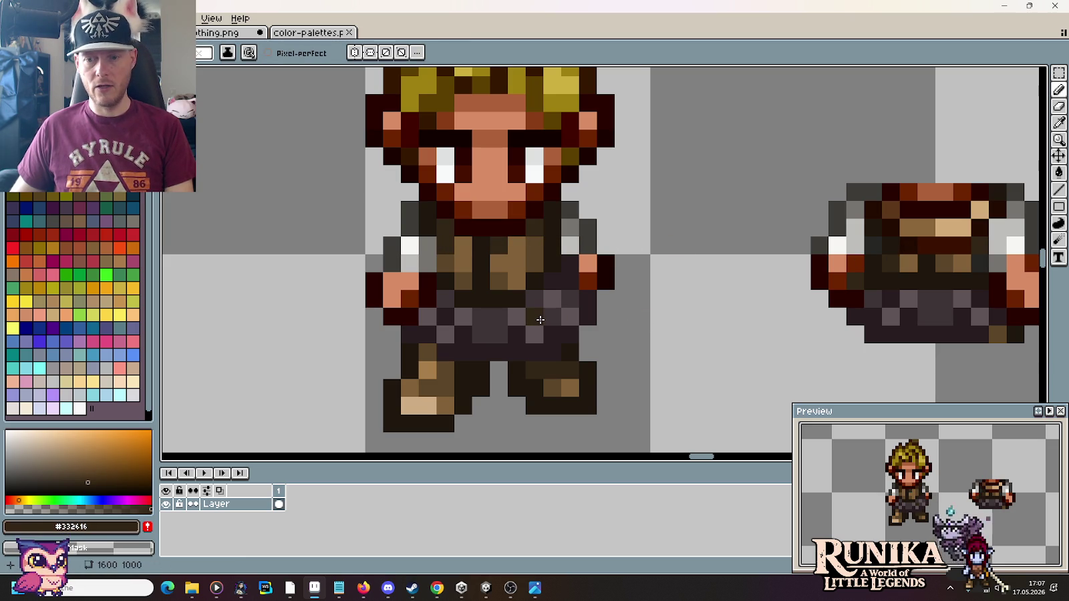
Step: Paint a dark chest pixel in the mid brown sampled from the chest
{"action": "key", "text": "i"}
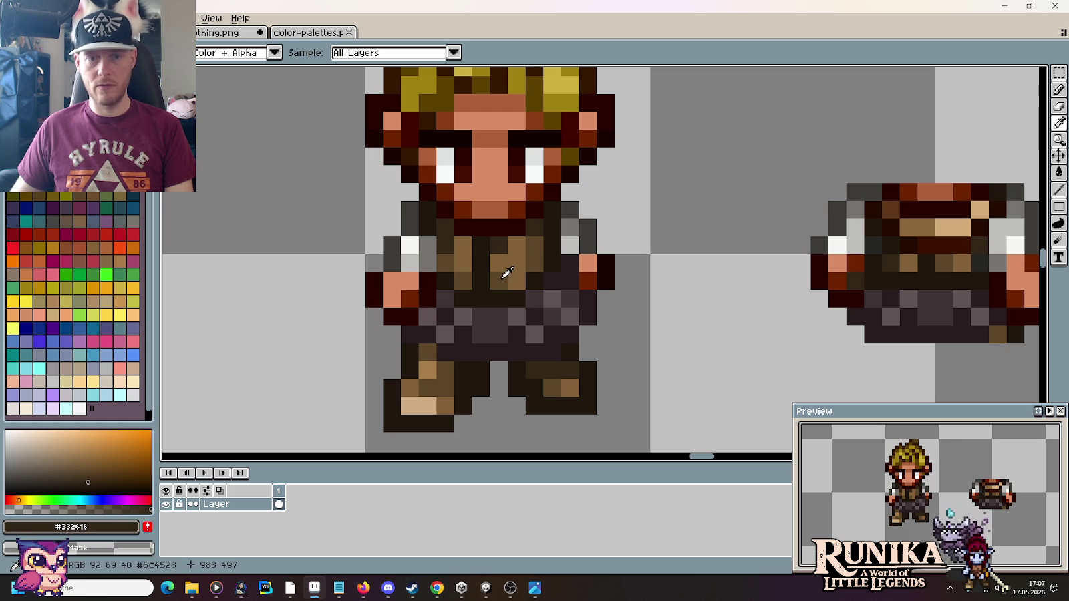
{"action": "left_click", "coordinate": [508, 273]}
{"action": "key", "text": "b"}
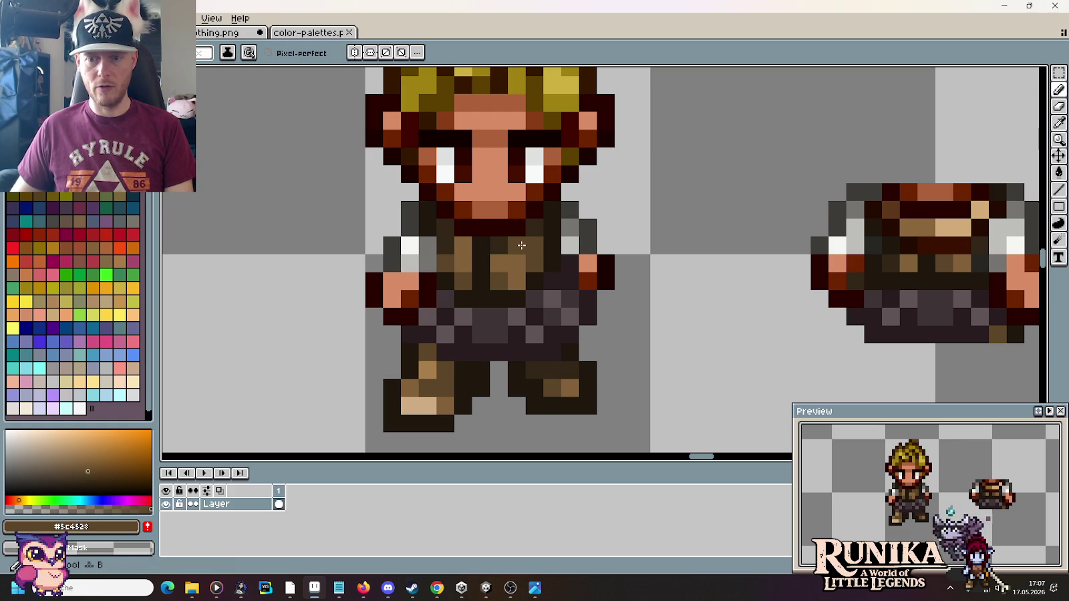
{"action": "left_click", "coordinate": [521, 248], "text": "alt"}
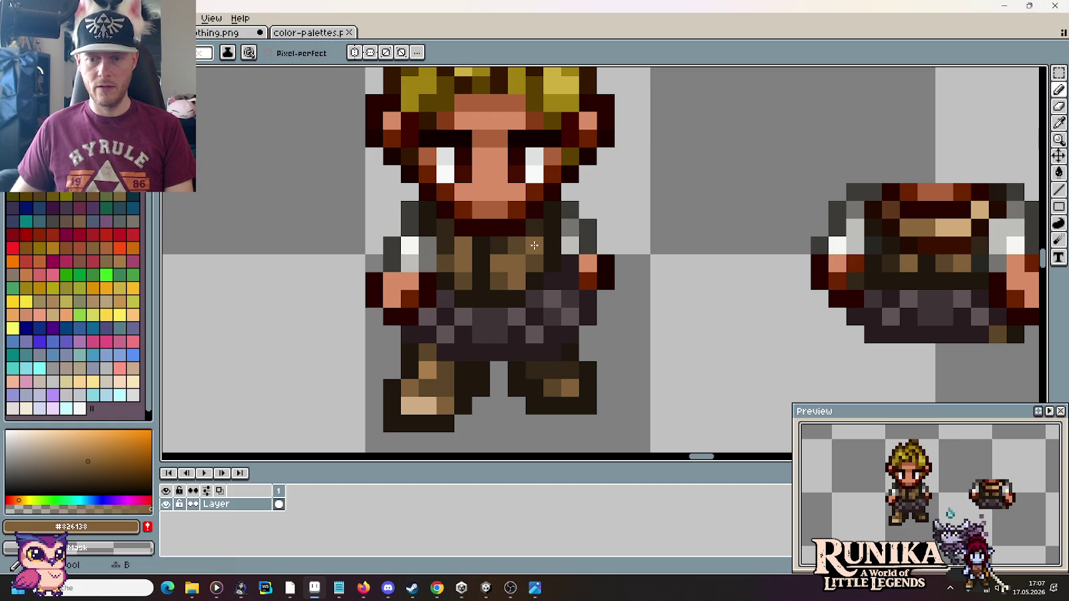
{"action": "left_click", "coordinate": [503, 269], "text": "alt"}
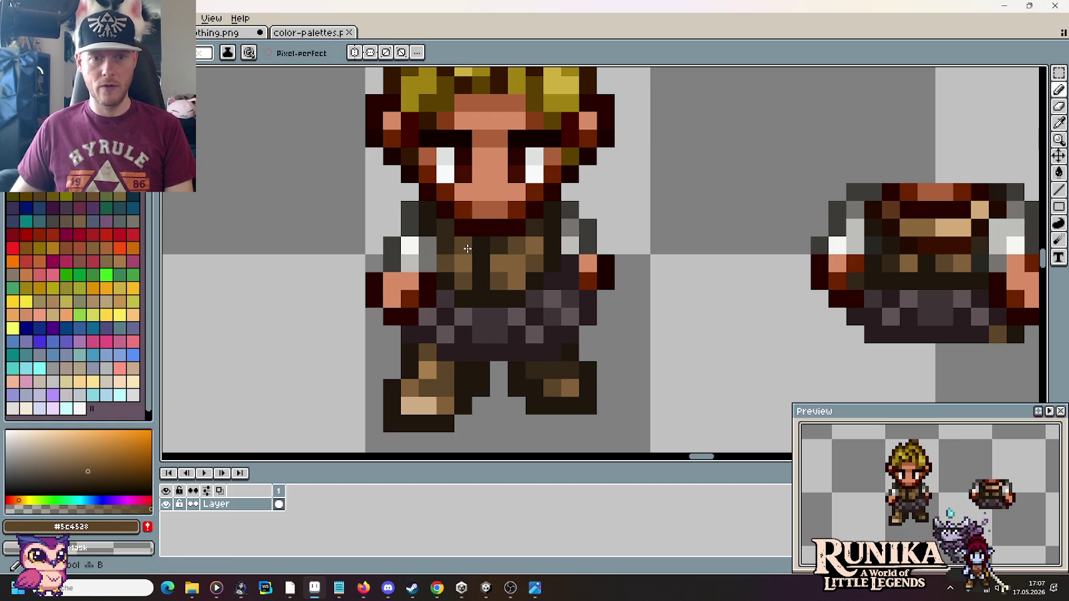
{"action": "left_click_drag", "start_coordinate": [467, 249], "coordinate": [466, 256]}
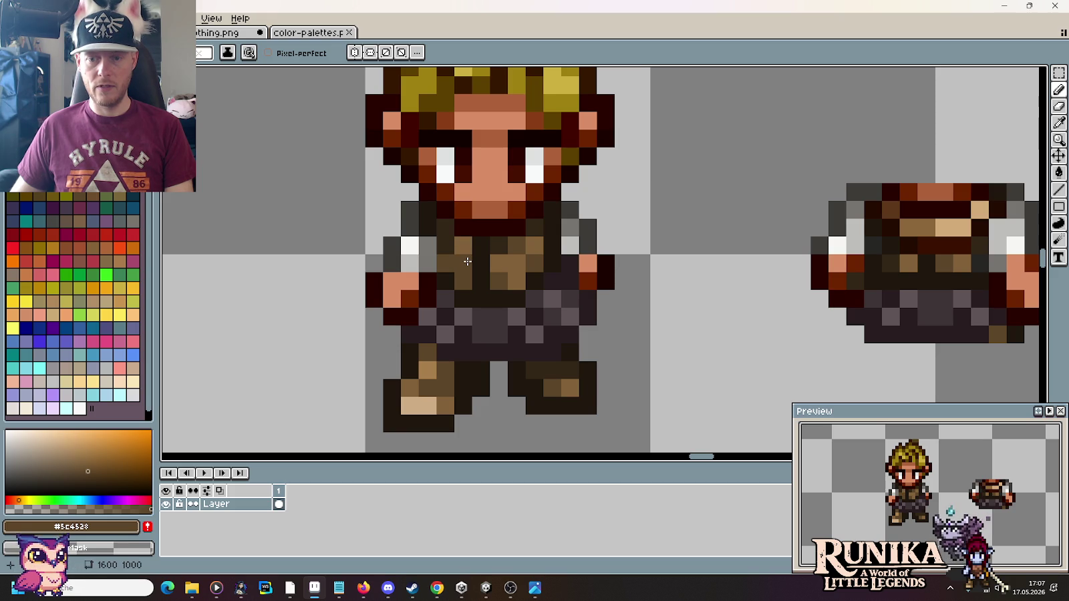
{"action": "left_click", "coordinate": [459, 265], "text": "alt"}
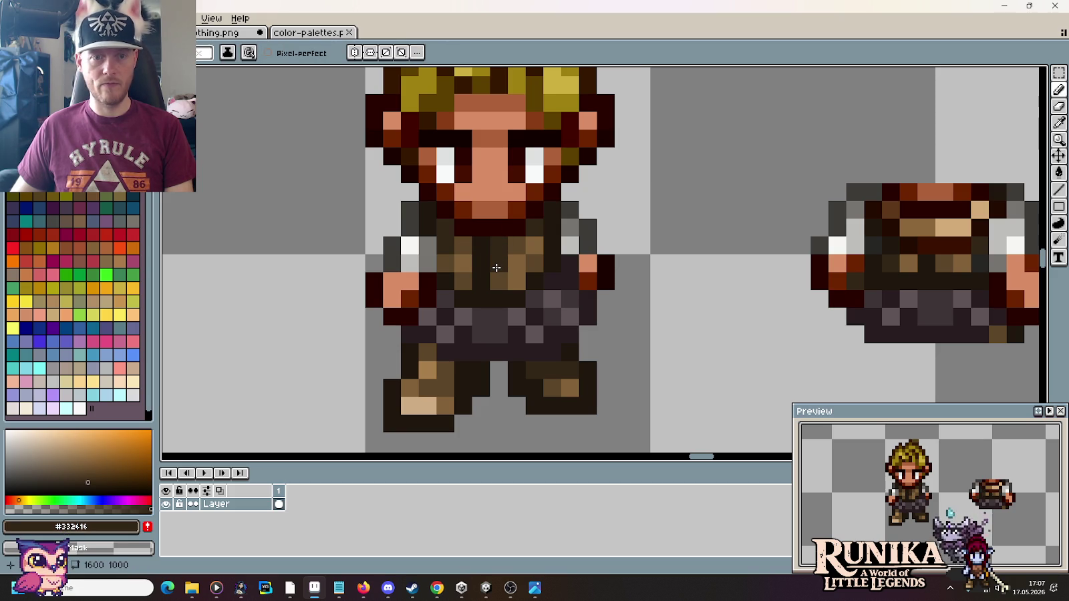
{"action": "key", "text": "i"}
{"action": "scroll", "coordinate": [611, 399], "scroll_direction": "down", "scroll_amount": 5}
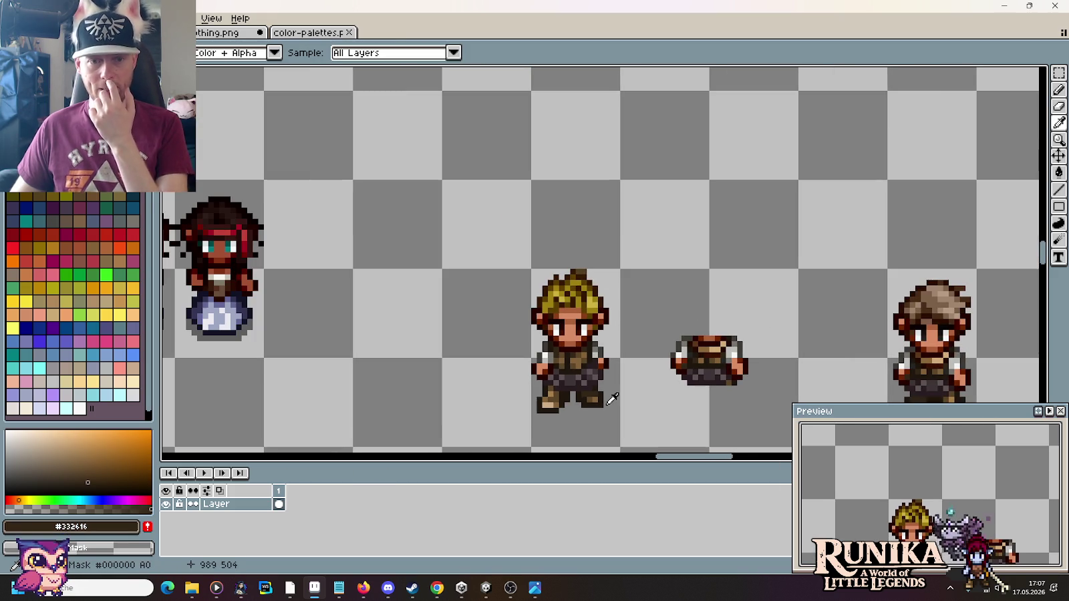
Step: Delete the torso piece and brown-haired sprite to the right of the blond character
{"action": "left_click_drag", "start_coordinate": [611, 399], "coordinate": [592, 294]}
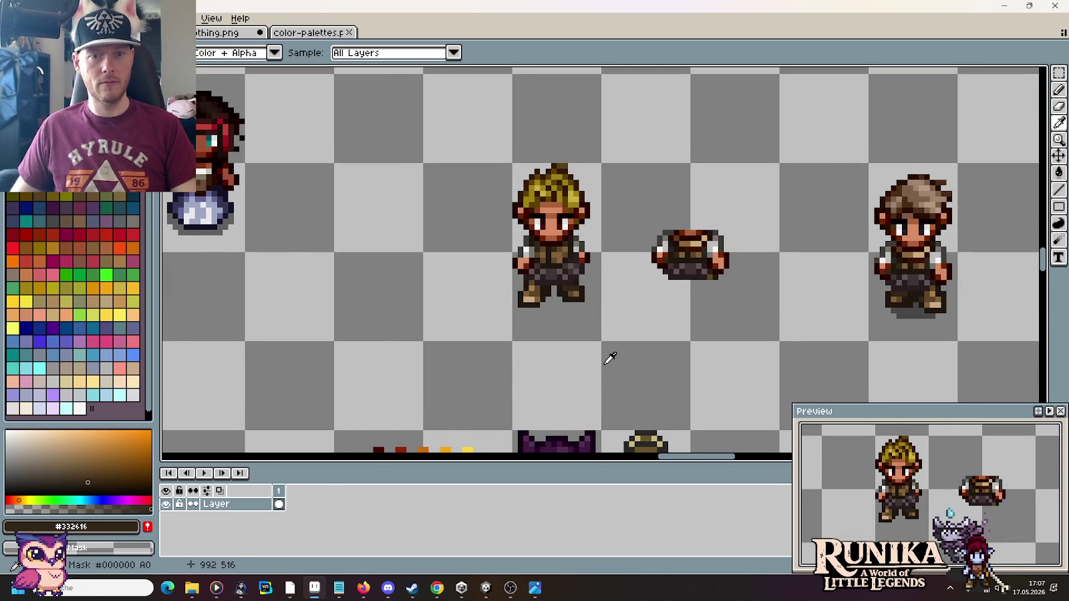
{"action": "scroll", "coordinate": [609, 359], "scroll_direction": "down", "scroll_amount": 1}
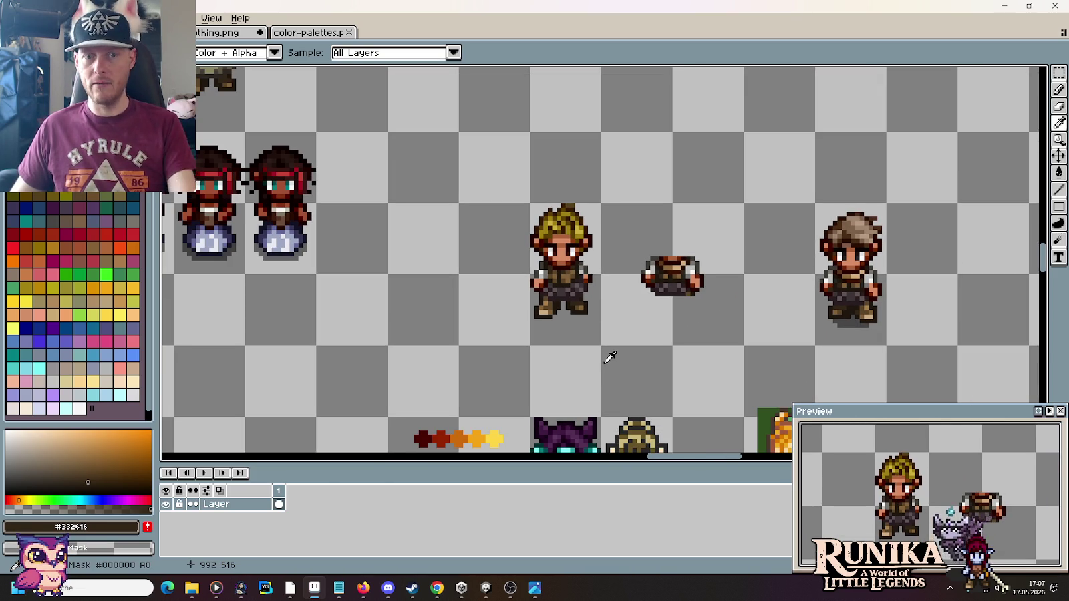
{"action": "key", "text": "m"}
{"action": "left_click_drag", "start_coordinate": [629, 177], "coordinate": [909, 354]}
{"action": "key", "text": "Delete"}
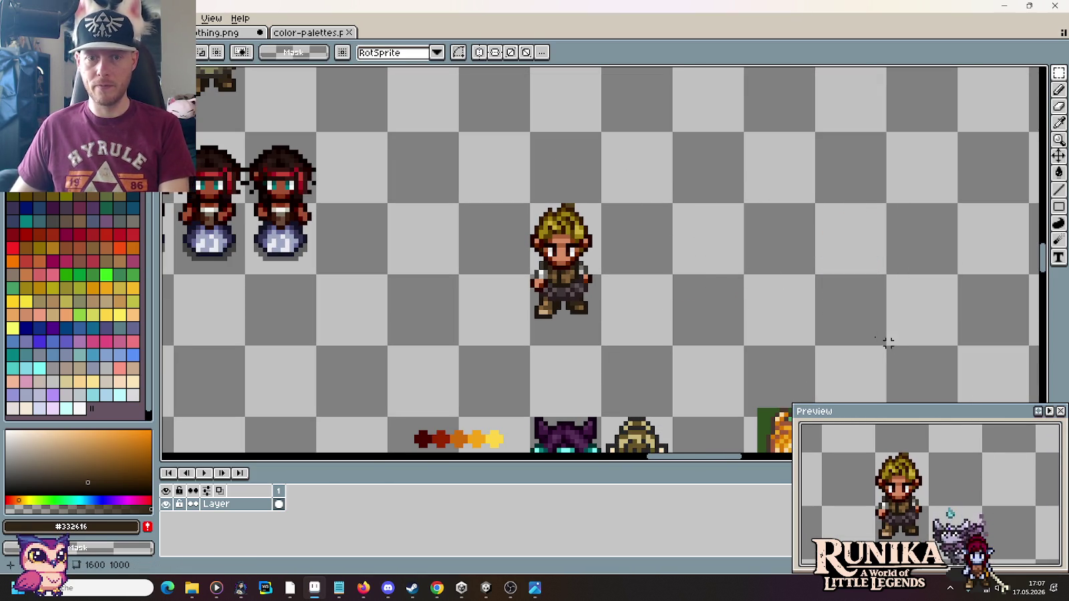
Step: Select the blond character's 16x32 frame
{"action": "left_click_drag", "start_coordinate": [545, 304], "coordinate": [595, 203]}
{"action": "scroll", "coordinate": [596, 203], "scroll_direction": "up", "scroll_amount": 1}
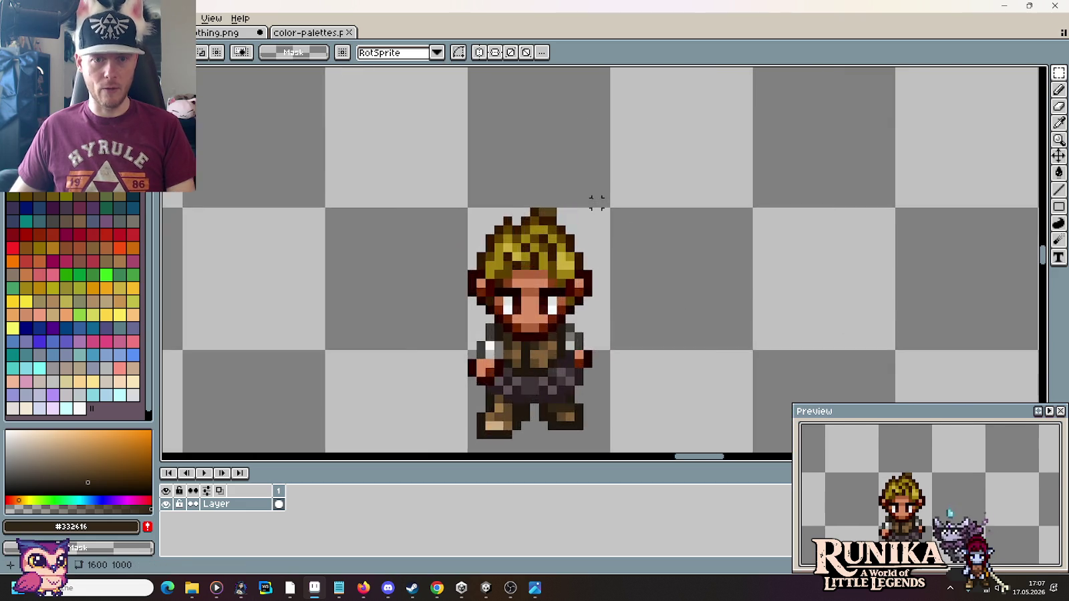
{"action": "scroll", "coordinate": [575, 202], "scroll_direction": "up", "scroll_amount": 1}
{"action": "key", "text": "b"}
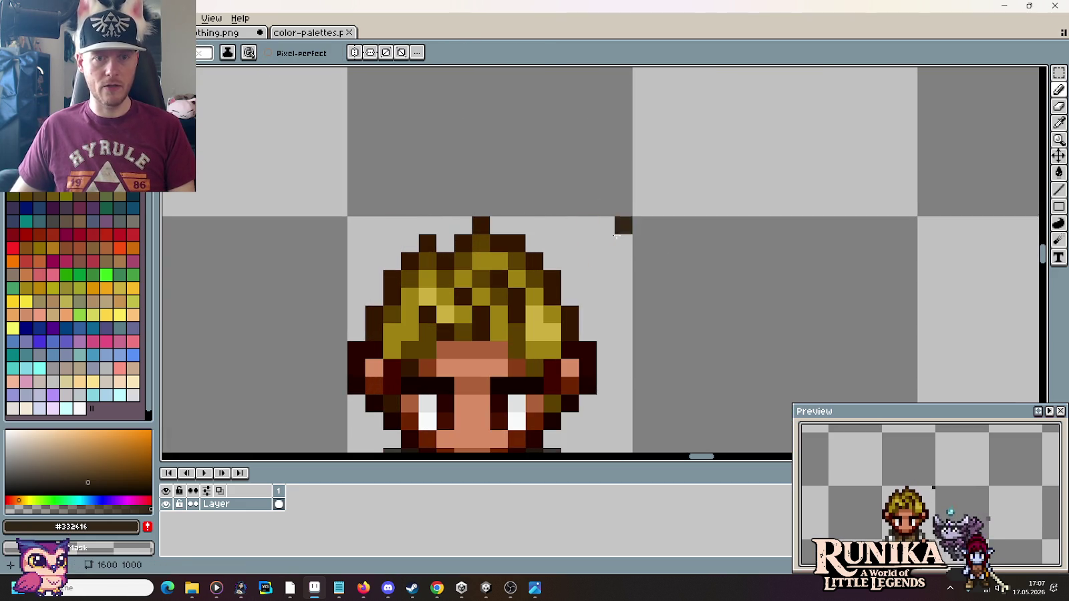
{"action": "scroll", "coordinate": [622, 227], "scroll_direction": "down", "scroll_amount": 2}
{"action": "scroll", "coordinate": [620, 242], "scroll_direction": "down", "scroll_amount": 1}
{"action": "key", "text": "m"}
{"action": "left_click_drag", "start_coordinate": [568, 344], "coordinate": [621, 237]}
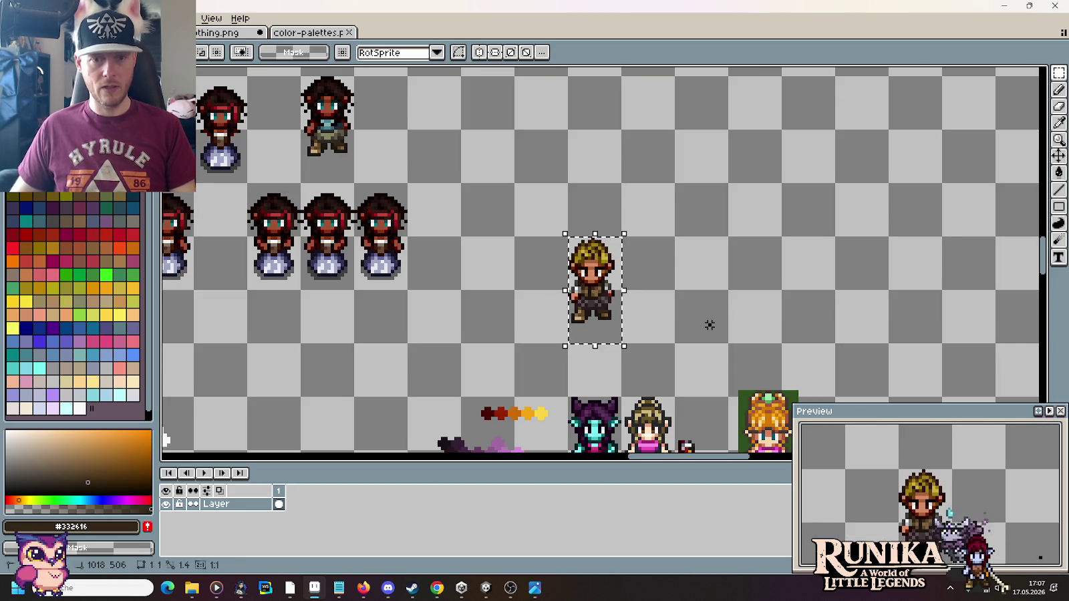
{"action": "scroll", "coordinate": [708, 322], "scroll_direction": "up", "scroll_amount": 2}
{"action": "scroll", "coordinate": [508, 279], "scroll_direction": "up", "scroll_amount": 2}
Step: Paint another dark chest pixel in the mid brown sampled from the chest
{"action": "key", "text": "i"}
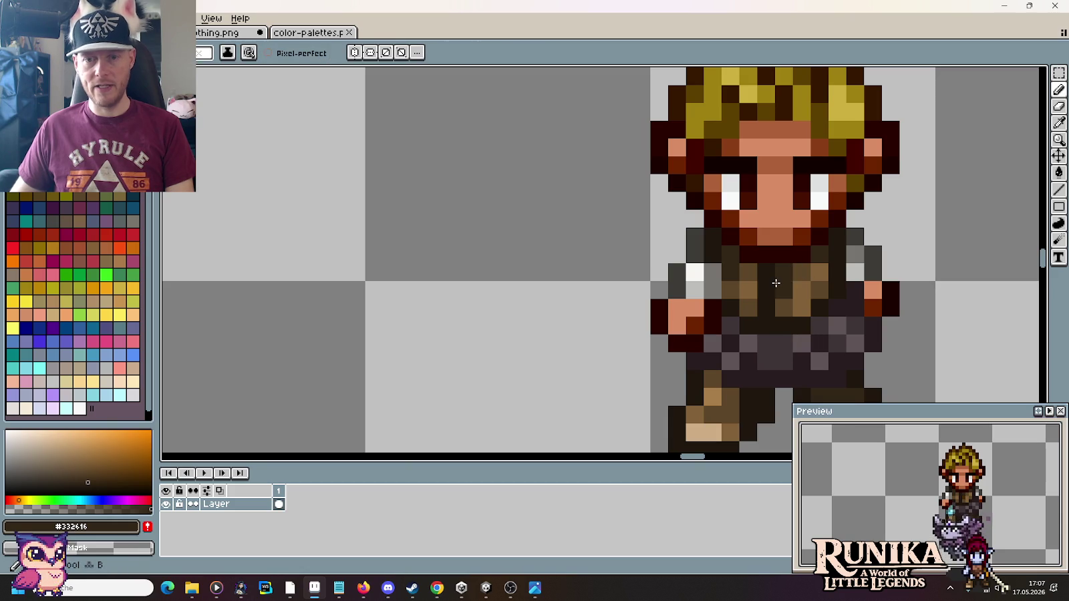
{"action": "left_click", "coordinate": [775, 286], "text": "alt"}
{"action": "left_click", "coordinate": [768, 286]}
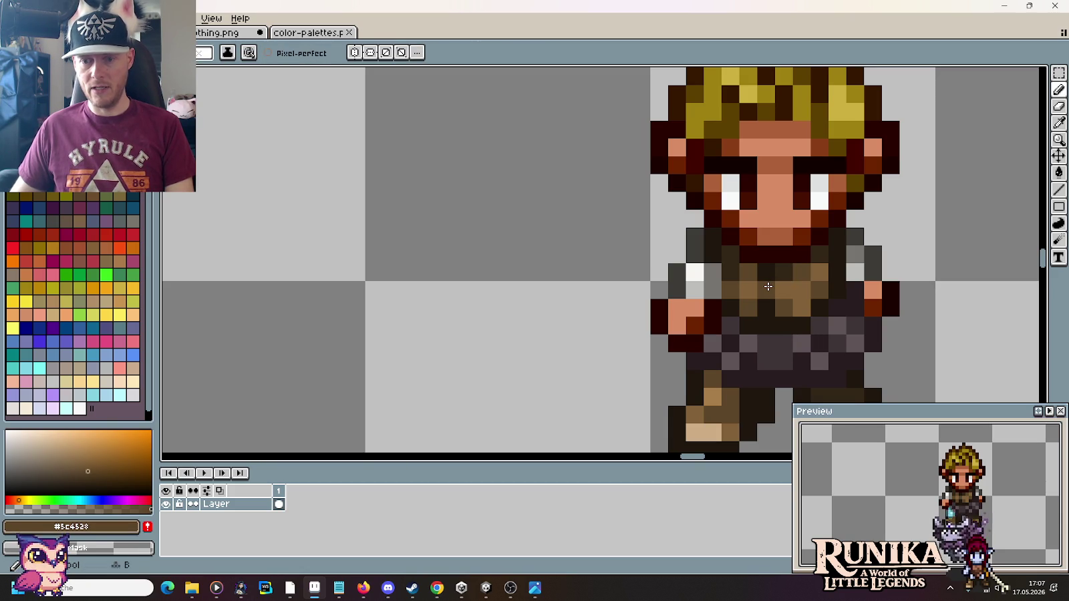
{"action": "left_click", "coordinate": [765, 286], "text": "alt"}
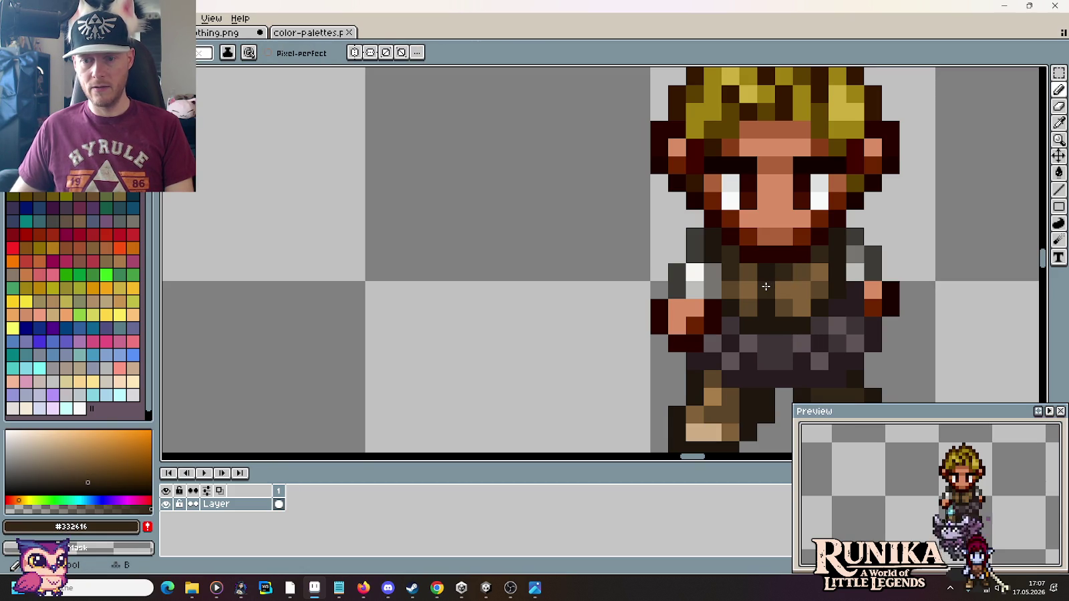
{"action": "left_click", "coordinate": [768, 288], "text": "alt"}
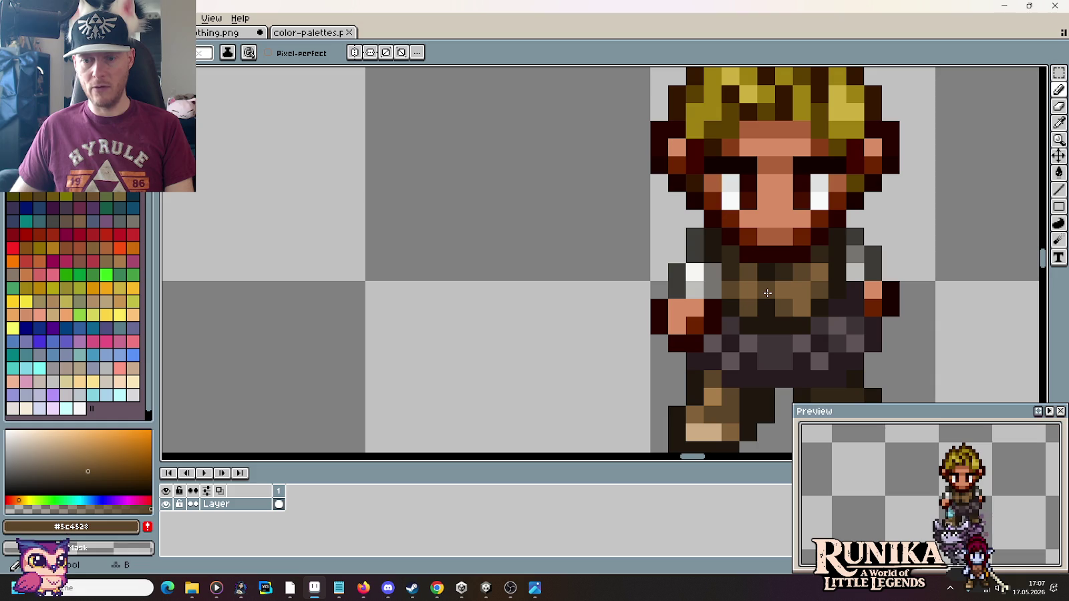
{"action": "scroll", "coordinate": [882, 308], "scroll_direction": "down", "scroll_amount": 3}
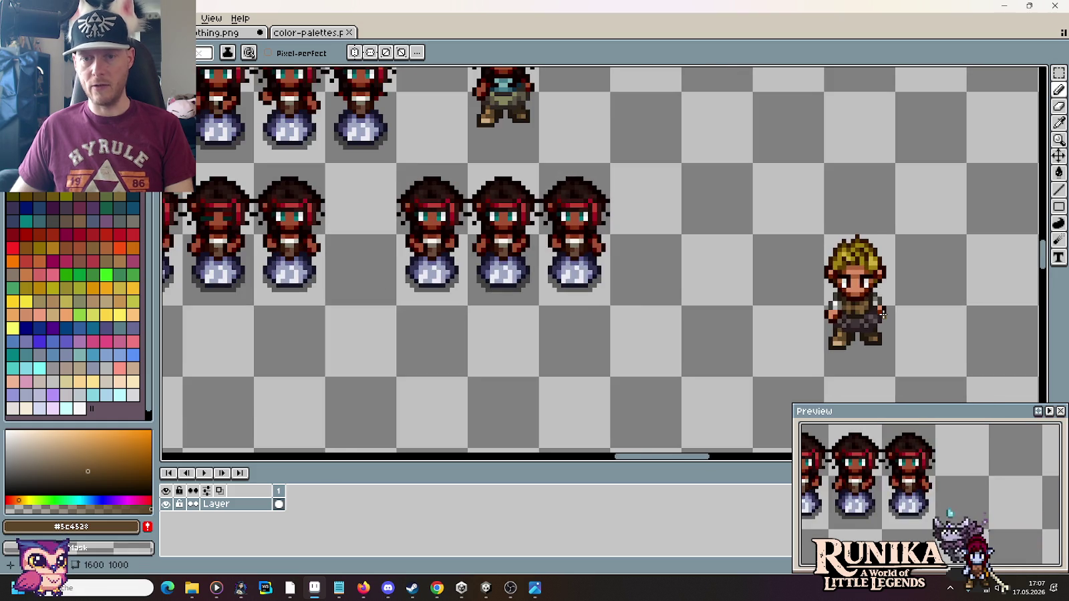
Step: Cut the blond character out and bring the Linhil sprites into view
{"action": "scroll", "coordinate": [881, 311], "scroll_direction": "down", "scroll_amount": 1}
{"action": "key", "text": "m"}
{"action": "left_click_drag", "start_coordinate": [835, 253], "coordinate": [895, 364]}
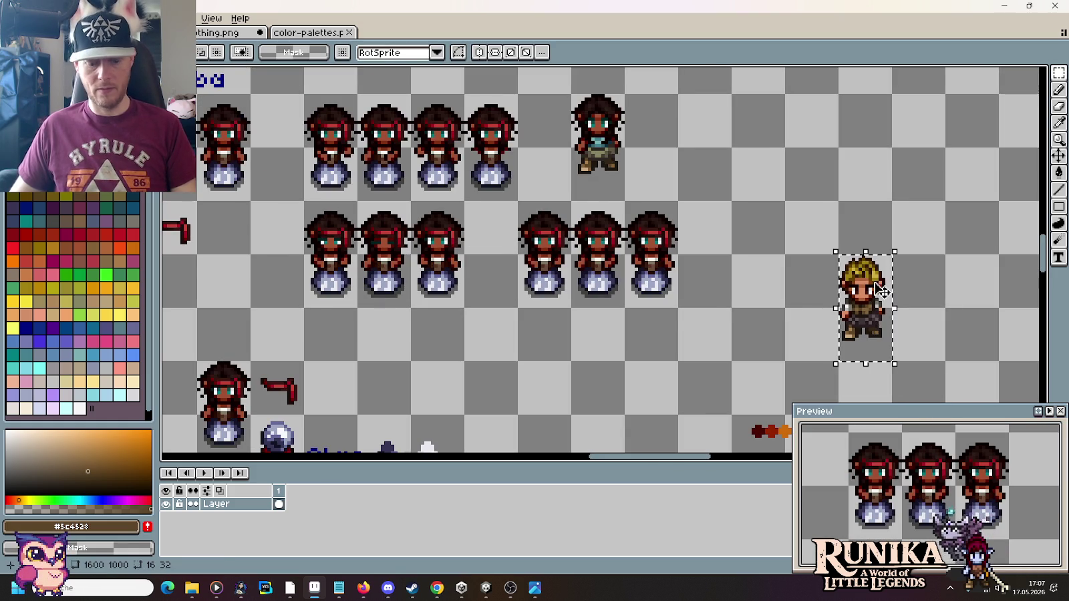
{"action": "key", "text": "Delete"}
{"action": "scroll", "coordinate": [870, 281], "scroll_direction": "down", "scroll_amount": 3}
{"action": "left_click_drag", "start_coordinate": [377, 205], "coordinate": [635, 351]}
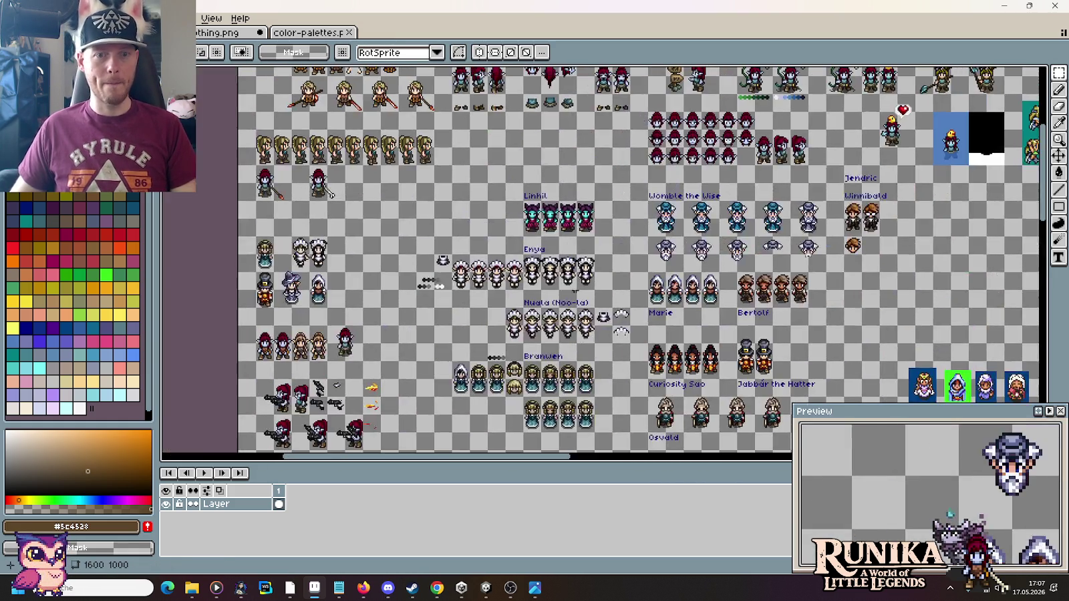
{"action": "scroll", "coordinate": [599, 251], "scroll_direction": "up", "scroll_amount": 3}
Step: Paste the blond character above the Linhil label, removing the extra third copy
{"action": "key", "text": "ctrl+v"}
{"action": "mouse_move", "coordinate": [600, 251]}
{"action": "left_mouse_down"}
{"action": "mouse_move", "coordinate": [570, 187]}
{"action": "mouse_move", "coordinate": [715, 194]}
{"action": "left_mouse_up"}
{"action": "key", "text": "Return"}
{"action": "key", "text": "ctrl+z"}
{"action": "key", "text": "Delete"}
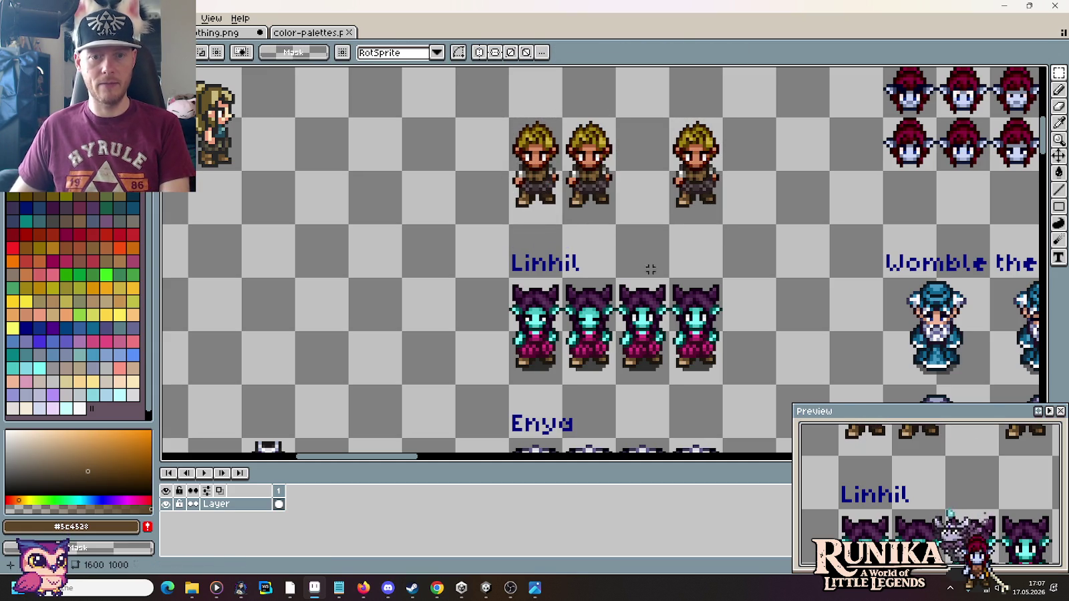
Step: Lift the third Linhil sprite and drop it in a new position
{"action": "left_click_drag", "start_coordinate": [640, 354], "coordinate": [671, 384]}
{"action": "key", "text": "Delete"}
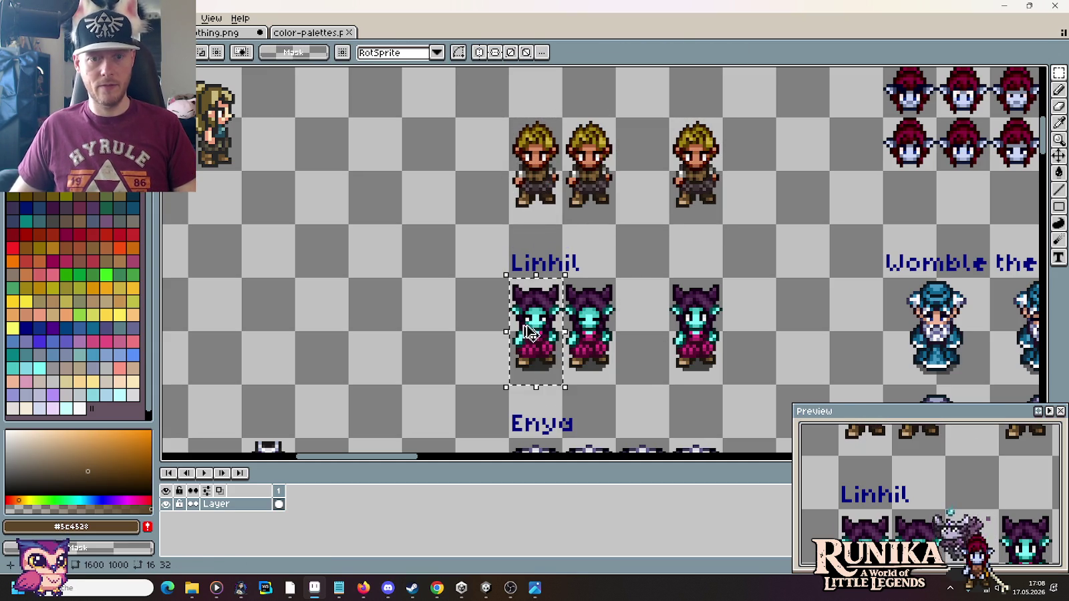
{"action": "left_click_drag", "start_coordinate": [535, 327], "coordinate": [635, 332]}
{"action": "left_click", "coordinate": [753, 353]}
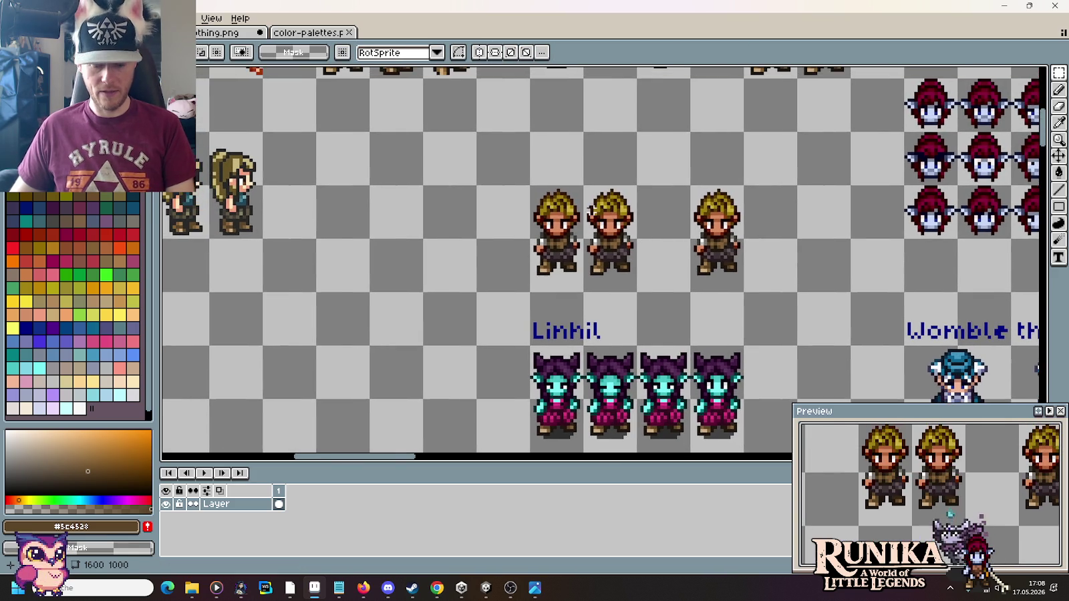
{"action": "scroll", "coordinate": [588, 230], "scroll_direction": "up", "scroll_amount": 1}
{"action": "scroll", "coordinate": [588, 231], "scroll_direction": "up", "scroll_amount": 3}
Step: Darken the eye areas and under-eye pixels of the blond sprites with near-black
{"action": "key", "text": "b"}
{"action": "left_click", "coordinate": [494, 201], "text": "alt"}
{"action": "left_click_drag", "start_coordinate": [487, 210], "coordinate": [515, 212]}
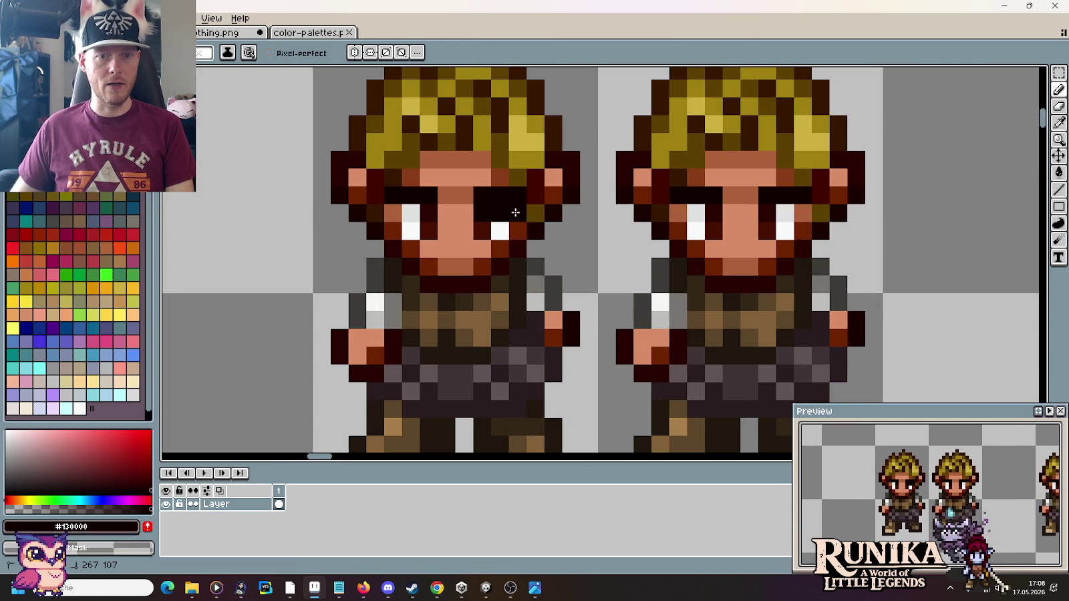
{"action": "left_click_drag", "start_coordinate": [421, 213], "coordinate": [394, 214]}
{"action": "left_click", "coordinate": [519, 231]}
{"action": "left_click_drag", "start_coordinate": [680, 233], "coordinate": [805, 231]}
Step: Repaint the left sprite's brow pixels in skin tones #ad623a and #893e16
{"action": "key", "text": "i"}
{"action": "left_click", "coordinate": [738, 160]}
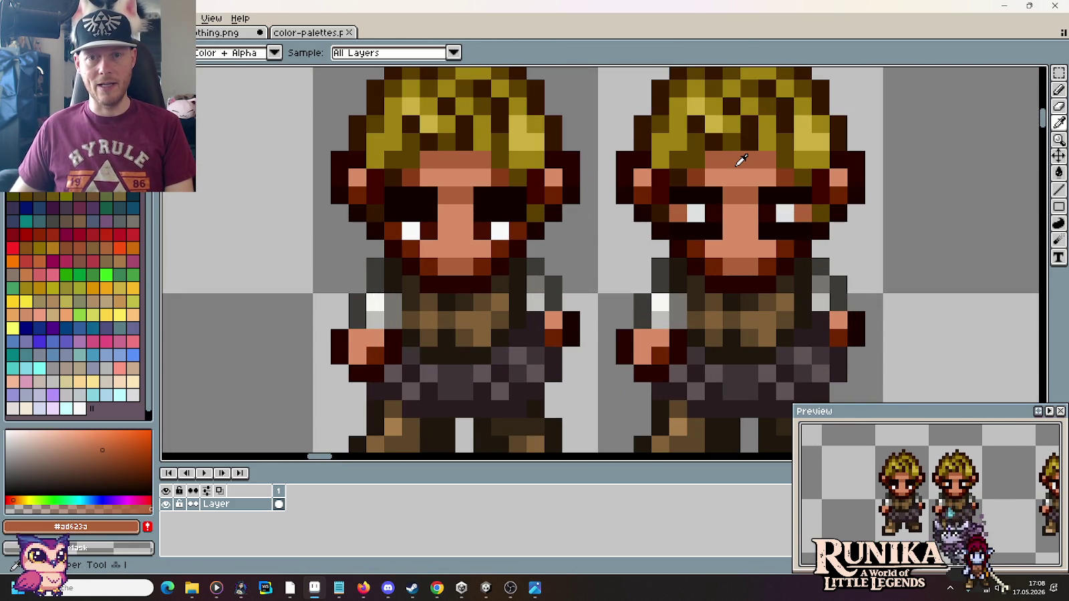
{"action": "key", "text": "b"}
{"action": "left_click_drag", "start_coordinate": [420, 198], "coordinate": [408, 195]}
{"action": "left_click", "coordinate": [500, 195]}
{"action": "left_click_drag", "start_coordinate": [482, 195], "coordinate": [499, 195]}
Step: Paint the left sprite's light forehead pixels skin brown #ad623a
{"action": "left_click", "coordinate": [515, 190], "text": "alt"}
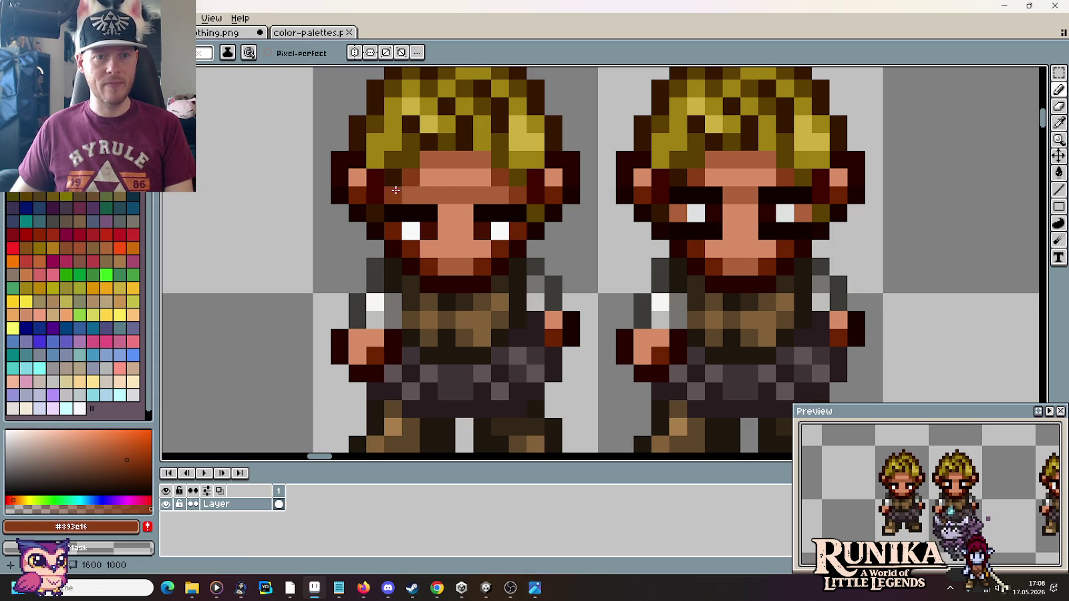
{"action": "left_click", "coordinate": [428, 195], "text": "alt"}
{"action": "left_click", "coordinate": [429, 175]}
{"action": "left_click_drag", "start_coordinate": [479, 172], "coordinate": [442, 177]}
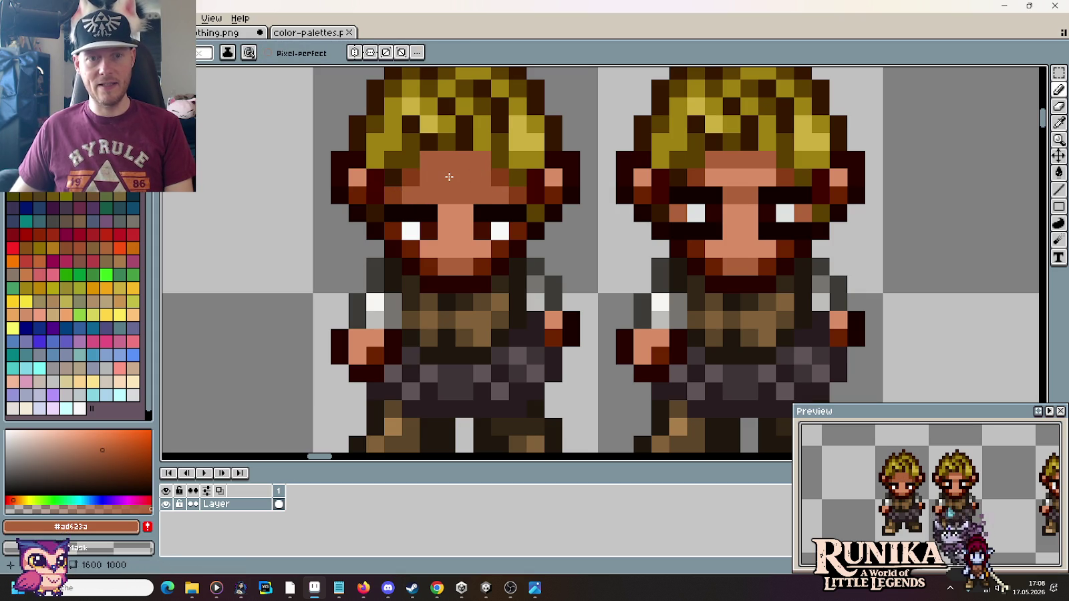
{"action": "key", "text": "alt"}
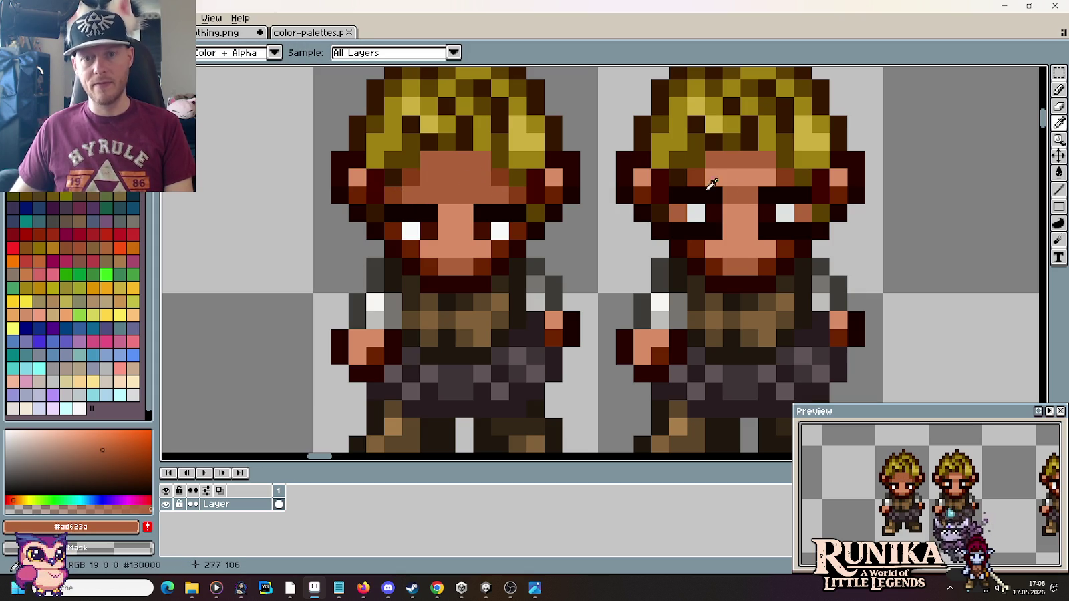
Step: Close the right sprite's eyes with skin tone and brown its forehead row, touching up with #893c16
{"action": "left_click_drag", "start_coordinate": [724, 178], "coordinate": [768, 177]}
{"action": "left_click", "coordinate": [715, 191]}
{"action": "left_click_drag", "start_coordinate": [703, 200], "coordinate": [696, 214]}
{"action": "mouse_move", "coordinate": [767, 195]}
{"action": "left_mouse_down"}
{"action": "mouse_move", "coordinate": [785, 214]}
{"action": "mouse_move", "coordinate": [767, 195]}
{"action": "left_mouse_up"}
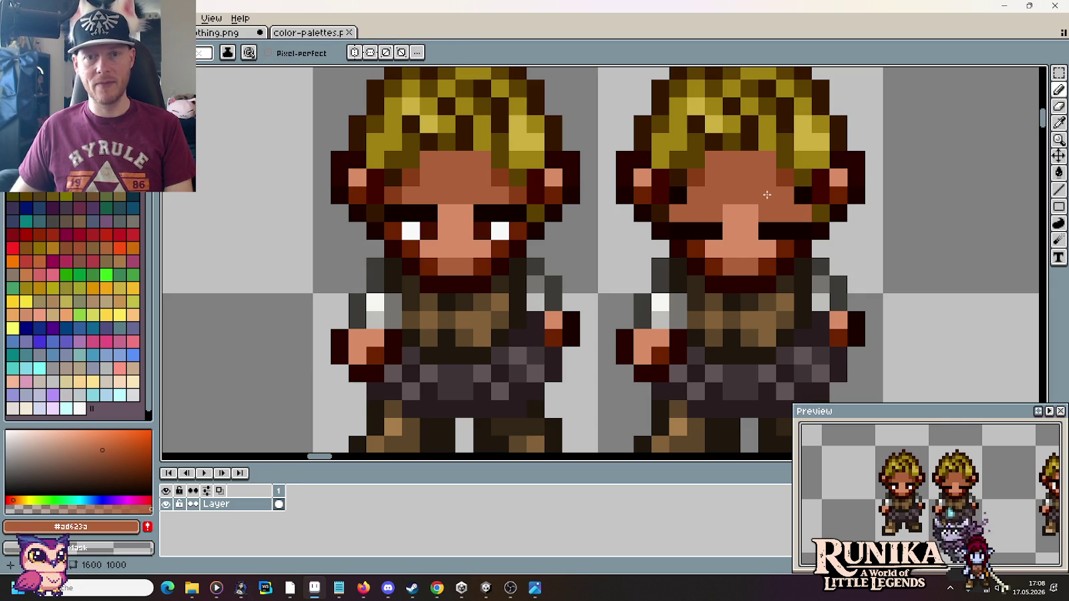
{"action": "left_click", "coordinate": [700, 175], "text": "alt"}
{"action": "left_click", "coordinate": [678, 195]}
{"action": "left_click", "coordinate": [801, 192]}
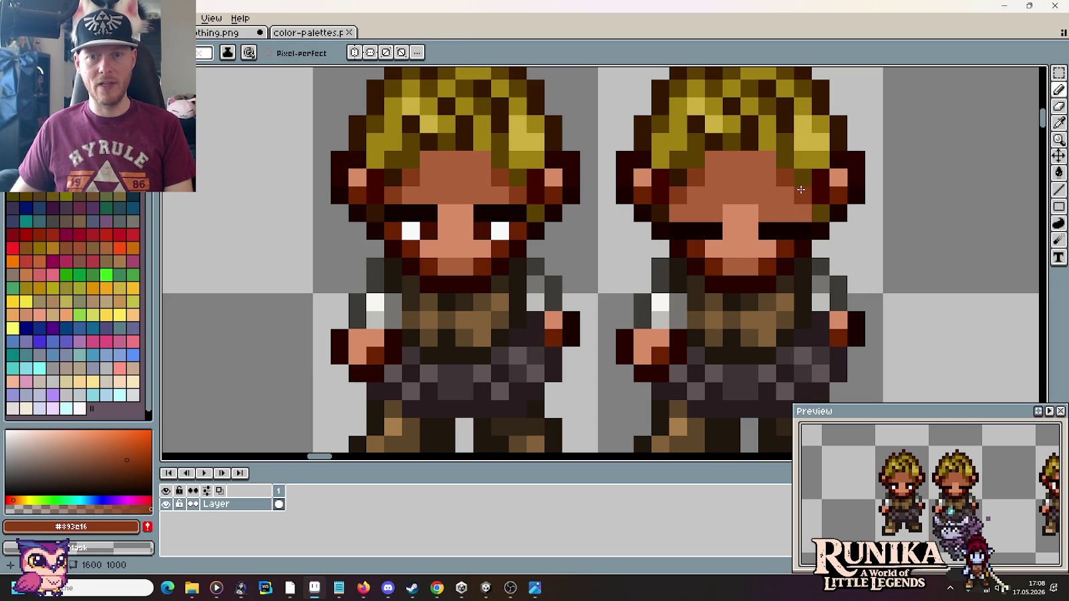
Step: Shade the forehead rows under the hair darker brown, with a lighter brown band on the left sprite
{"action": "left_click_drag", "start_coordinate": [756, 165], "coordinate": [709, 160]}
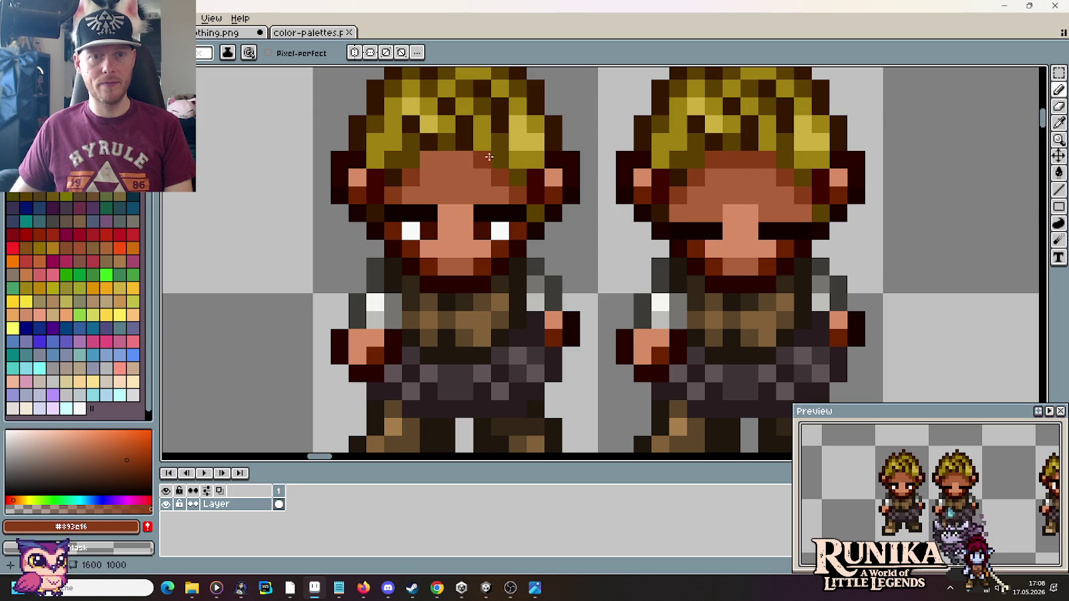
{"action": "left_click_drag", "start_coordinate": [429, 159], "coordinate": [472, 158]}
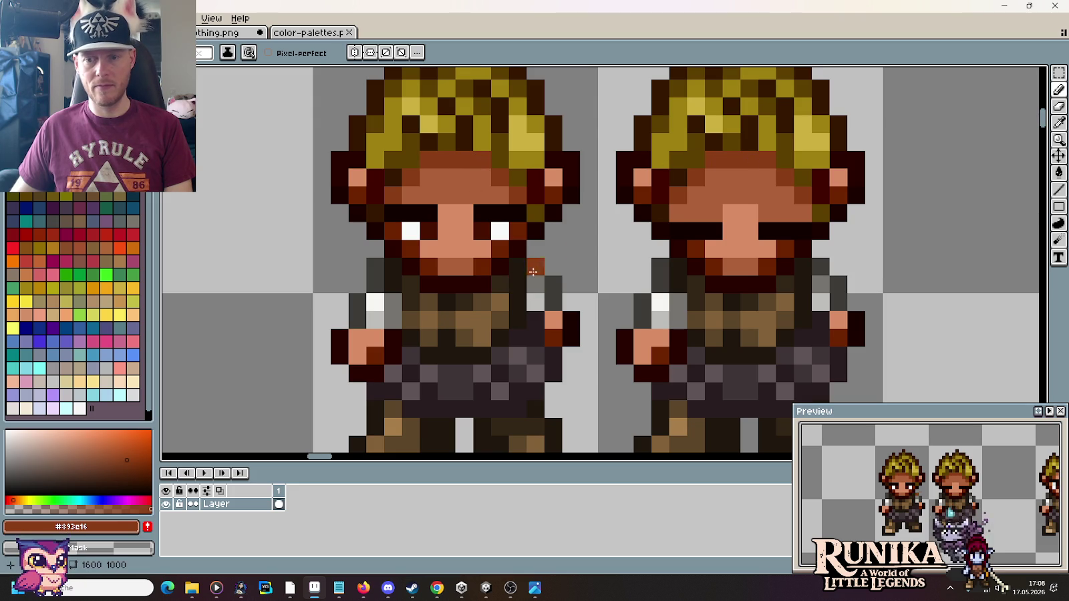
{"action": "key", "text": "alt"}
{"action": "left_click", "coordinate": [478, 174], "text": "alt"}
{"action": "mouse_move", "coordinate": [437, 162]}
{"action": "left_mouse_down"}
{"action": "mouse_move", "coordinate": [473, 158]}
{"action": "mouse_move", "coordinate": [463, 161]}
{"action": "left_mouse_up"}
{"action": "left_click", "coordinate": [475, 231]}
{"action": "key", "text": "ctrl+z"}
{"action": "left_click", "coordinate": [417, 172], "text": "alt"}
Step: Undo a stray brown pixel and an accidental fill, keeping the lighter brown sampled
{"action": "scroll", "coordinate": [487, 165], "scroll_direction": "down", "scroll_amount": 3}
{"action": "scroll", "coordinate": [227, 171], "scroll_direction": "up", "scroll_amount": 2}
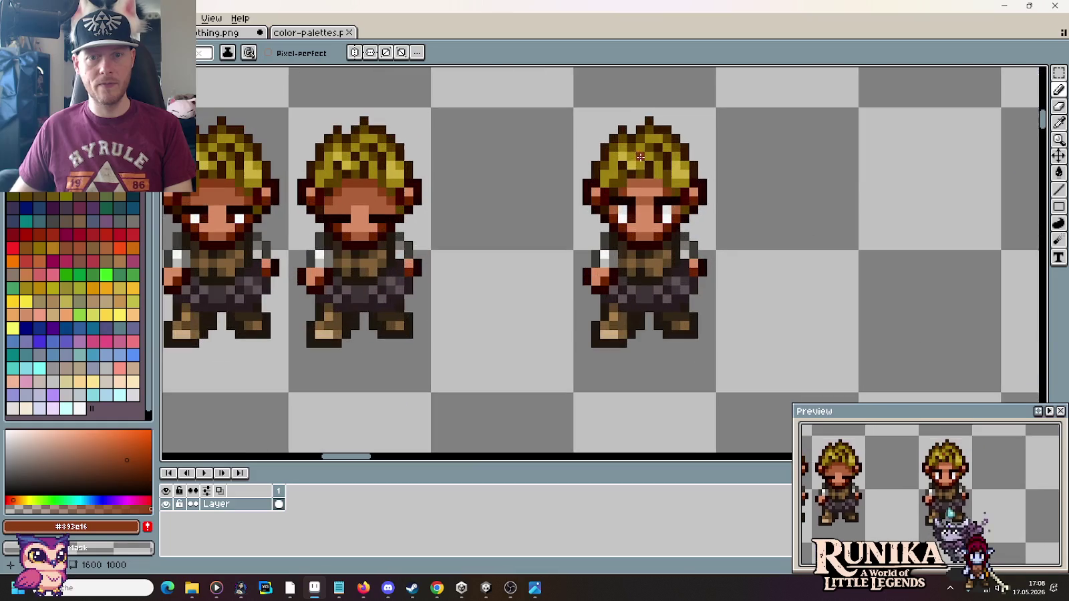
{"action": "scroll", "coordinate": [227, 171], "scroll_direction": "up", "scroll_amount": 1}
{"action": "key", "text": "ctrl+z"}
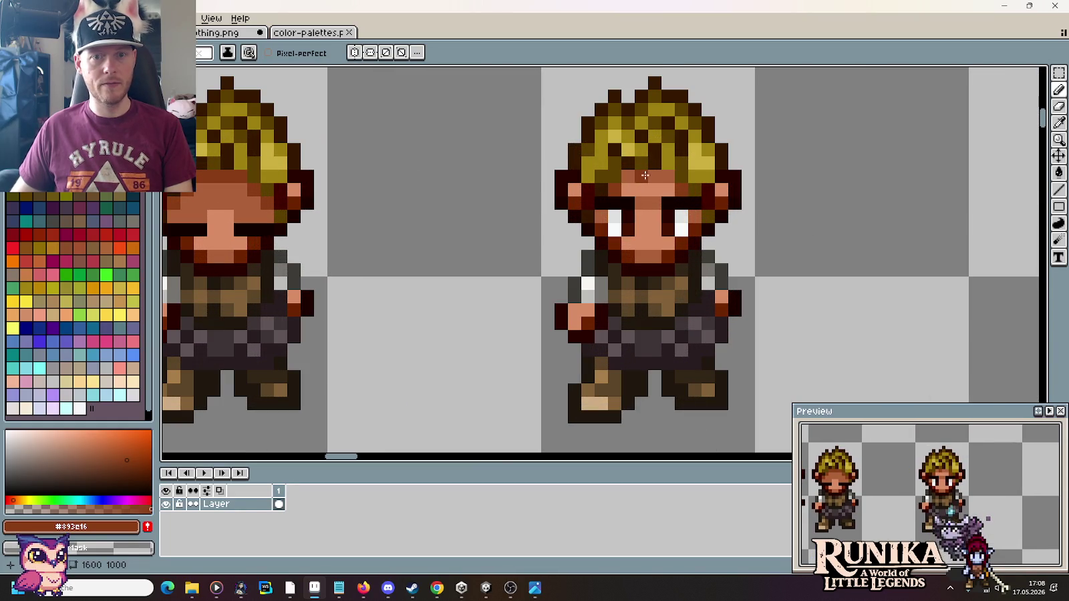
{"action": "left_click", "coordinate": [649, 175], "text": "alt"}
{"action": "key", "text": "g"}
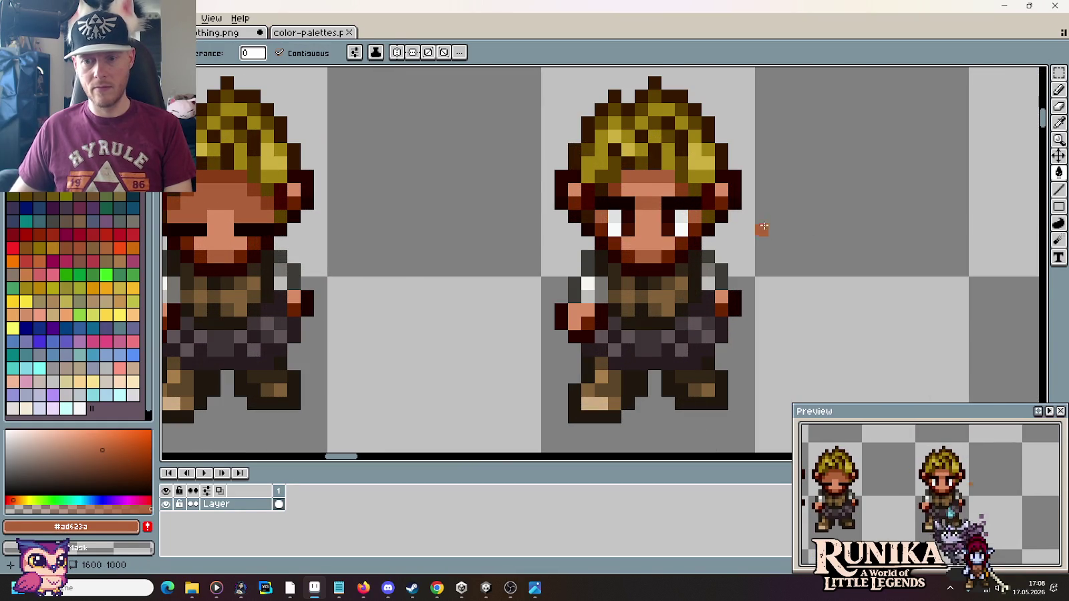
{"action": "key", "text": "ctrl+z"}
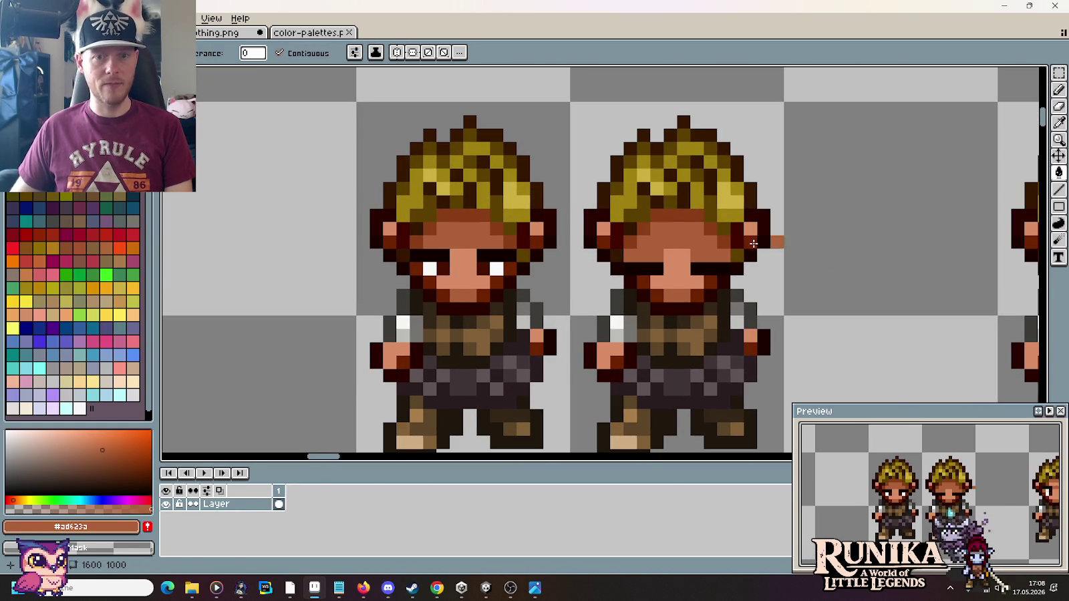
{"action": "key", "text": "b"}
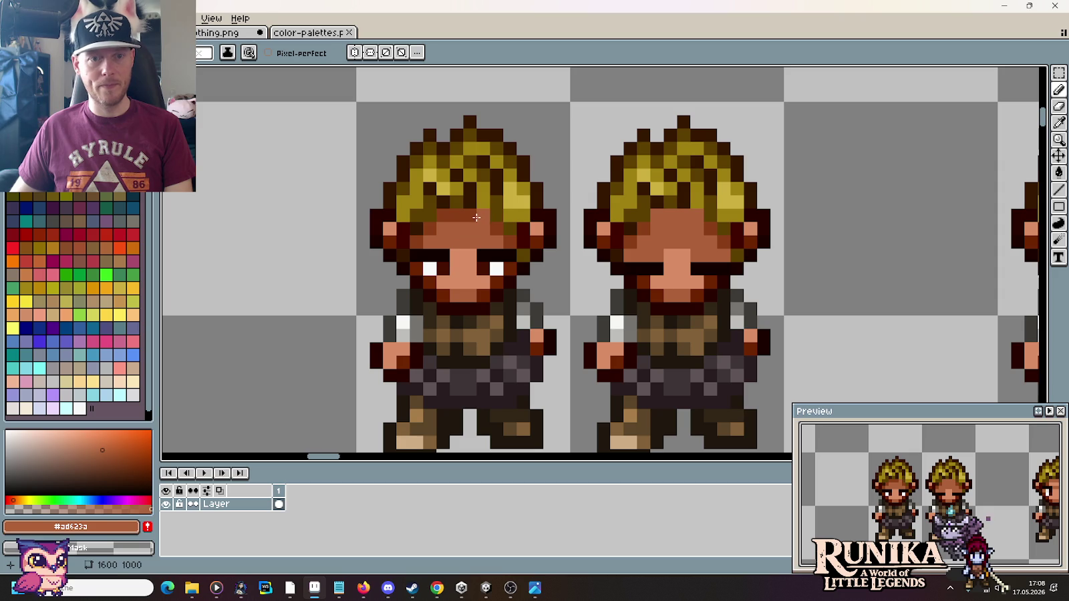
Step: Paint light peach bands across both blond sprites' foreheads
{"action": "key", "text": "i"}
{"action": "left_click", "coordinate": [674, 249]}
{"action": "key", "text": "b"}
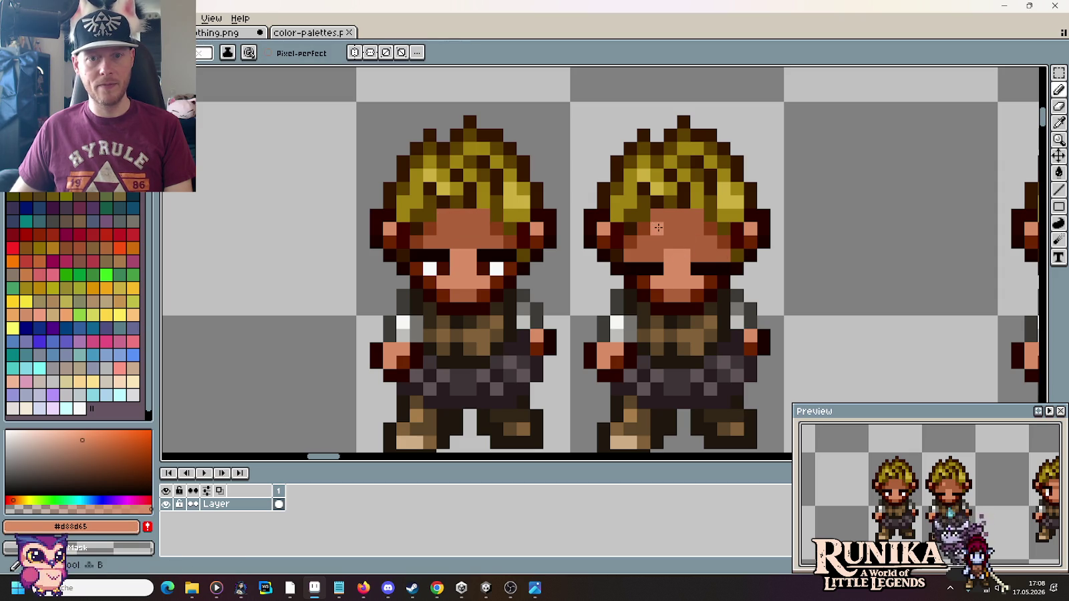
{"action": "left_click_drag", "start_coordinate": [655, 228], "coordinate": [701, 228]}
{"action": "left_click_drag", "start_coordinate": [443, 229], "coordinate": [486, 228]}
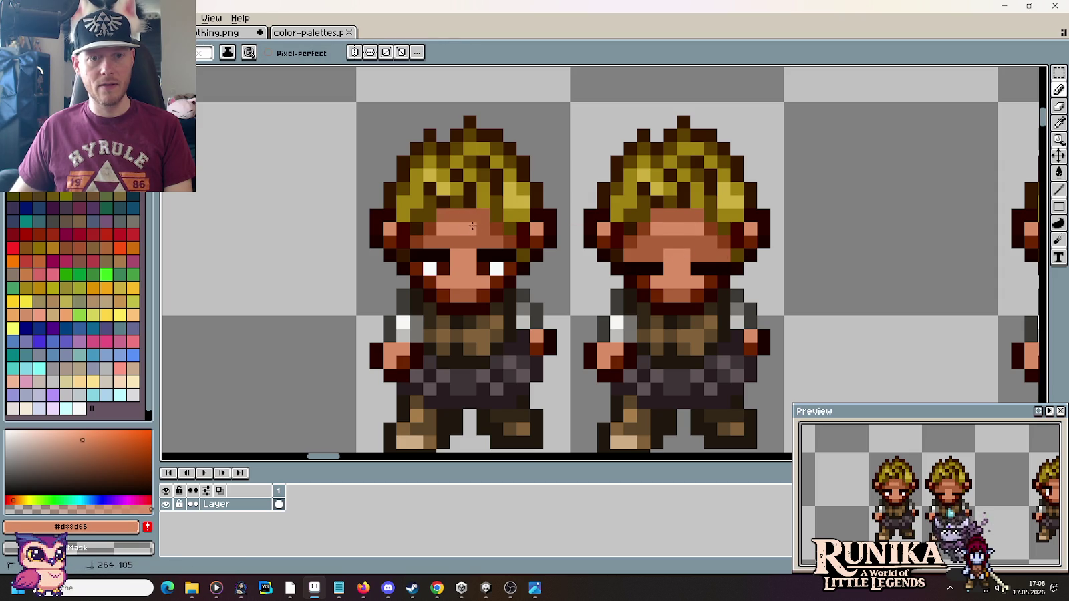
{"action": "scroll", "coordinate": [607, 254], "scroll_direction": "down", "scroll_amount": 4}
{"action": "left_click_drag", "start_coordinate": [783, 303], "coordinate": [665, 281]}
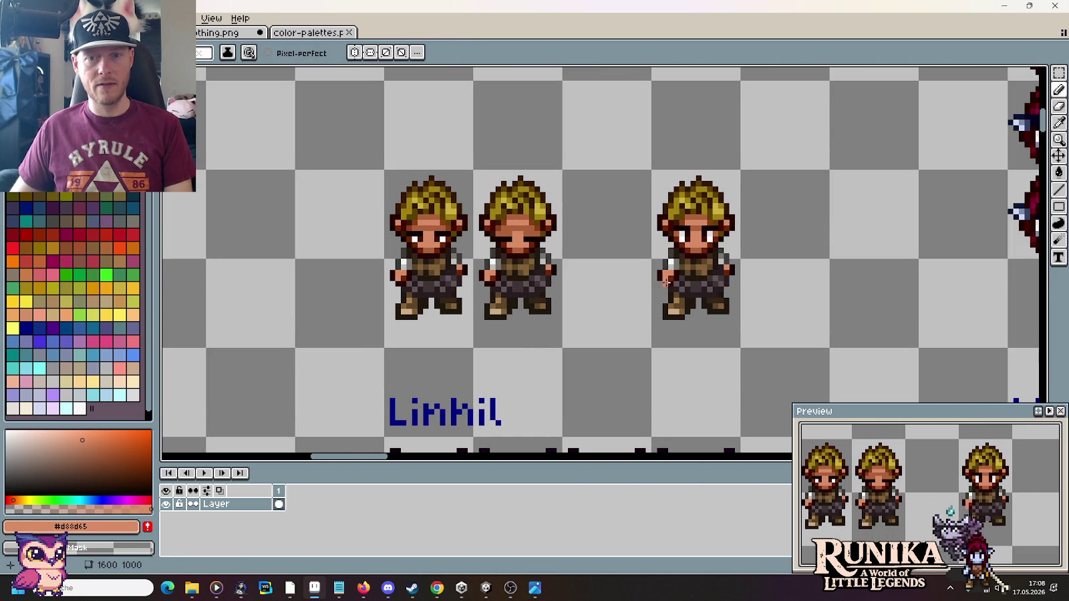
Step: Sample black from the canvas as the shadow colour
{"action": "key", "text": "m"}
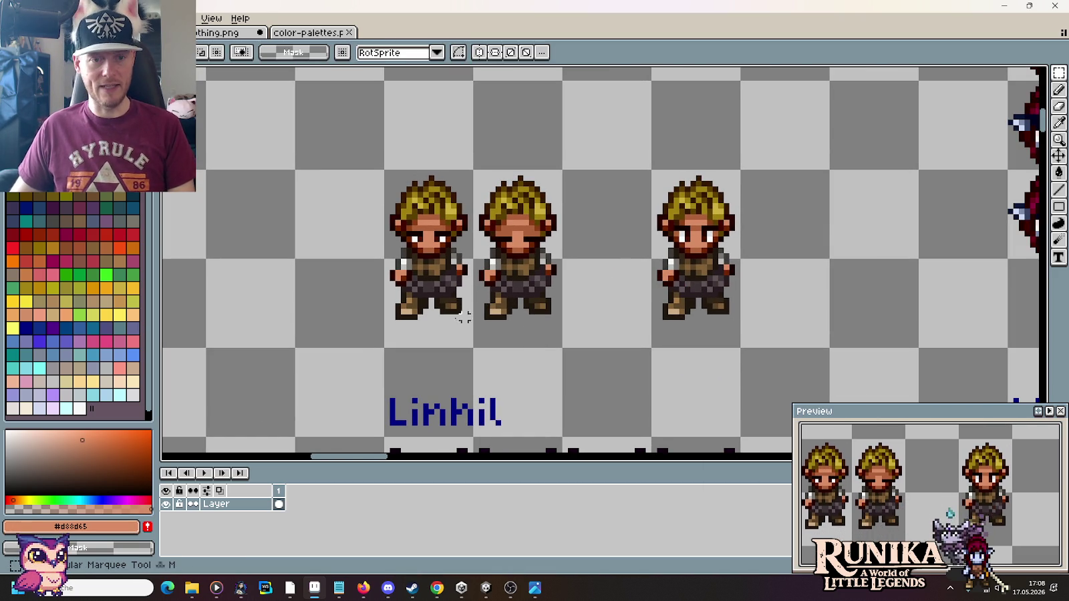
{"action": "scroll", "coordinate": [431, 323], "scroll_direction": "down", "scroll_amount": 3}
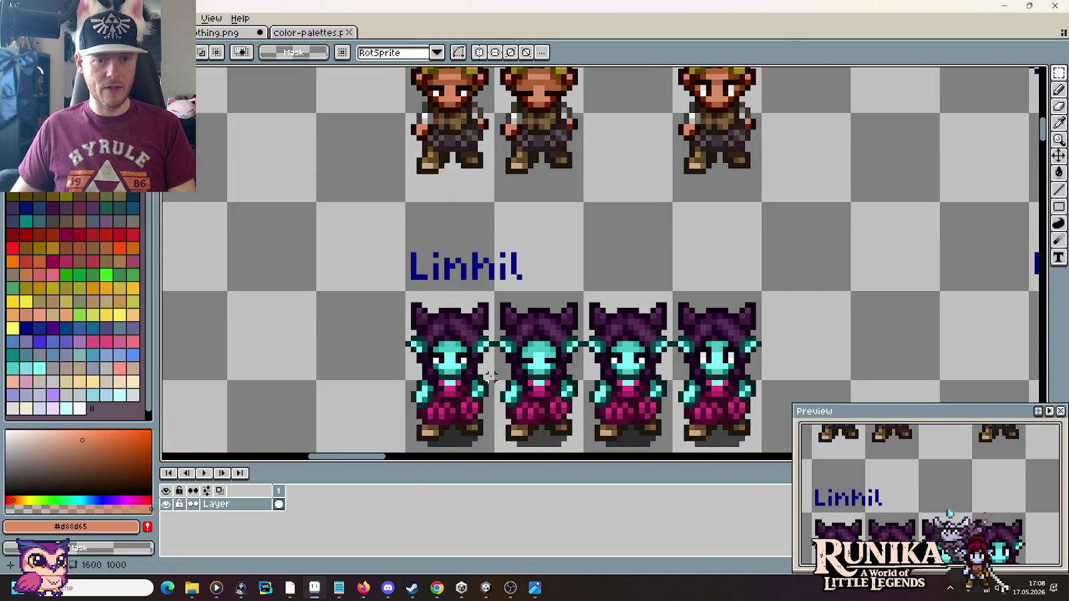
{"action": "key", "text": "i"}
{"action": "left_click", "coordinate": [434, 220]}
{"action": "scroll", "coordinate": [428, 214], "scroll_direction": "up", "scroll_amount": 1}
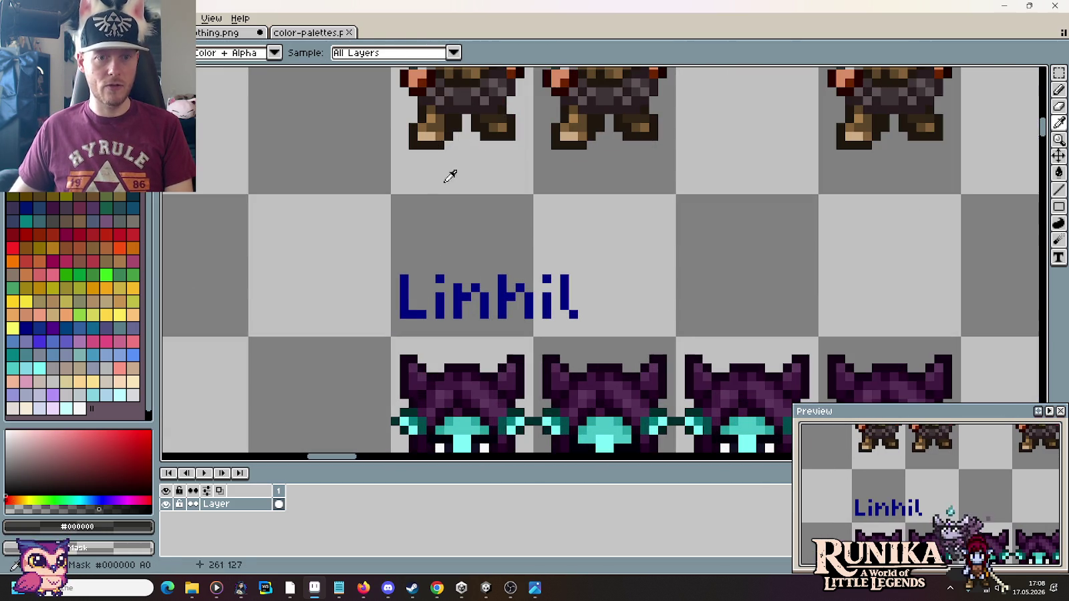
Step: Outline and fill dark grey shadows under the first and second blond sprites' feet
{"action": "key", "text": "b"}
{"action": "left_click_drag", "start_coordinate": [492, 153], "coordinate": [430, 153]}
{"action": "key", "text": "g"}
{"action": "left_click", "coordinate": [458, 145]}
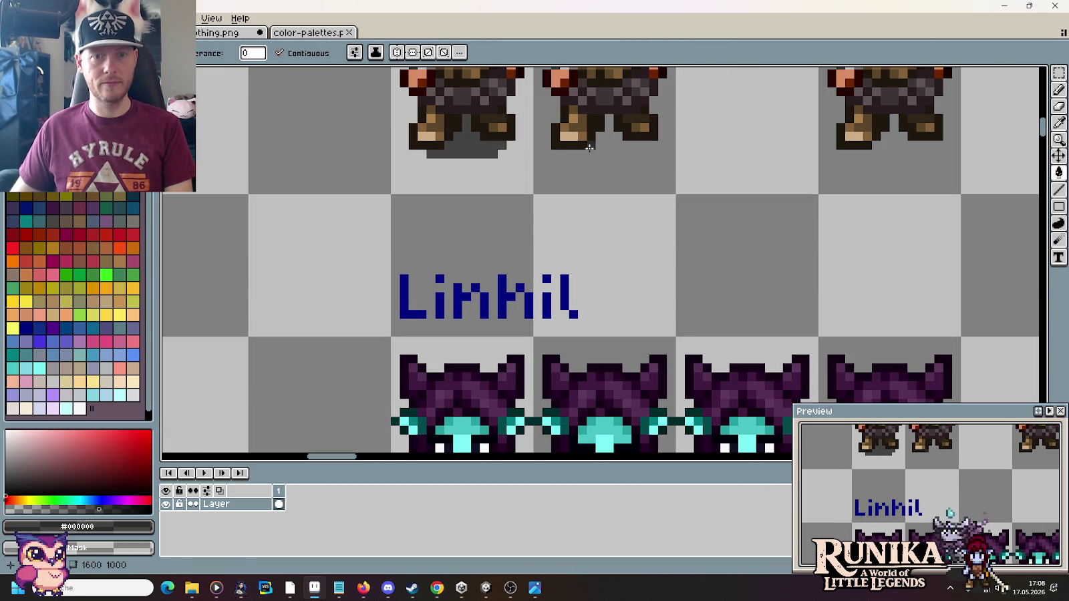
{"action": "key", "text": "b"}
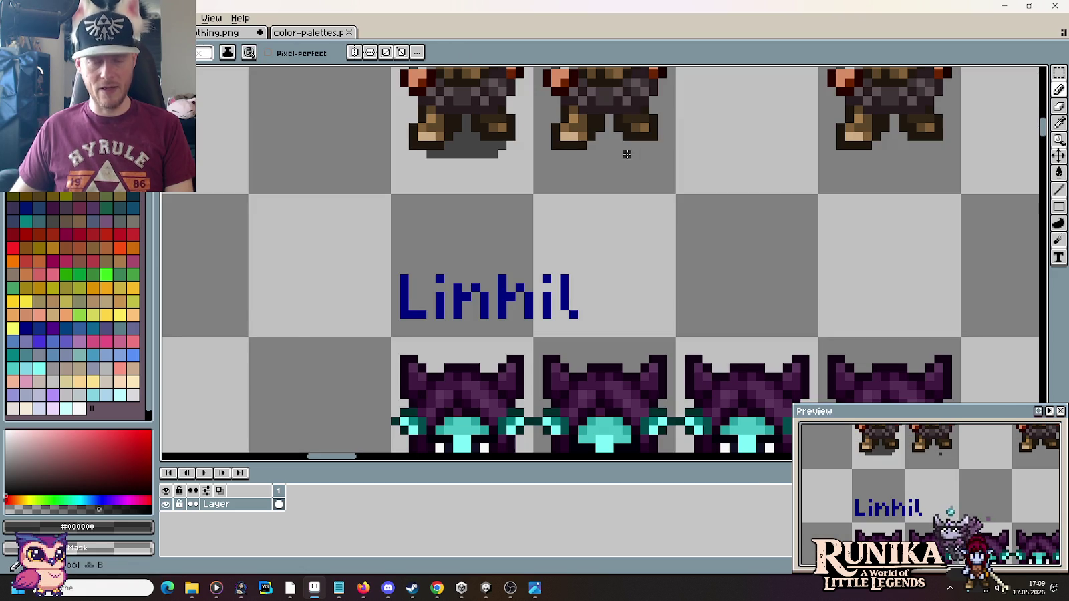
{"action": "left_click_drag", "start_coordinate": [576, 153], "coordinate": [634, 153]}
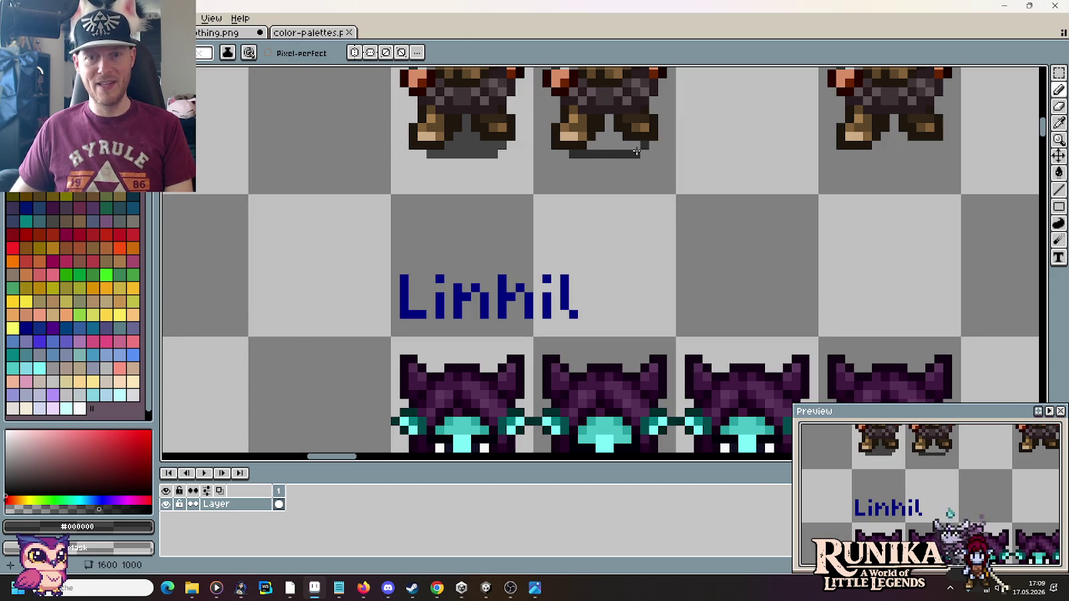
{"action": "key", "text": "g"}
{"action": "left_click", "coordinate": [624, 146]}
Step: Outline a shadow under the fourth sprite's feet, then select the first blond sprite
{"action": "key", "text": "b"}
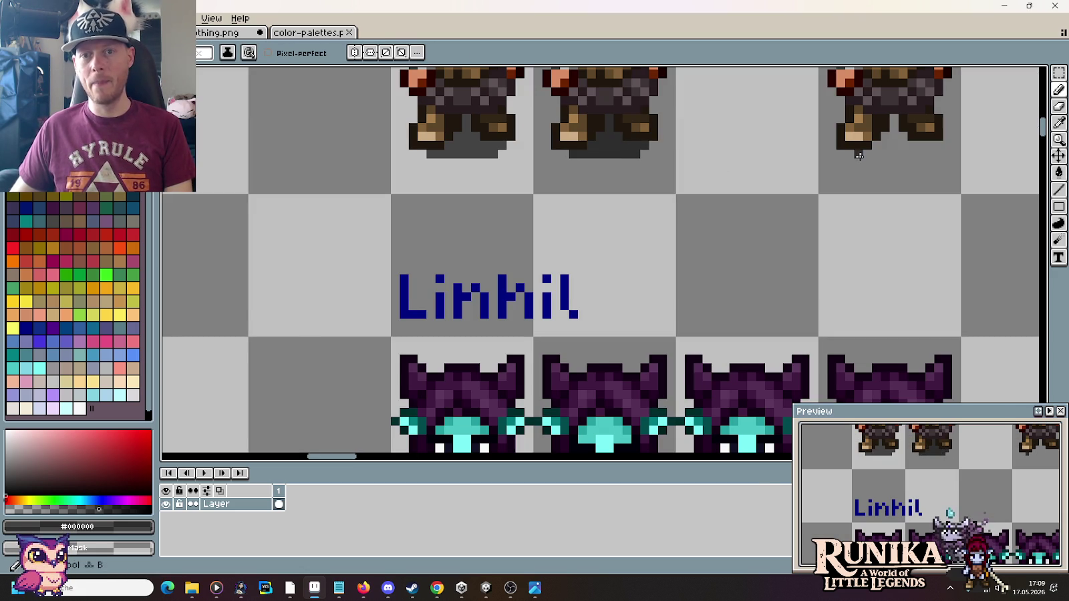
{"action": "left_click_drag", "start_coordinate": [857, 154], "coordinate": [905, 155]}
{"action": "key", "text": "g"}
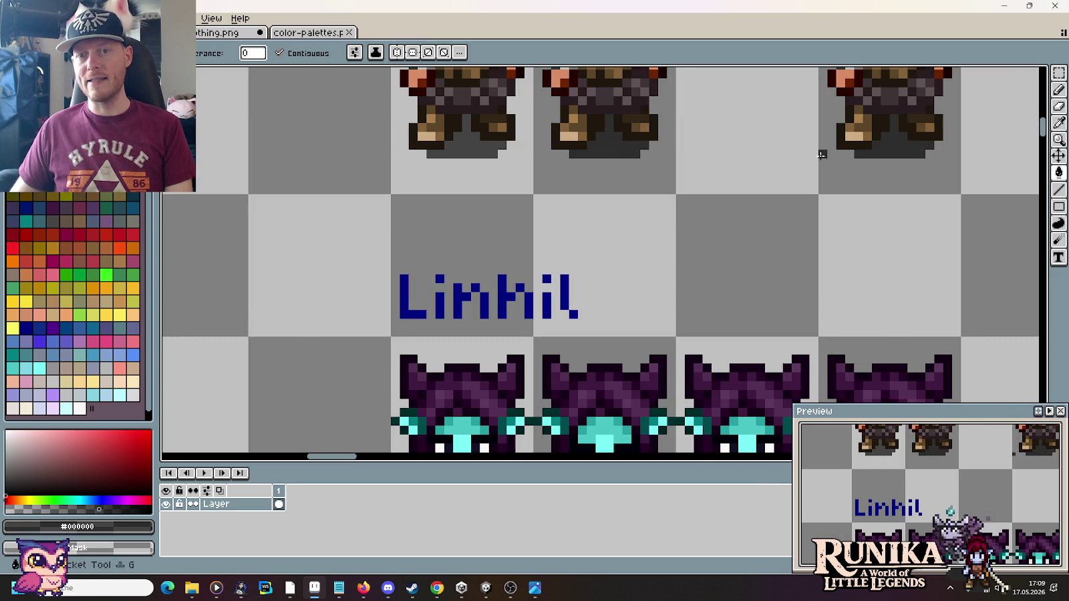
{"action": "scroll", "coordinate": [745, 154], "scroll_direction": "down", "scroll_amount": 2}
{"action": "left_click_drag", "start_coordinate": [742, 152], "coordinate": [675, 284]}
{"action": "key", "text": "m"}
{"action": "left_click_drag", "start_coordinate": [525, 310], "coordinate": [498, 181]}
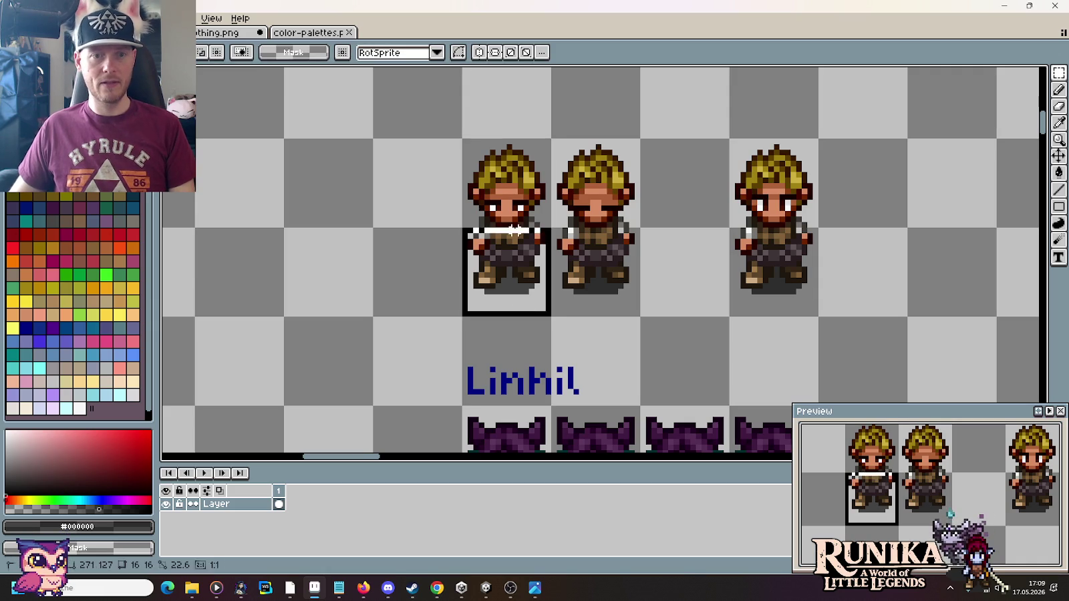
Step: Duplicate the first blond sprite into the empty third slot, save the sheet, and deselect
{"action": "left_click_drag", "start_coordinate": [498, 240], "coordinate": [675, 241]}
{"action": "key", "text": "ctrl+s"}
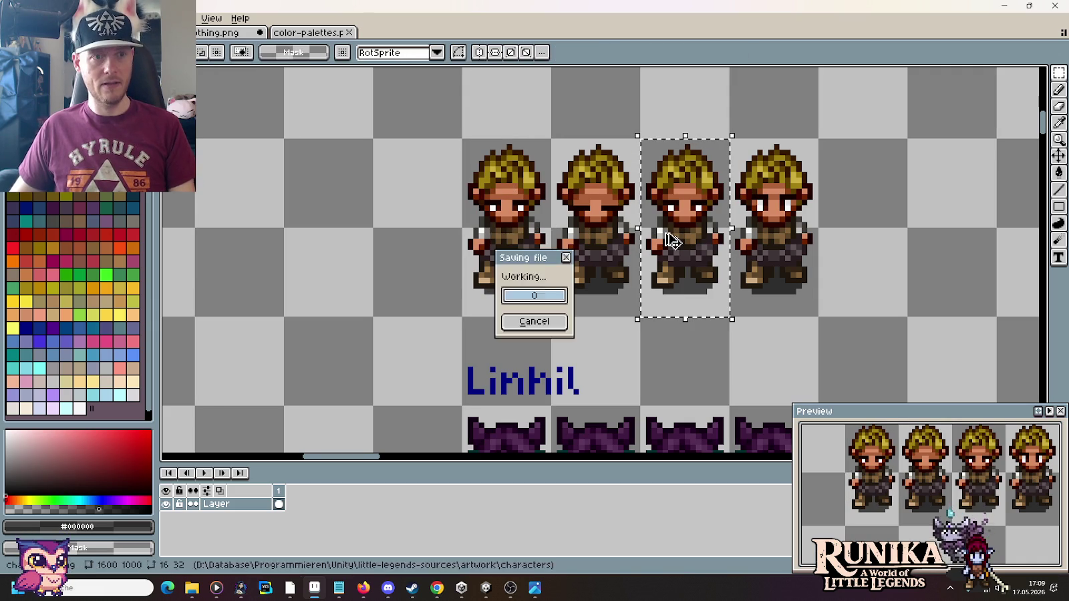
{"action": "key", "text": "ctrl+d"}
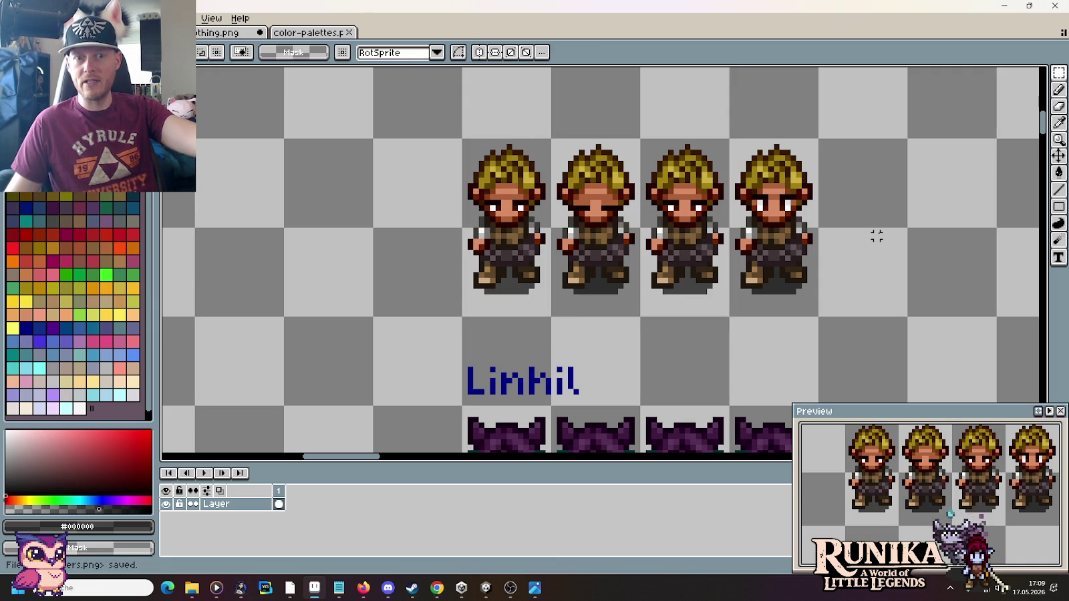
Step: Sample the Linhil label's navy and draw a capital R above the blond sprites
{"action": "key", "text": "i"}
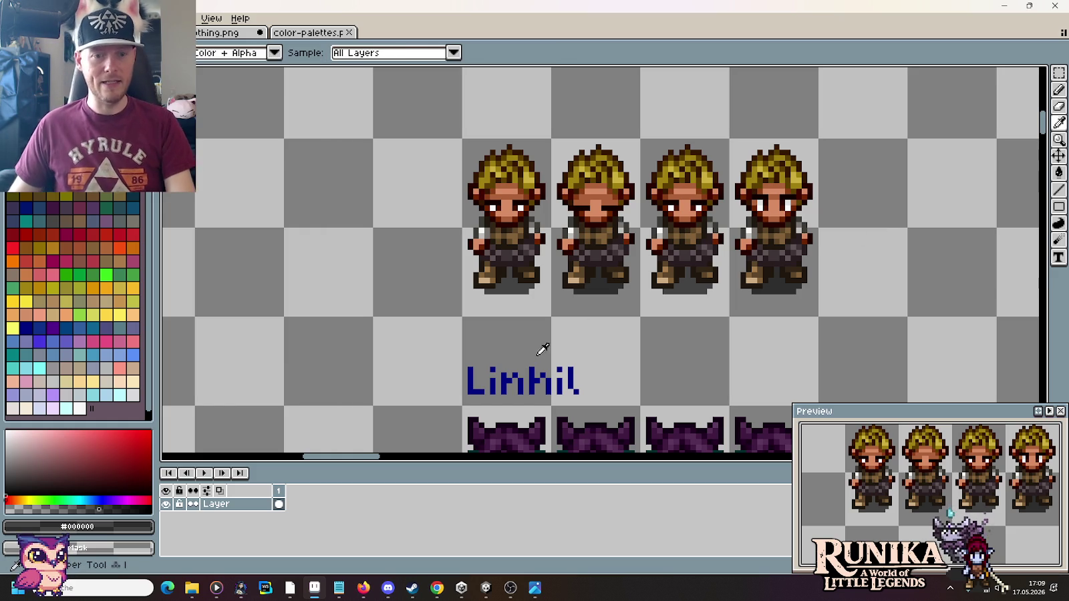
{"action": "left_click", "coordinate": [533, 380]}
{"action": "mouse_move", "coordinate": [487, 114]}
{"action": "left_mouse_down"}
{"action": "mouse_move", "coordinate": [487, 136]}
{"action": "mouse_move", "coordinate": [469, 147]}
{"action": "mouse_move", "coordinate": [478, 134]}
{"action": "left_mouse_up"}
{"action": "key", "text": "b"}
{"action": "left_click", "coordinate": [470, 145]}
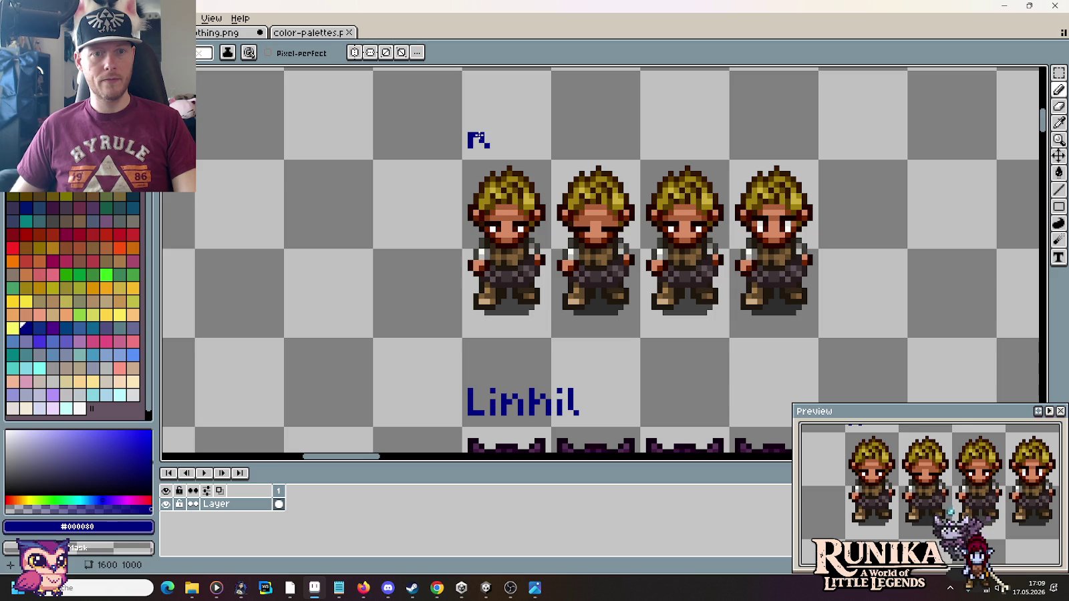
{"action": "mouse_move", "coordinate": [469, 132]}
{"action": "left_mouse_down"}
{"action": "mouse_move", "coordinate": [469, 122]}
{"action": "mouse_move", "coordinate": [486, 134]}
{"action": "left_mouse_up"}
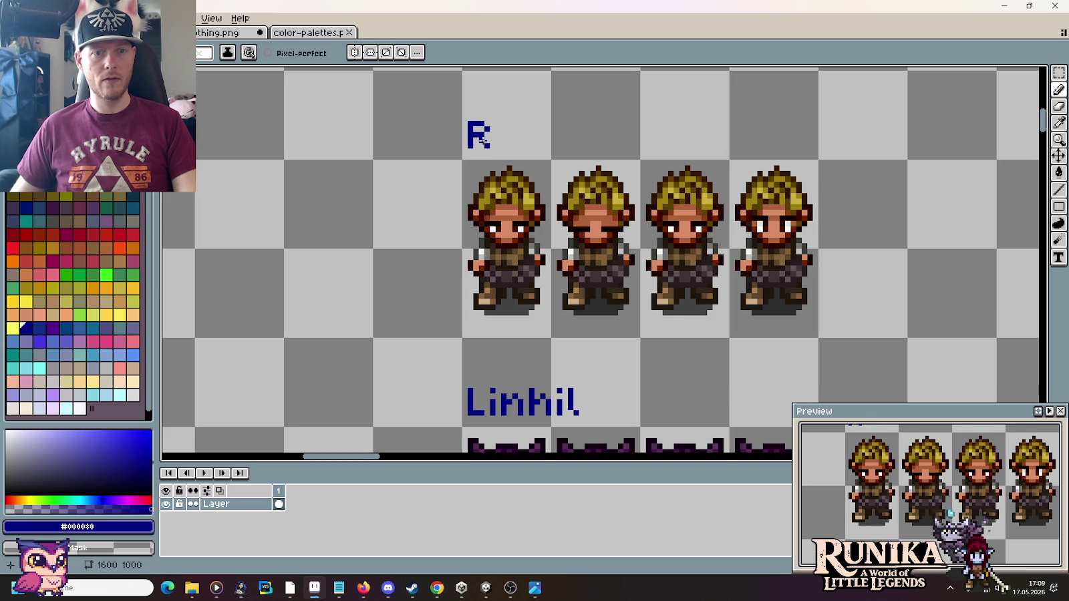
Step: Draw the remaining letters of the Ranulf label and save the sheet
{"action": "scroll", "coordinate": [545, 138], "scroll_direction": "down", "scroll_amount": 4}
{"action": "scroll", "coordinate": [546, 139], "scroll_direction": "up", "scroll_amount": 2}
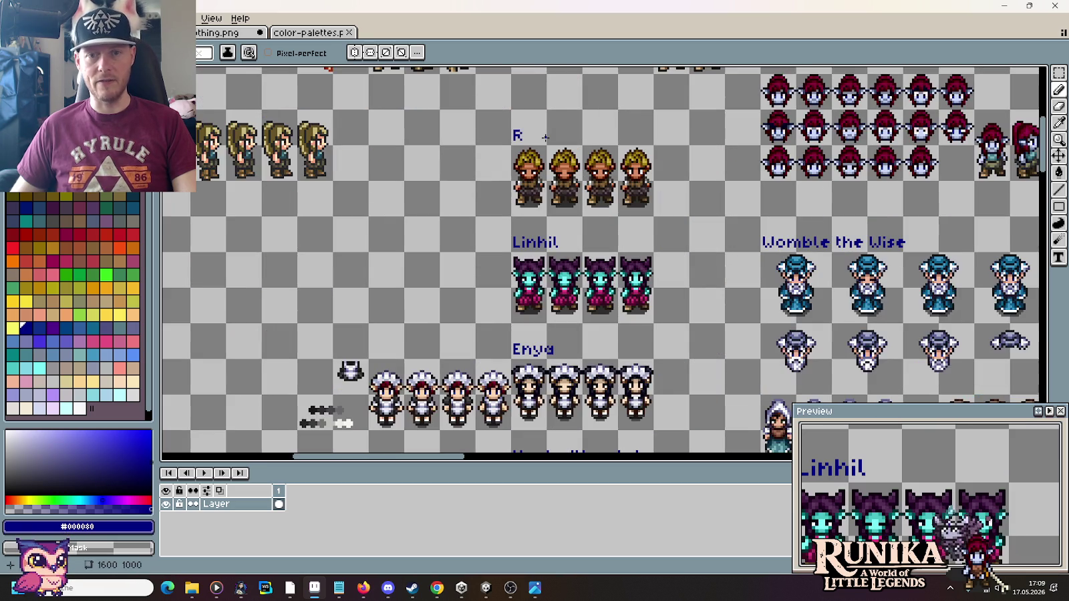
{"action": "scroll", "coordinate": [546, 138], "scroll_direction": "up", "scroll_amount": 1}
{"action": "scroll", "coordinate": [494, 175], "scroll_direction": "up", "scroll_amount": 2}
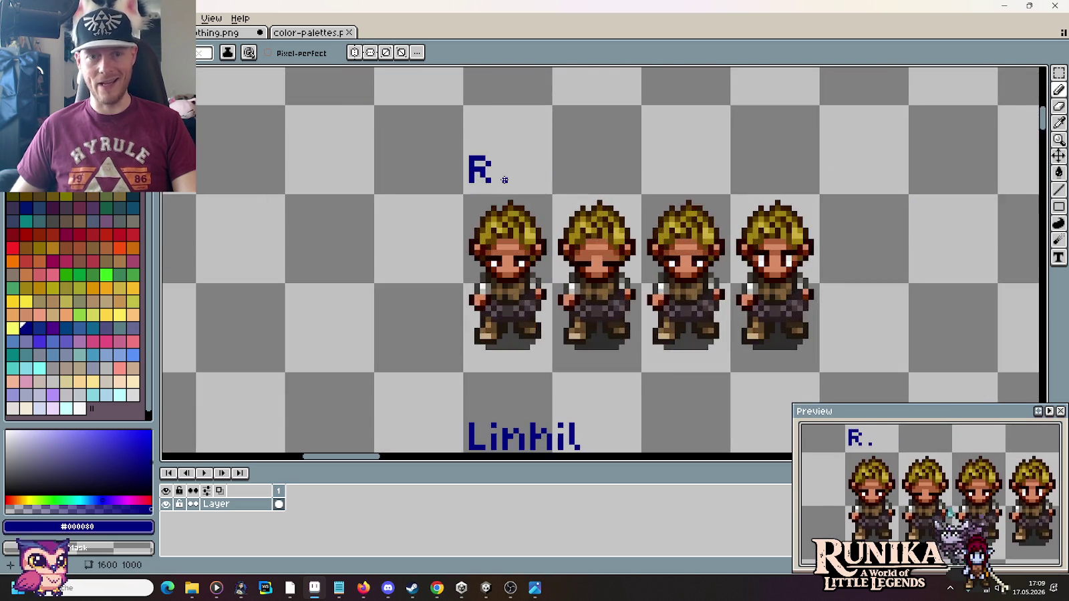
{"action": "mouse_move", "coordinate": [497, 181]}
{"action": "left_mouse_down"}
{"action": "mouse_move", "coordinate": [504, 163]}
{"action": "mouse_move", "coordinate": [518, 175]}
{"action": "mouse_move", "coordinate": [507, 181]}
{"action": "mouse_move", "coordinate": [528, 171]}
{"action": "mouse_move", "coordinate": [545, 182]}
{"action": "mouse_move", "coordinate": [586, 181]}
{"action": "mouse_move", "coordinate": [608, 162]}
{"action": "left_mouse_up"}
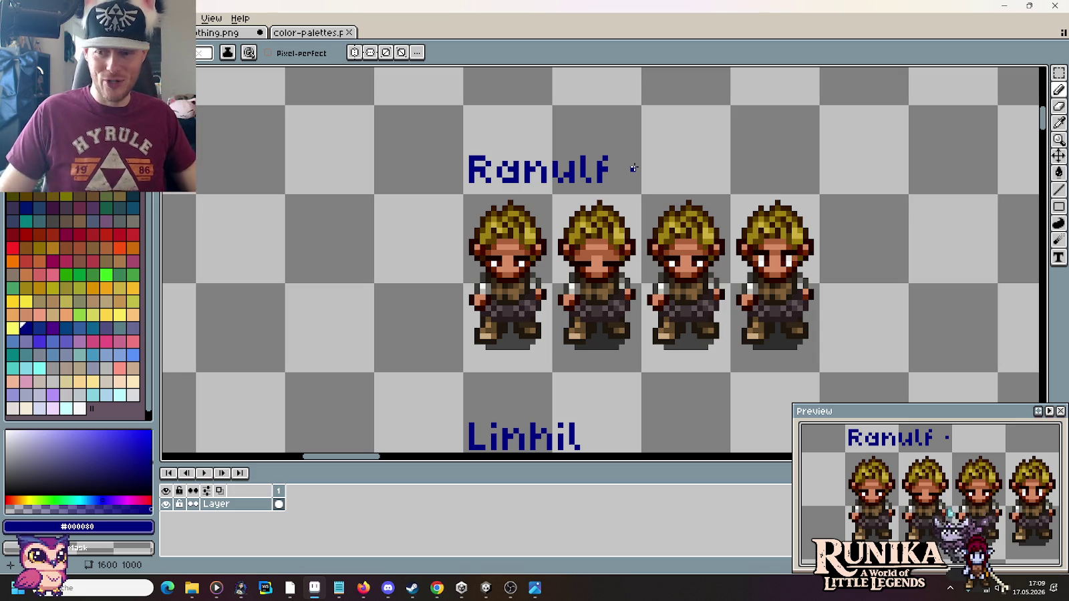
{"action": "key", "text": "m"}
{"action": "key", "text": "ctrl+s"}
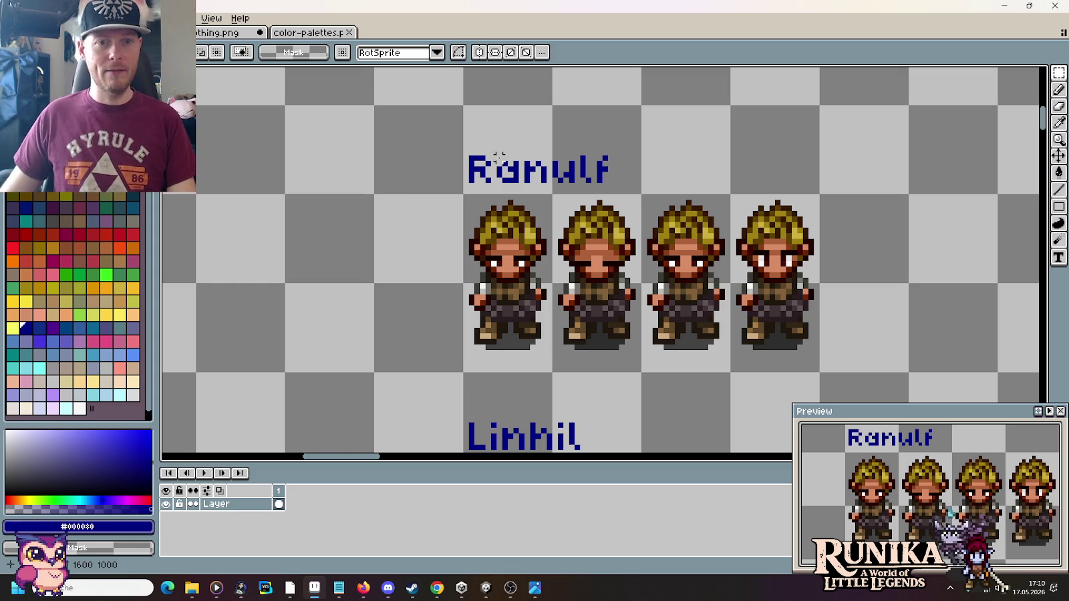
{"action": "key", "text": "b"}
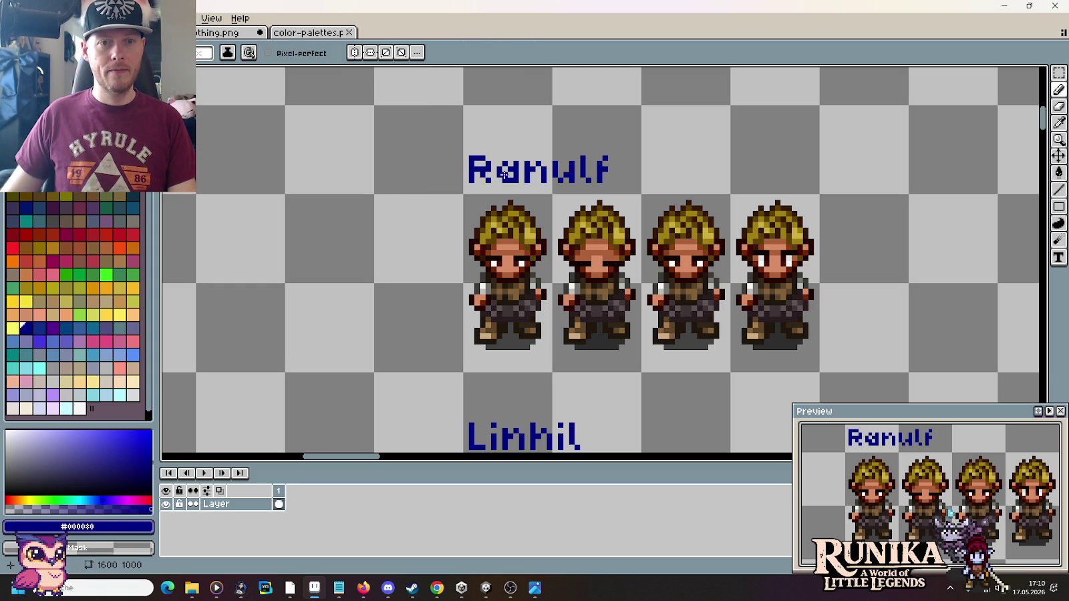
{"action": "key", "text": "ctrl+s"}
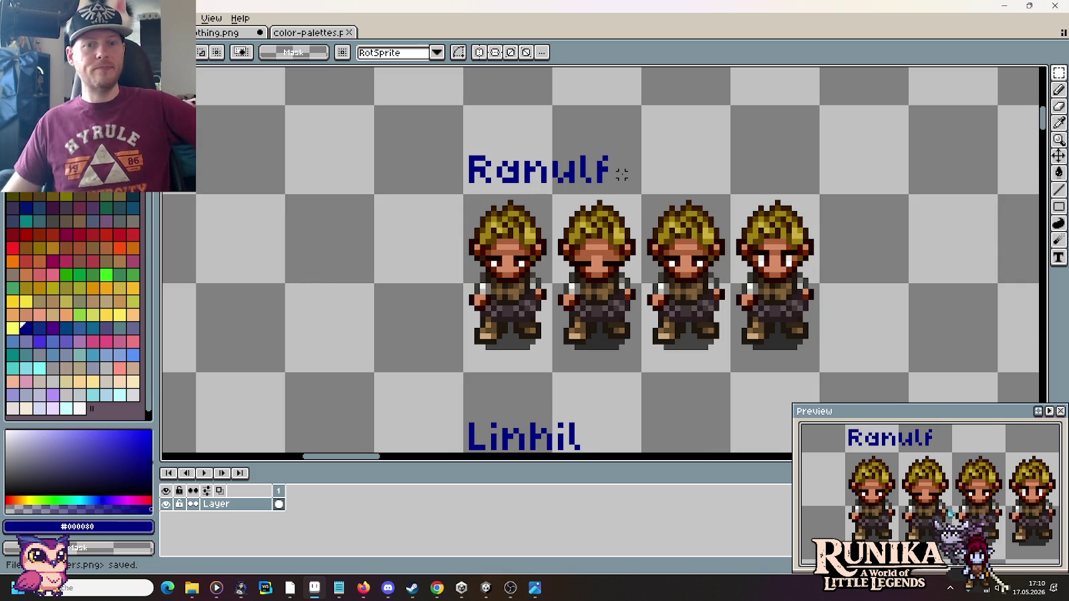
{"action": "scroll", "coordinate": [621, 174], "scroll_direction": "down", "scroll_amount": 1}
{"action": "scroll", "coordinate": [621, 173], "scroll_direction": "down", "scroll_amount": 1}
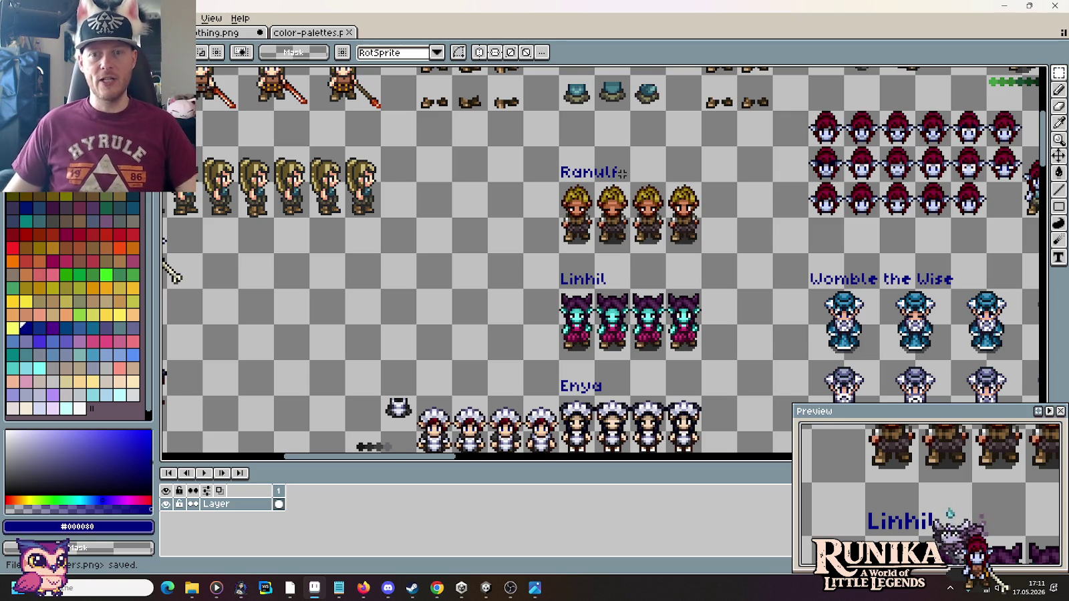
Step: Marquee-select the four Linhil sprites
{"action": "key", "text": "m"}
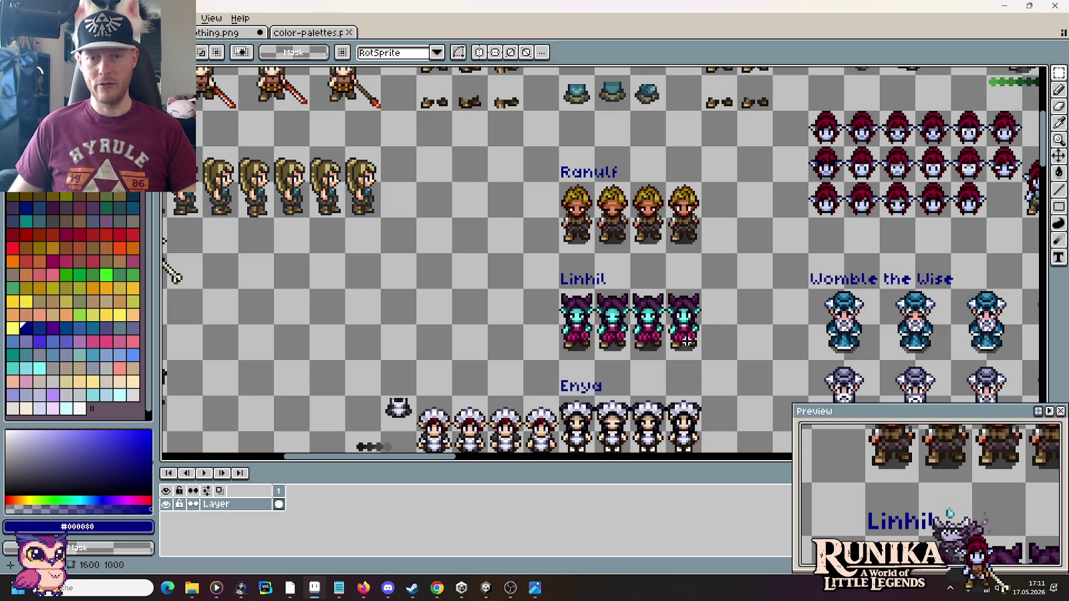
{"action": "left_click_drag", "start_coordinate": [704, 363], "coordinate": [556, 286]}
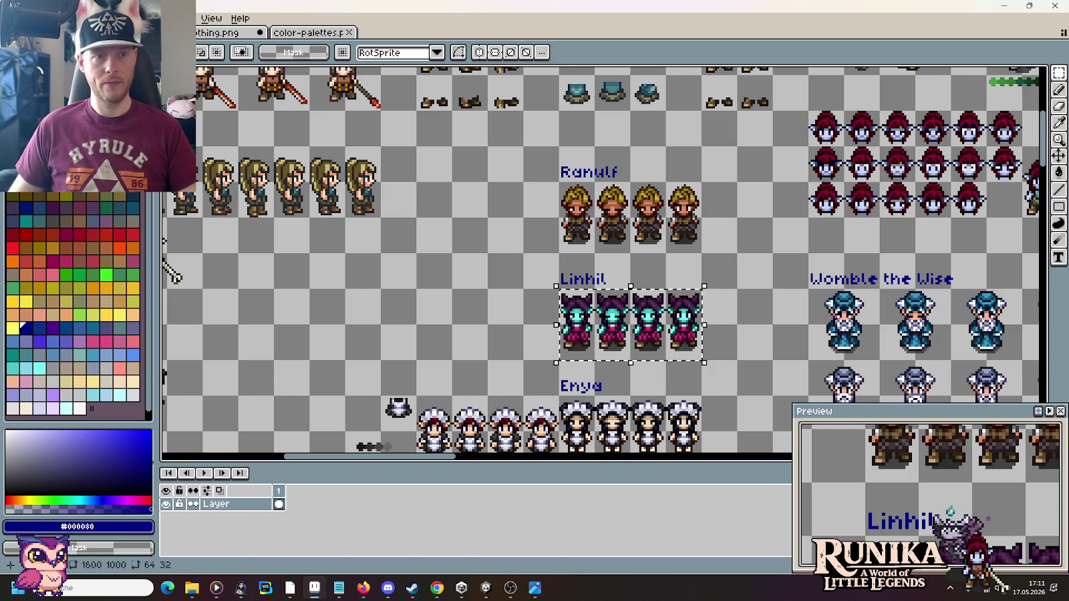
Step: Copy the four Linhil sprites into a new 64x32 sprite
{"action": "key", "text": "ctrl+c"}
{"action": "key", "text": "ctrl+n"}
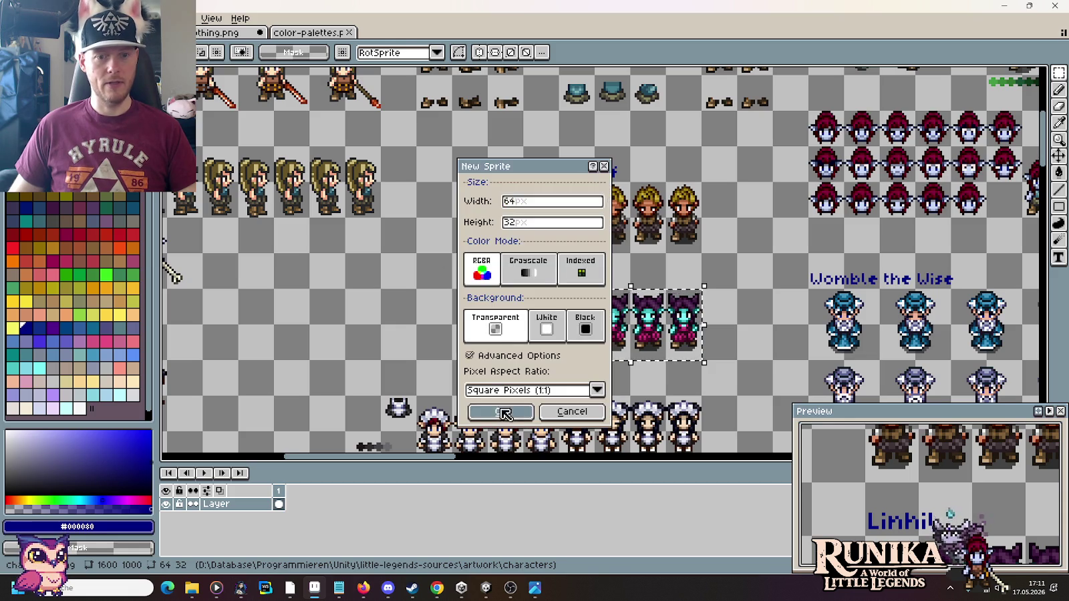
{"action": "left_click", "coordinate": [498, 410]}
{"action": "key", "text": "ctrl+v"}
Step: Save the new sprite as LinhilStandBlink in images/actors/wealdheim
{"action": "key", "text": "ctrl+s"}
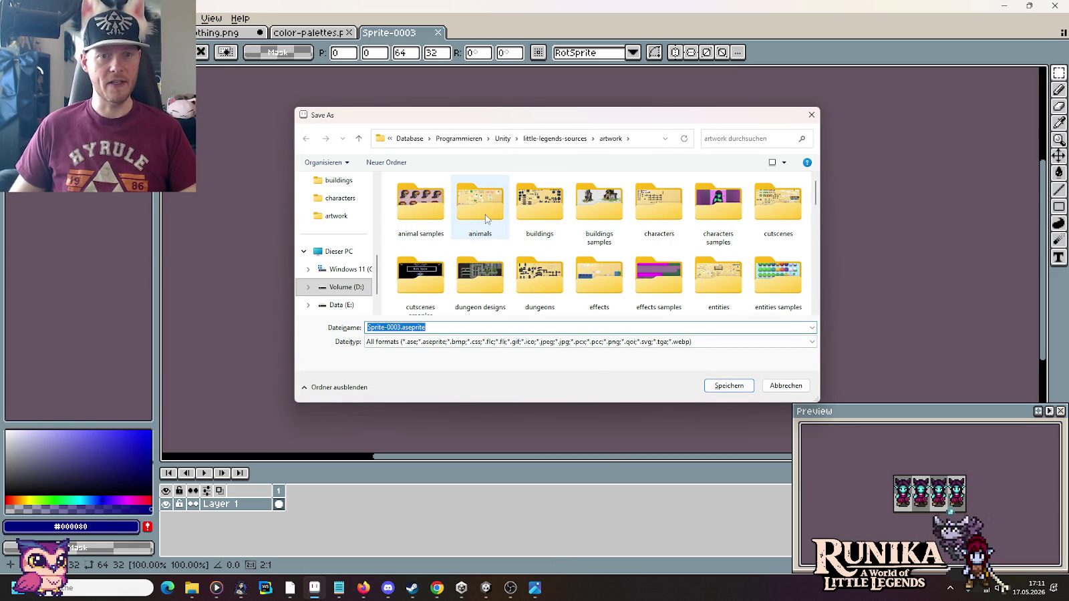
{"action": "left_click", "coordinate": [554, 139]}
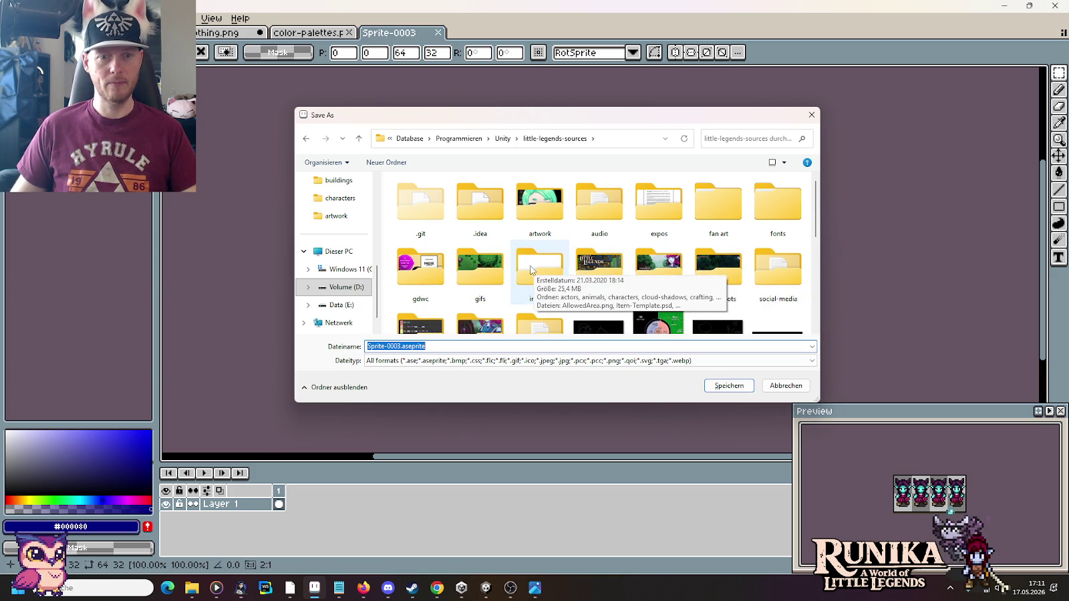
{"action": "double_click", "coordinate": [540, 268]}
{"action": "double_click", "coordinate": [420, 204]}
{"action": "scroll", "coordinate": [472, 224], "scroll_direction": "down", "scroll_amount": 2}
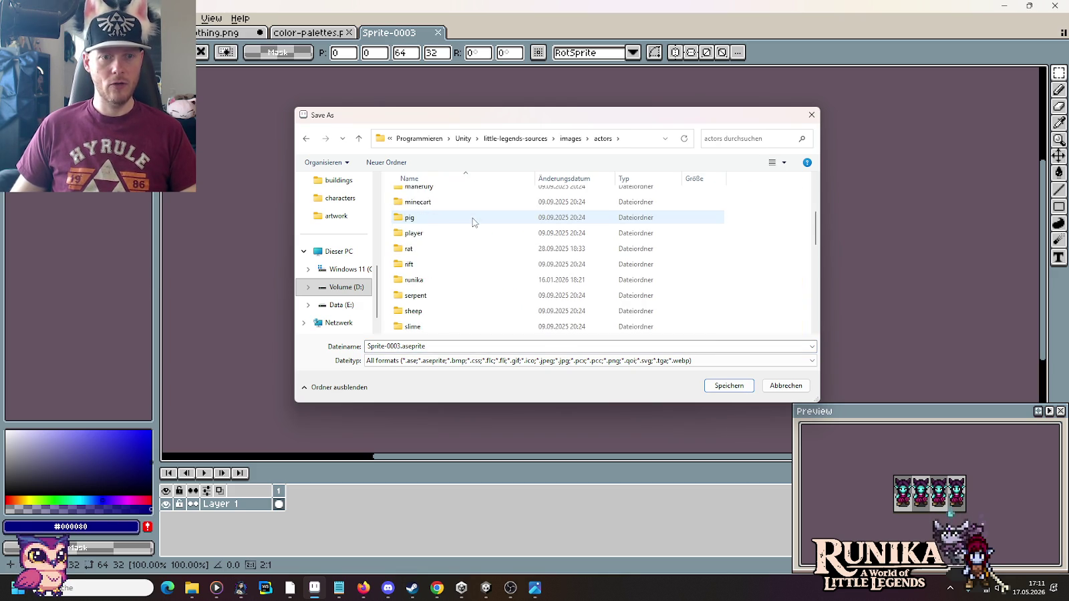
{"action": "scroll", "coordinate": [472, 226], "scroll_direction": "down", "scroll_amount": 2}
{"action": "scroll", "coordinate": [461, 247], "scroll_direction": "down", "scroll_amount": 2}
{"action": "left_click", "coordinate": [438, 279]}
{"action": "double_click", "coordinate": [437, 279]}
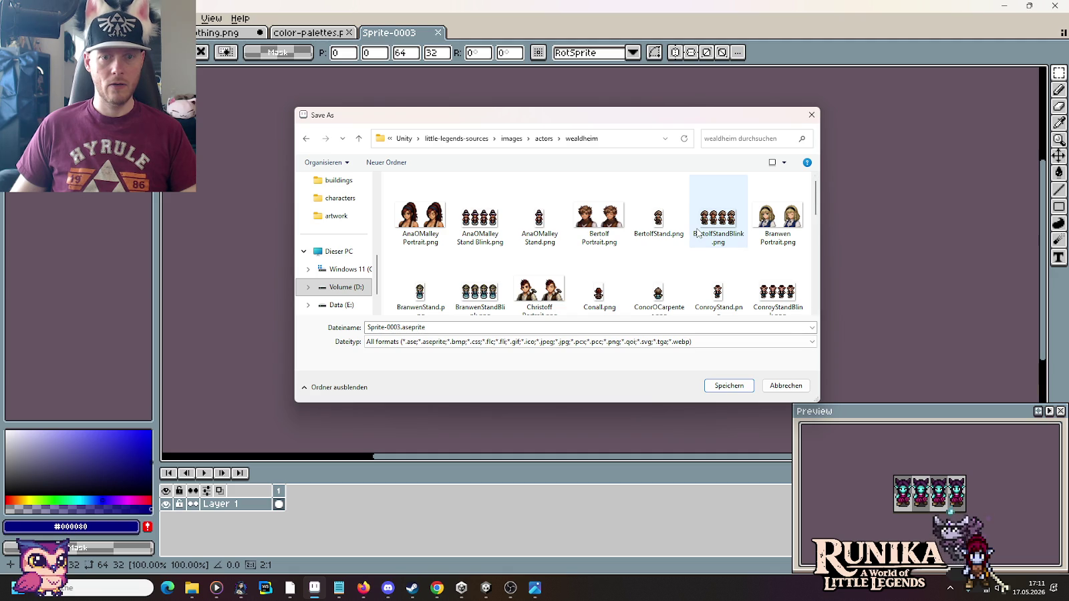
{"action": "left_click_drag", "start_coordinate": [815, 200], "coordinate": [805, 293]}
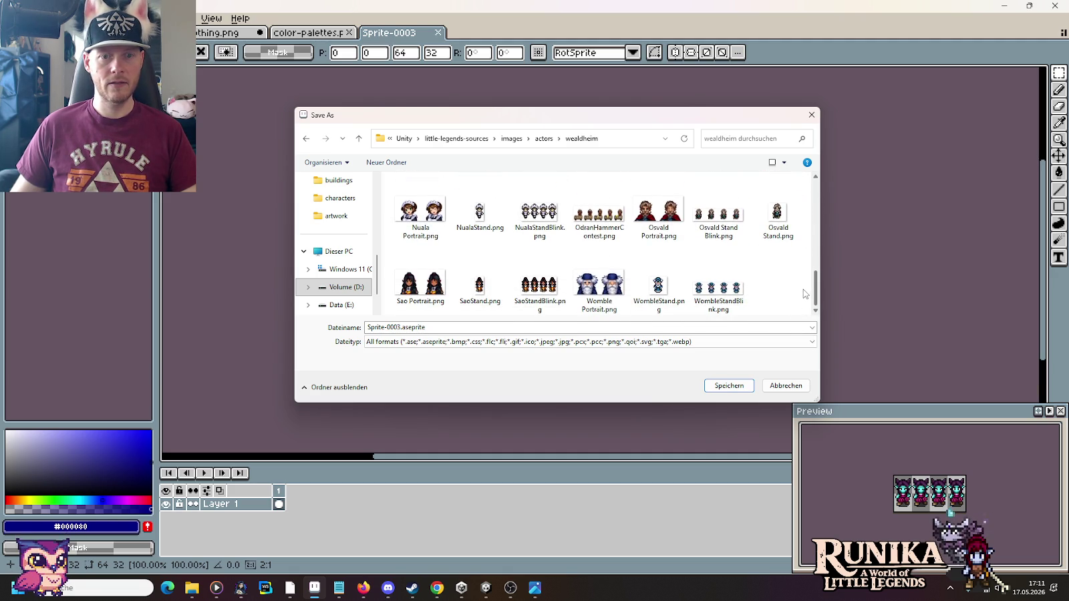
{"action": "left_click", "coordinate": [587, 329]}
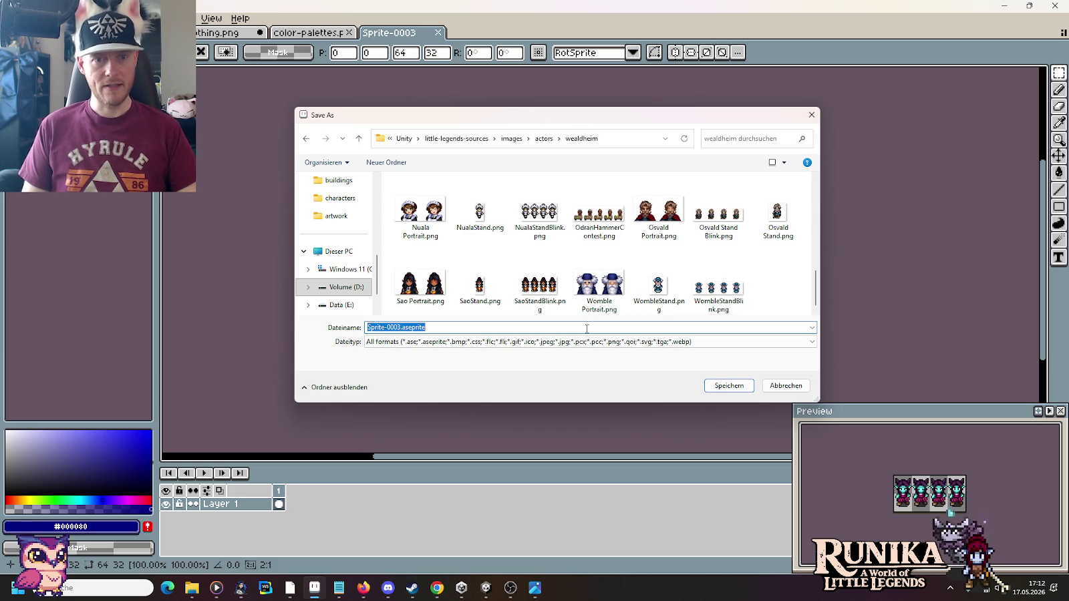
{"action": "mouse_move", "coordinate": [573, 121]}
{"action": "left_mouse_down"}
{"action": "mouse_move", "coordinate": [573, 343]}
{"action": "mouse_move", "coordinate": [581, 117]}
{"action": "left_mouse_up"}
{"action": "type", "text": "LinhilStn"}
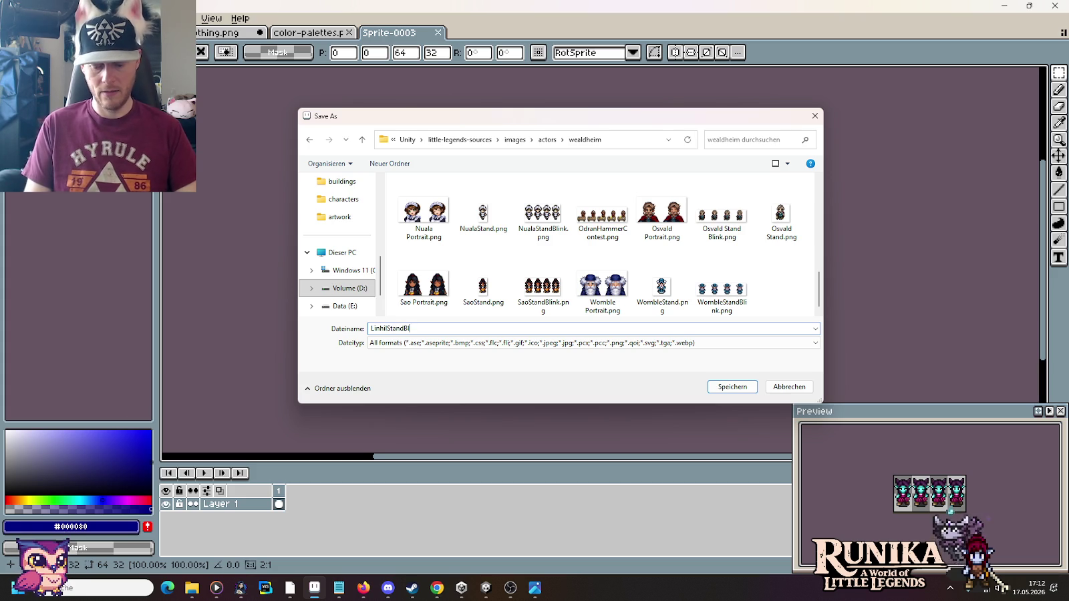
{"action": "key", "text": "Return"}
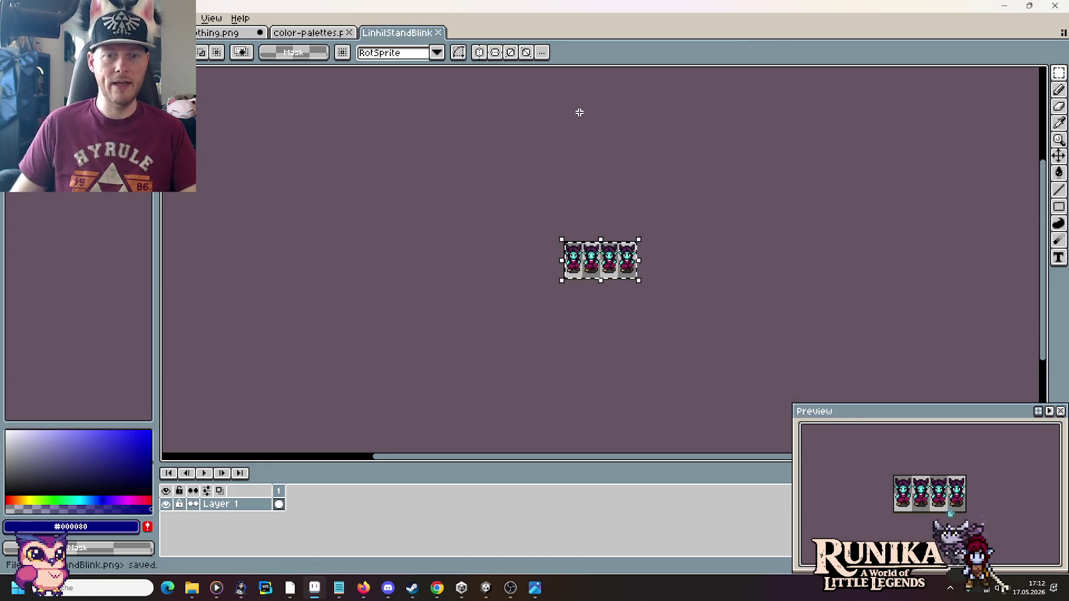
Step: Copy the last Linhil frame into a new 16x32 sprite and save it as LinhilStand.png
{"action": "left_click_drag", "start_coordinate": [615, 239], "coordinate": [638, 280]}
{"action": "key", "text": "ctrl+c"}
{"action": "key", "text": "ctrl+n"}
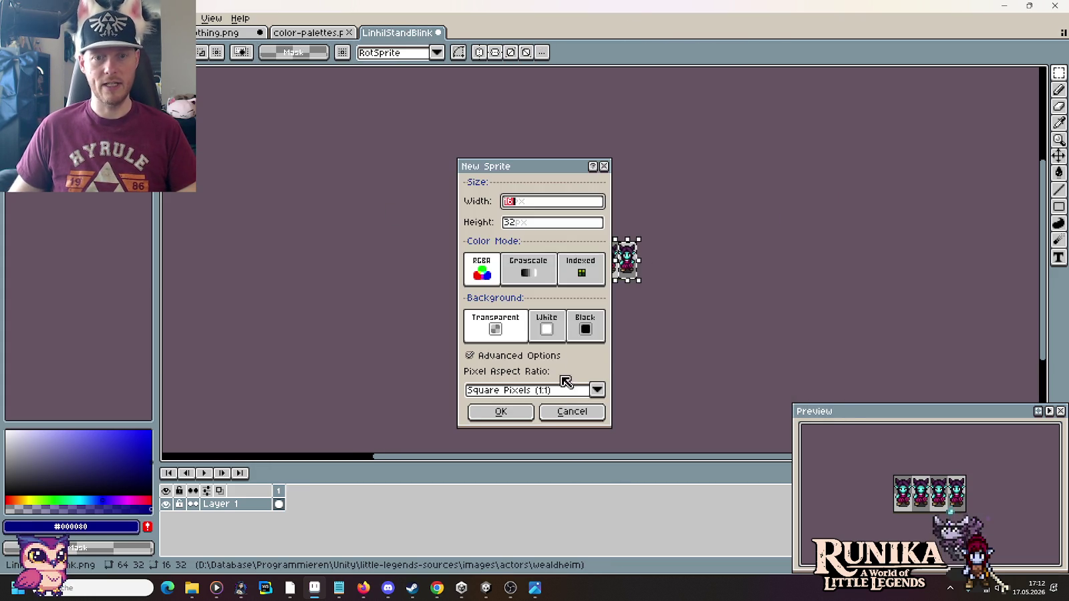
{"action": "left_click", "coordinate": [504, 407]}
{"action": "key", "text": "ctrl+v"}
{"action": "key", "text": "ctrl+s"}
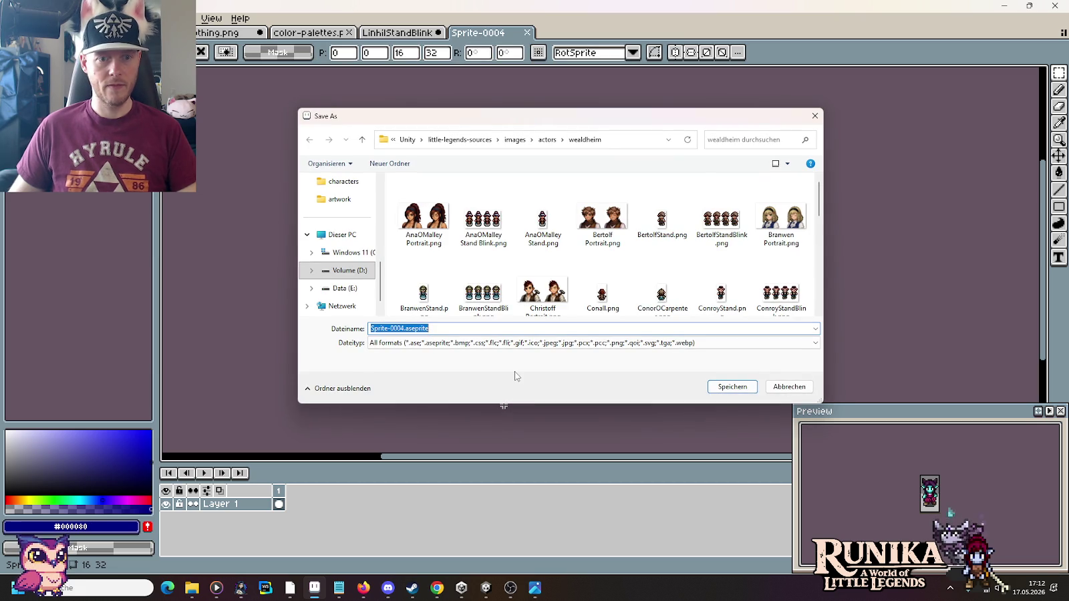
{"action": "type", "text": "Linhil"}
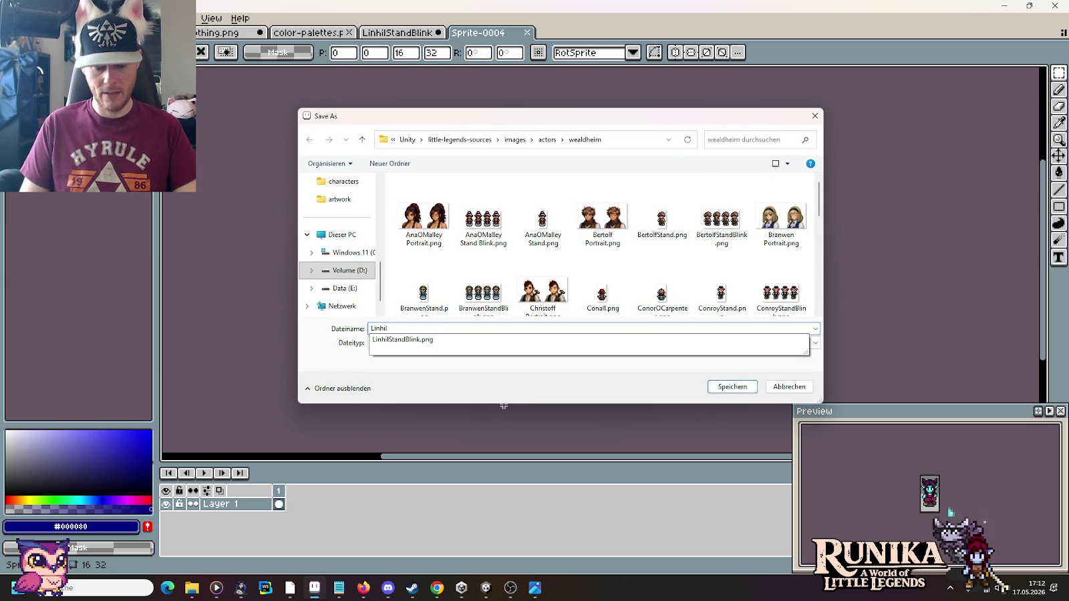
{"action": "type", "text": "Stand.png"}
{"action": "key", "text": "Return"}
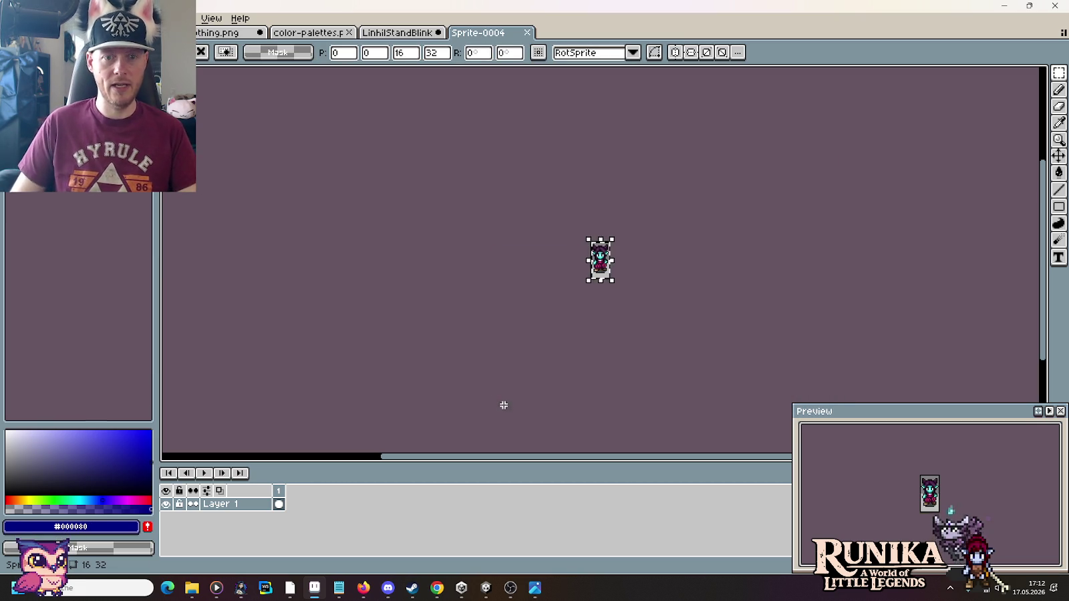
{"action": "left_click", "coordinate": [384, 34]}
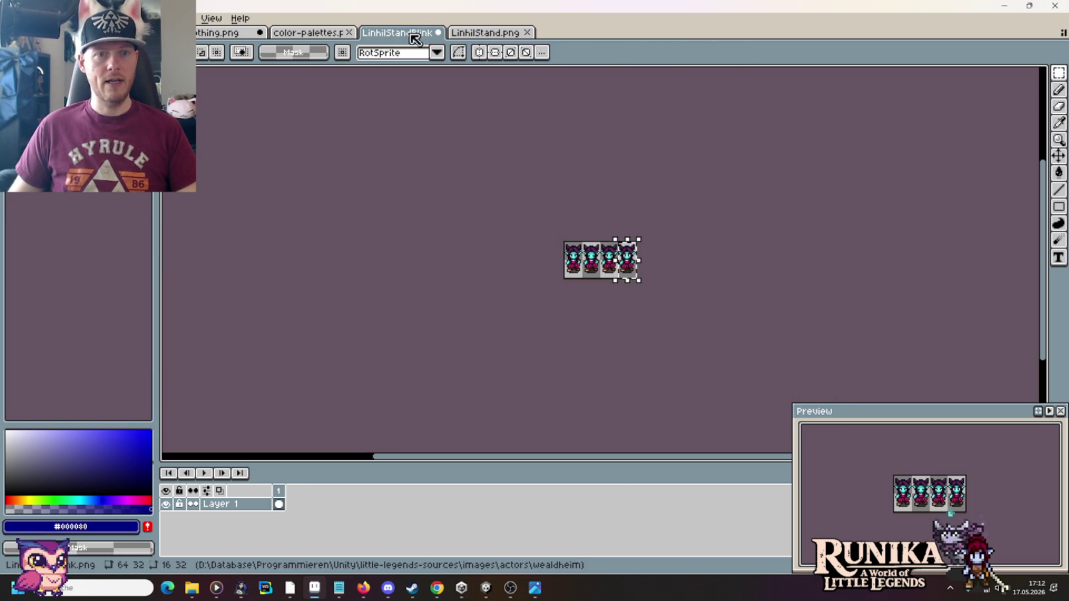
Step: Copy Ranulf's four sprites into a new 64x32 sprite and save it as RanulfStandBlink.png
{"action": "left_click", "coordinate": [308, 34]}
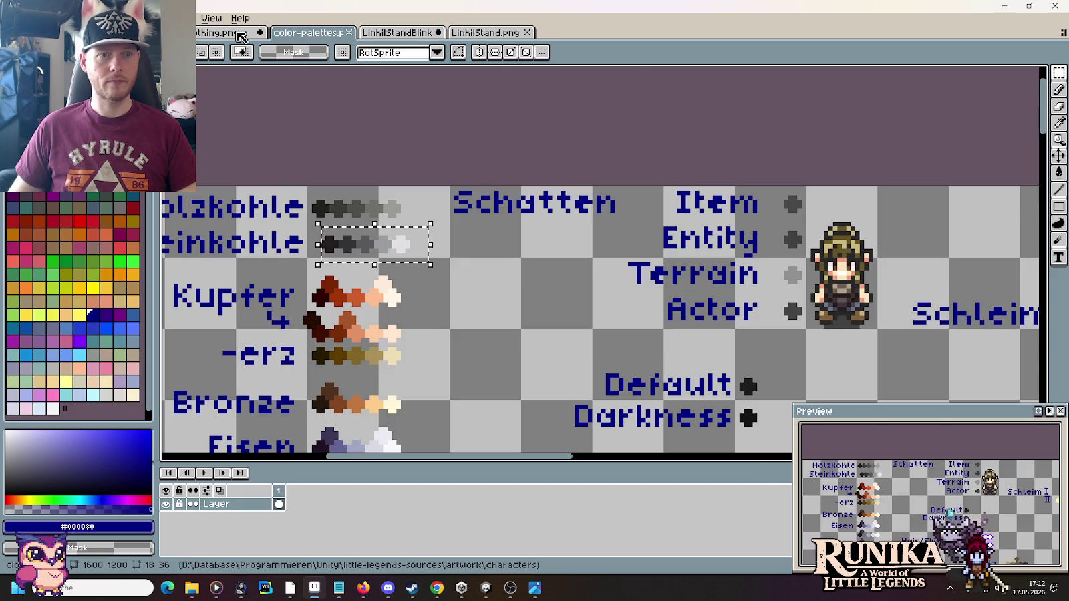
{"action": "left_click", "coordinate": [167, 32]}
{"action": "left_click", "coordinate": [227, 32]}
{"action": "key", "text": "ctrl+z"}
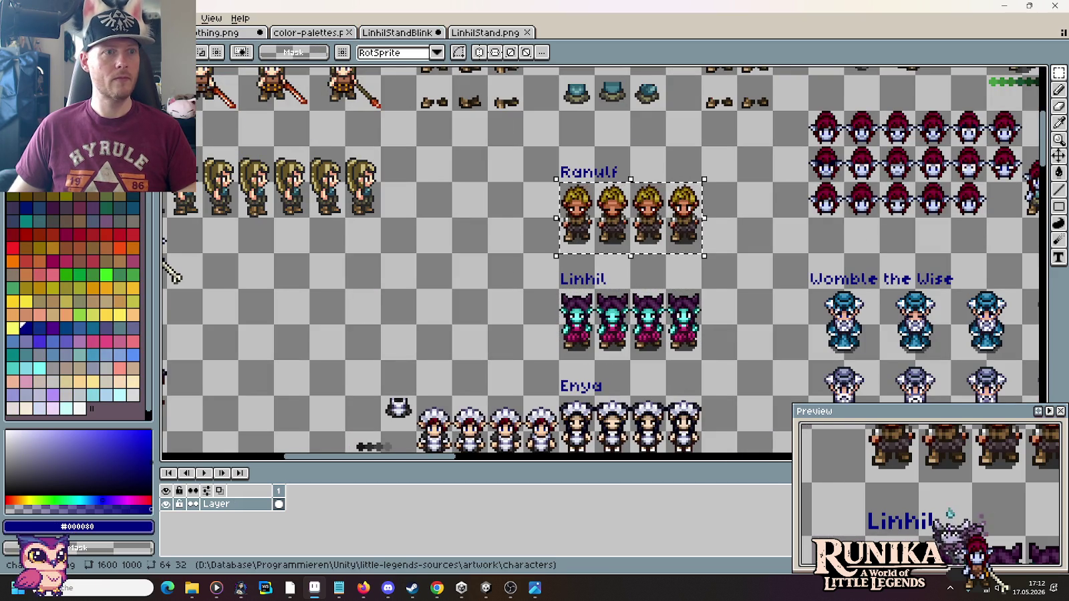
{"action": "key", "text": "ctrl+n"}
{"action": "key", "text": "Return"}
{"action": "key", "text": "ctrl+v"}
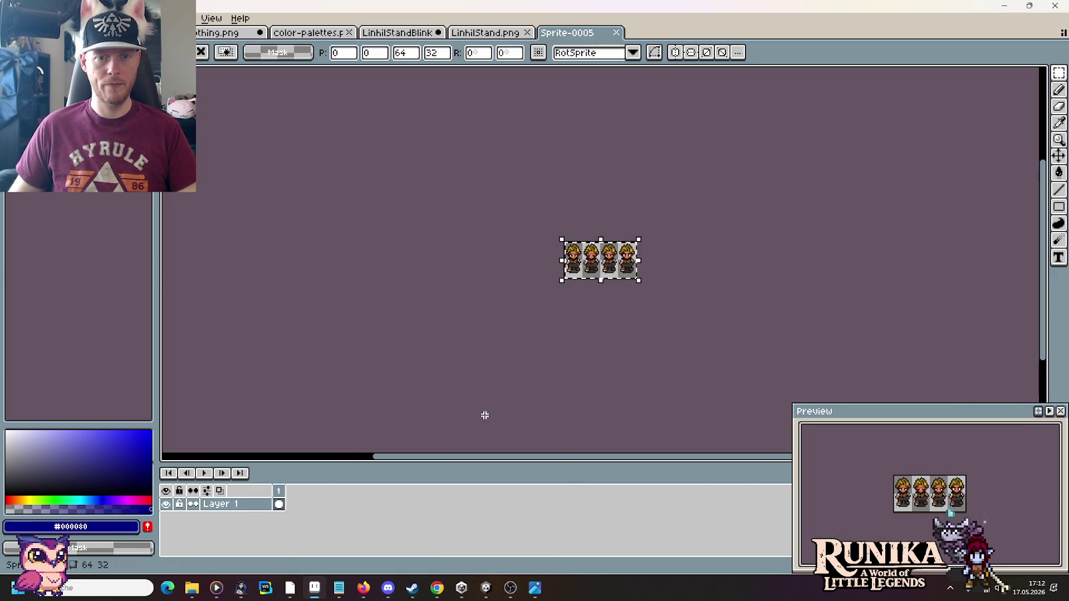
{"action": "key", "text": "ctrl+s"}
{"action": "type", "text": "R"}
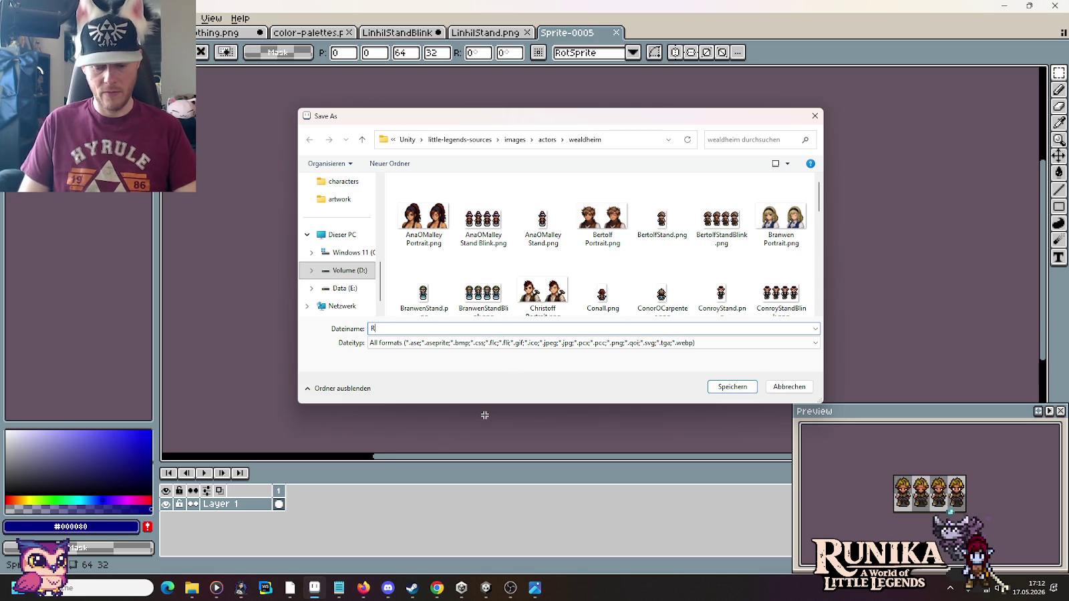
{"action": "type", "text": "anulfStandBlink"}
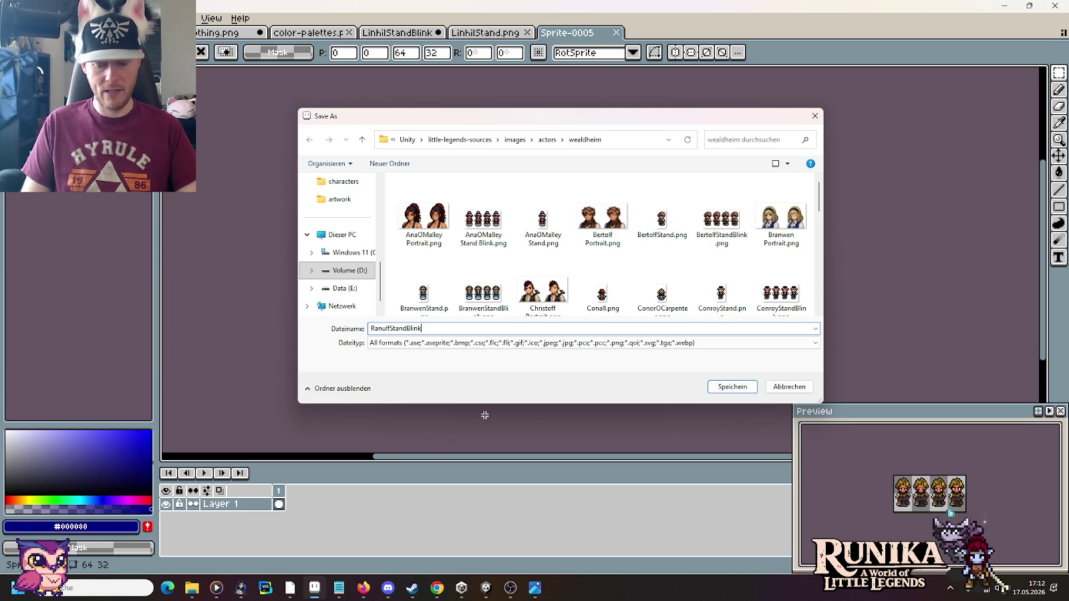
{"action": "type", "text": "png"}
{"action": "key", "text": "Return"}
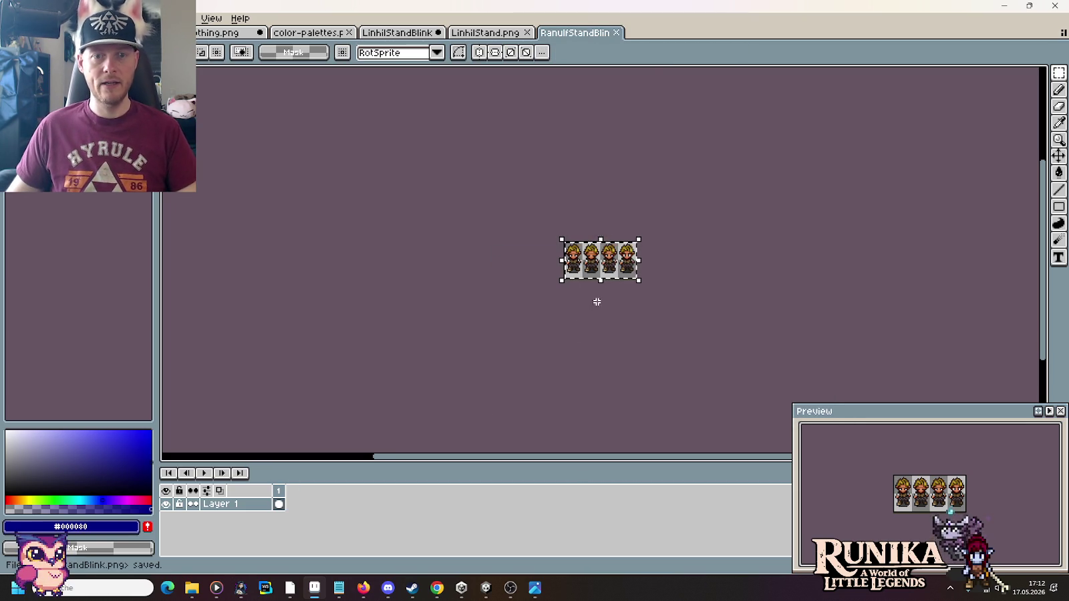
{"action": "key", "text": "Return"}
Step: Copy Ranulf's fourth frame into a new 16x32 sprite and save it as RanulfStand.png
{"action": "left_click_drag", "start_coordinate": [615, 238], "coordinate": [639, 281]}
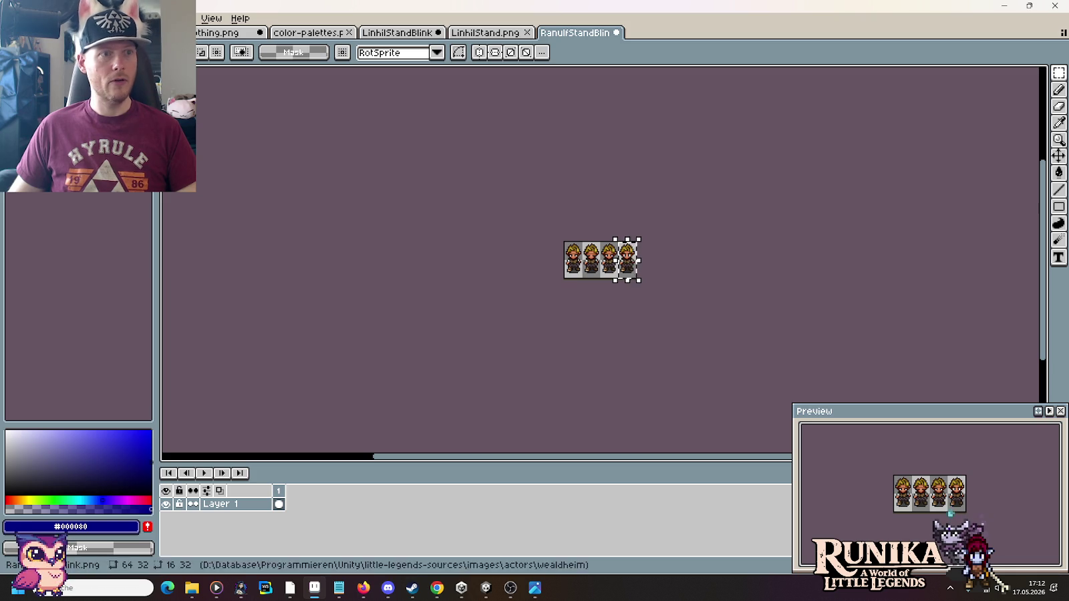
{"action": "key", "text": "ctrl+c"}
{"action": "key", "text": "ctrl+n"}
{"action": "left_click", "coordinate": [521, 410]}
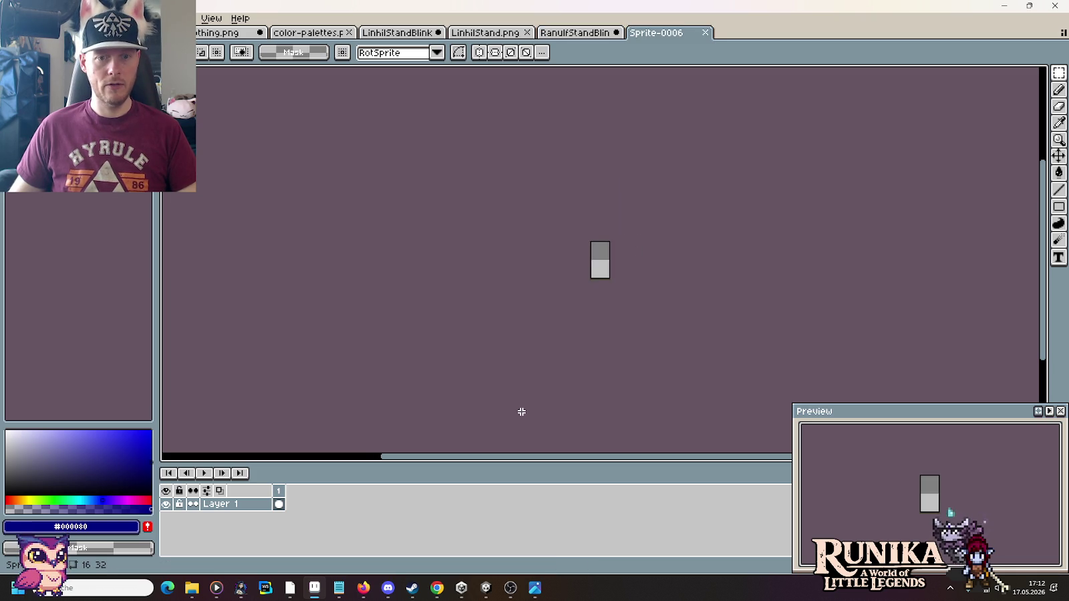
{"action": "key", "text": "ctrl+v"}
{"action": "key", "text": "ctrl+s"}
{"action": "type", "text": "Ran"}
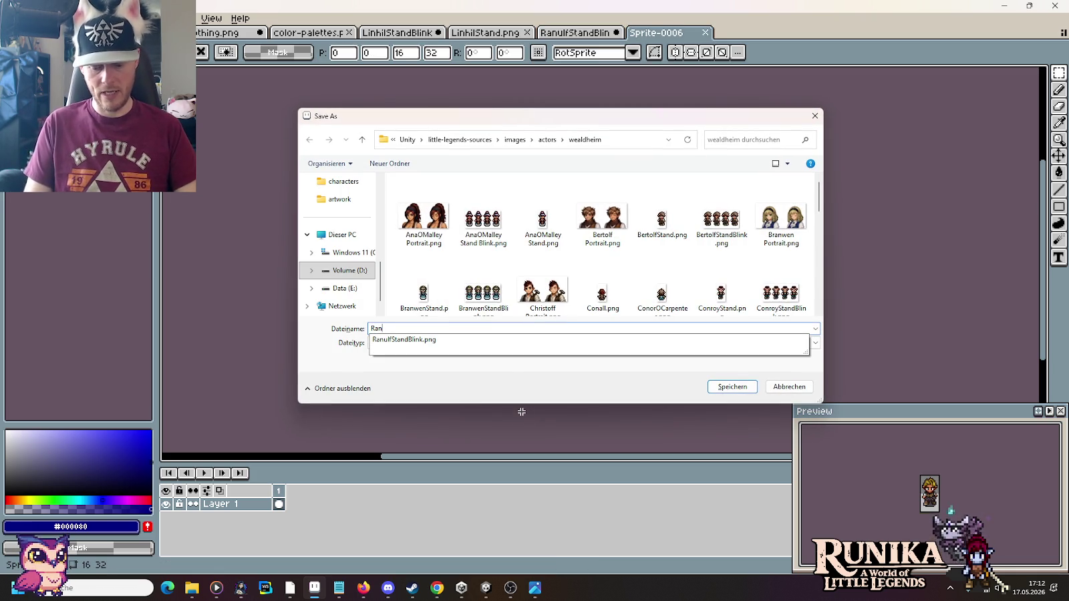
{"action": "type", "text": "ulfStand."}
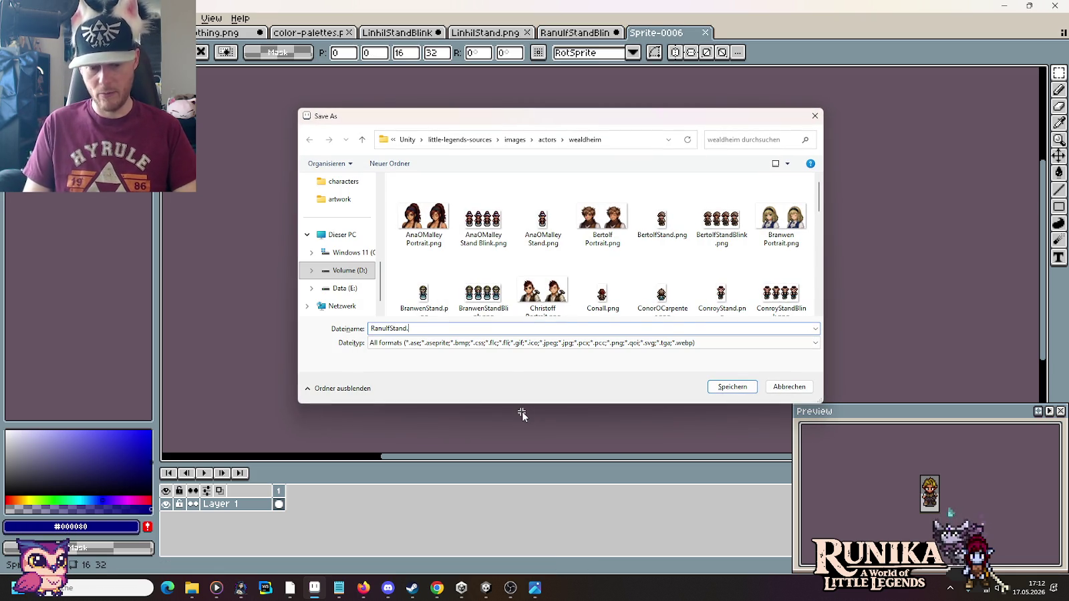
{"action": "type", "text": "png"}
{"action": "key", "text": "Return"}
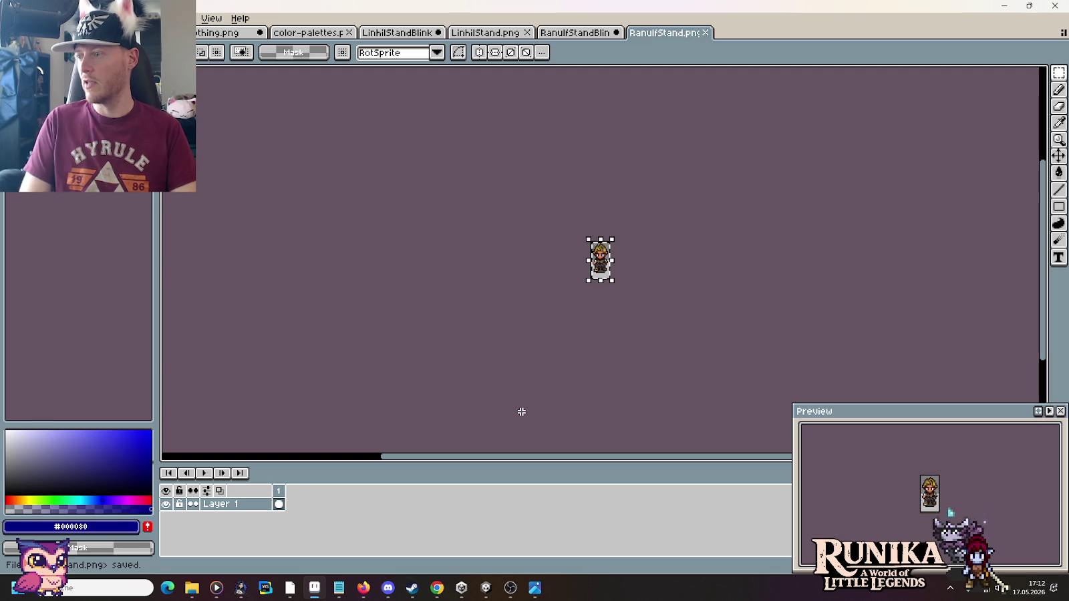
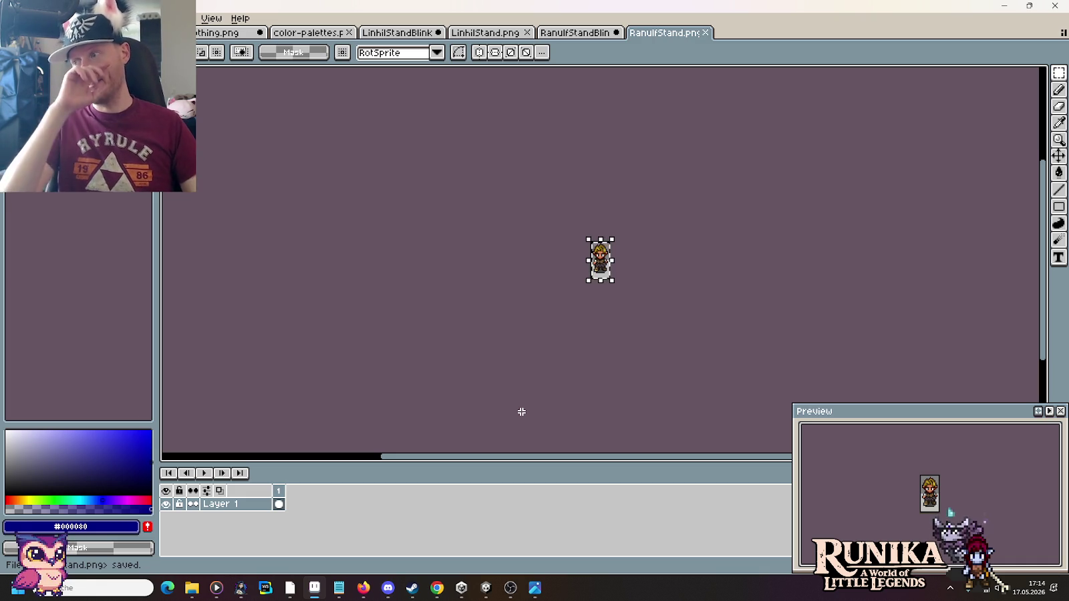
Step: Stop the running Unity game and bring the Bat folder Explorer window forward
{"action": "left_click", "coordinate": [481, 588]}
{"action": "left_click", "coordinate": [511, 33]}
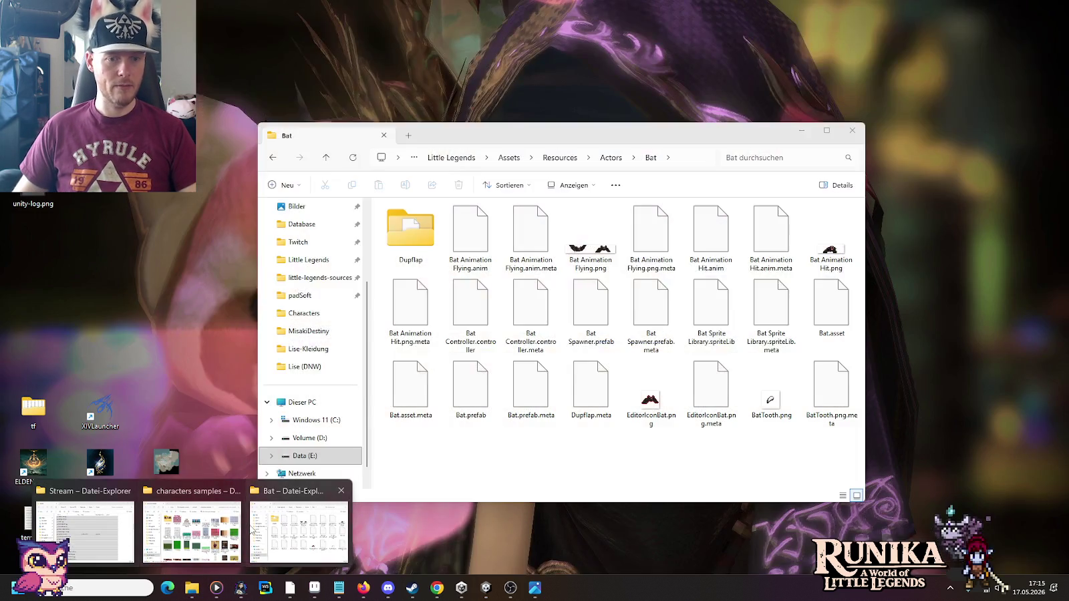
{"action": "left_click", "coordinate": [276, 511]}
Step: Open the project's Actors/Wealdheim folder in File Explorer
{"action": "left_click", "coordinate": [611, 158]}
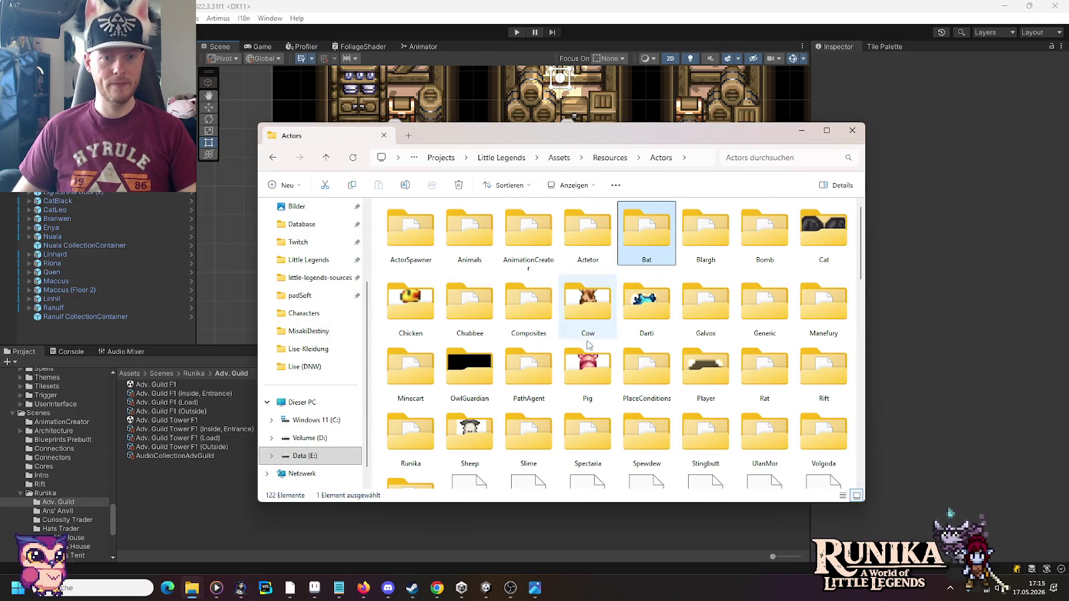
{"action": "scroll", "coordinate": [587, 334], "scroll_direction": "down", "scroll_amount": 3}
{"action": "double_click", "coordinate": [410, 322]}
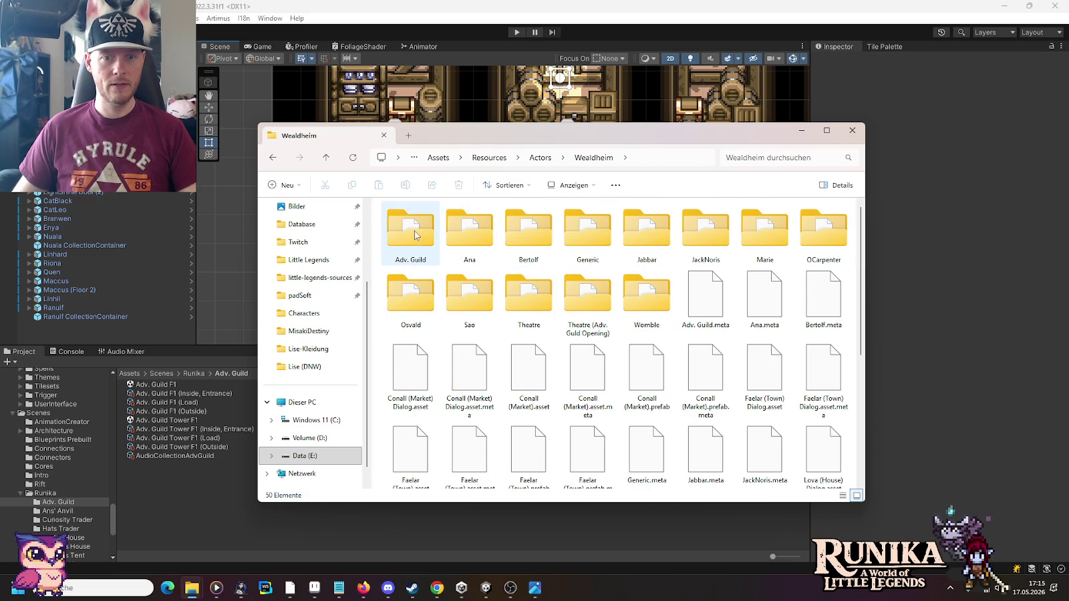
{"action": "scroll", "coordinate": [403, 228], "scroll_direction": "down", "scroll_amount": 3}
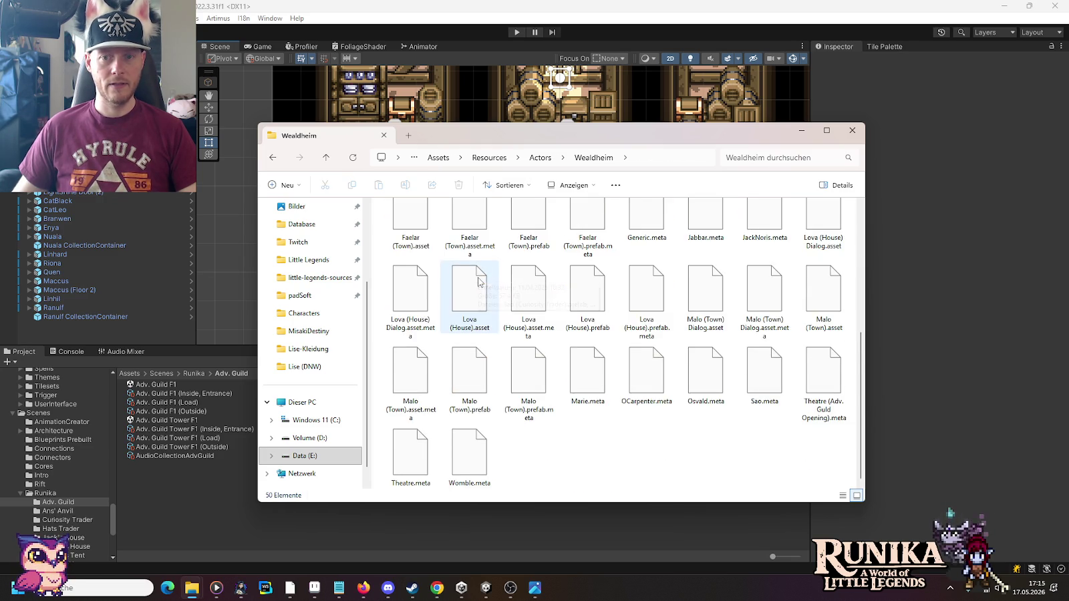
{"action": "scroll", "coordinate": [402, 267], "scroll_direction": "up", "scroll_amount": 1}
Step: In little-legends-sources images/actors/wealdheim, select the Ranulf and Linhil stand images
{"action": "mouse_move", "coordinate": [191, 588]}
{"action": "left_click", "coordinate": [190, 527]}
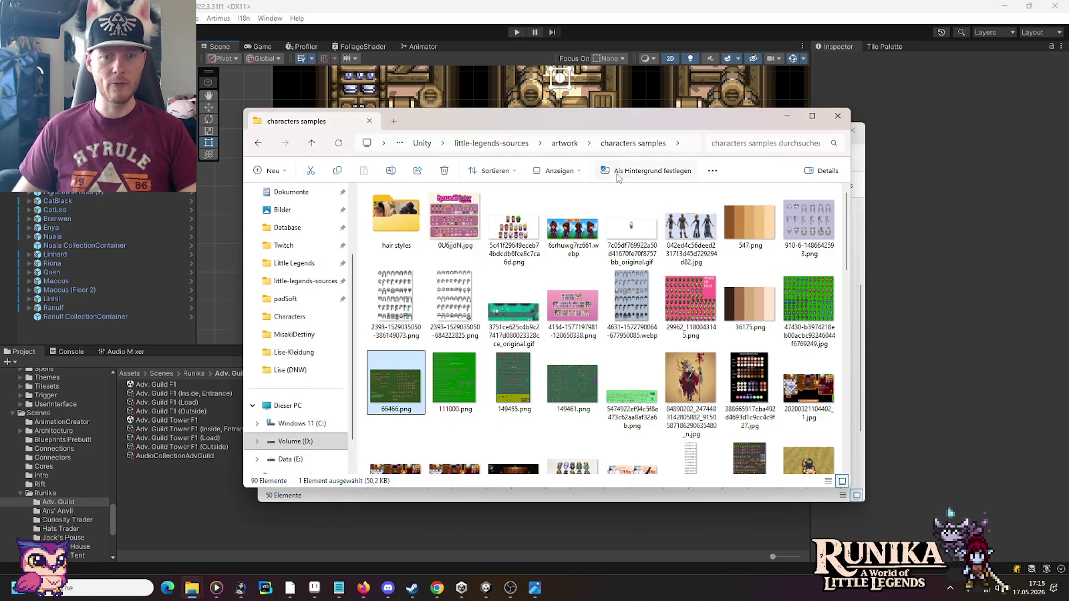
{"action": "left_click", "coordinate": [502, 143]}
{"action": "double_click", "coordinate": [455, 284]}
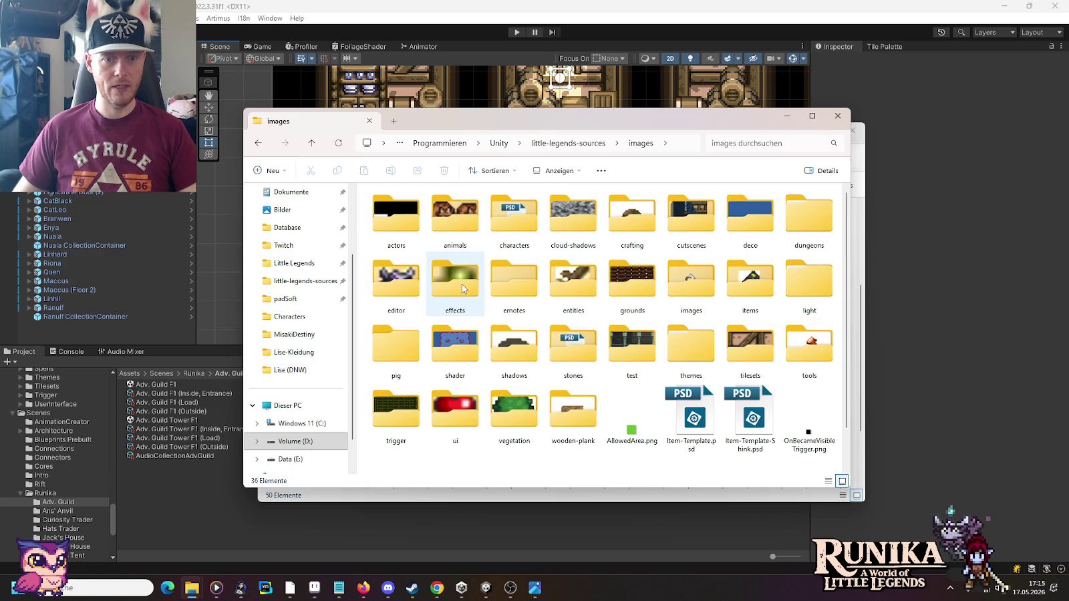
{"action": "double_click", "coordinate": [408, 217]}
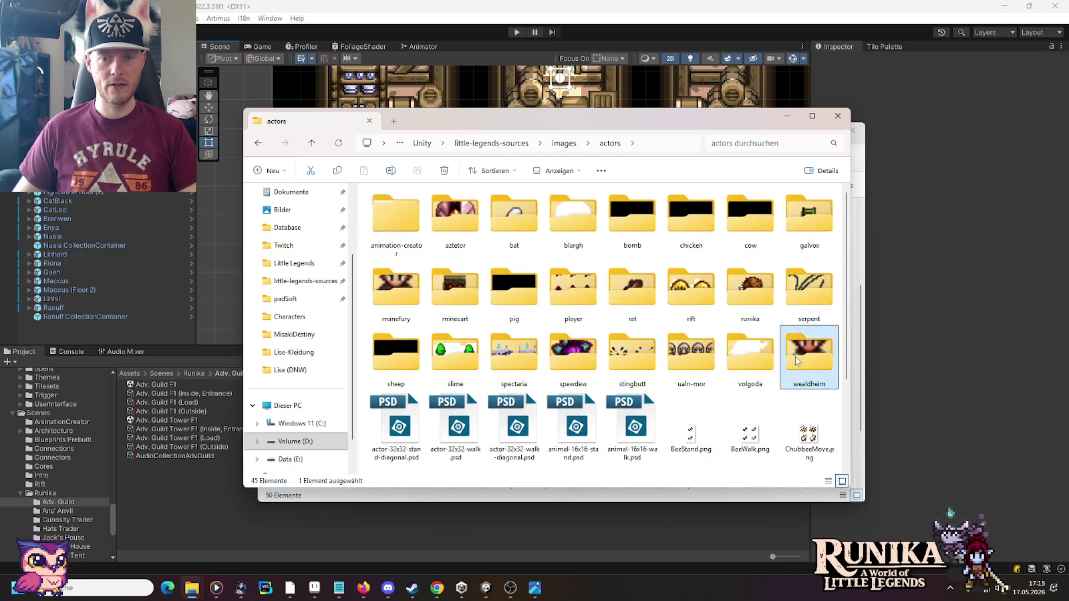
{"action": "double_click", "coordinate": [795, 361]}
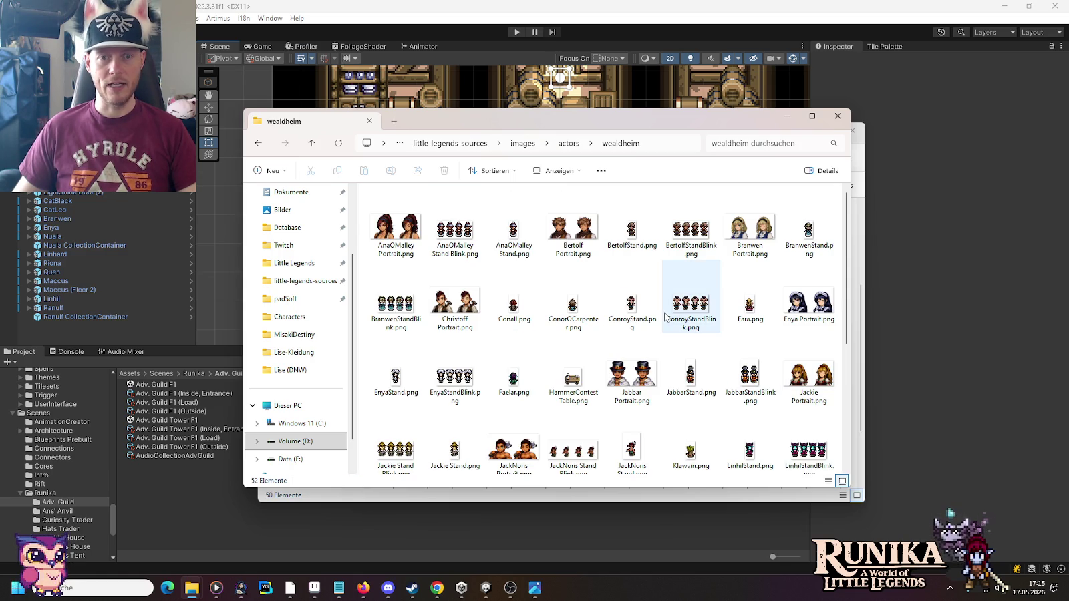
{"action": "scroll", "coordinate": [665, 318], "scroll_direction": "down", "scroll_amount": 3}
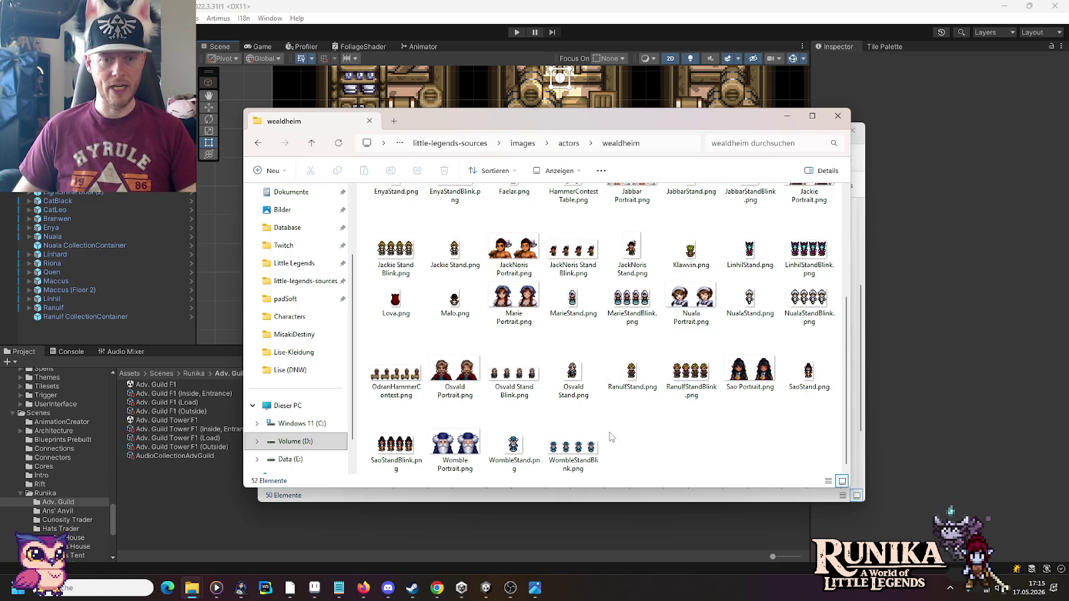
{"action": "left_click", "coordinate": [718, 362]}
{"action": "left_click", "coordinate": [632, 376]}
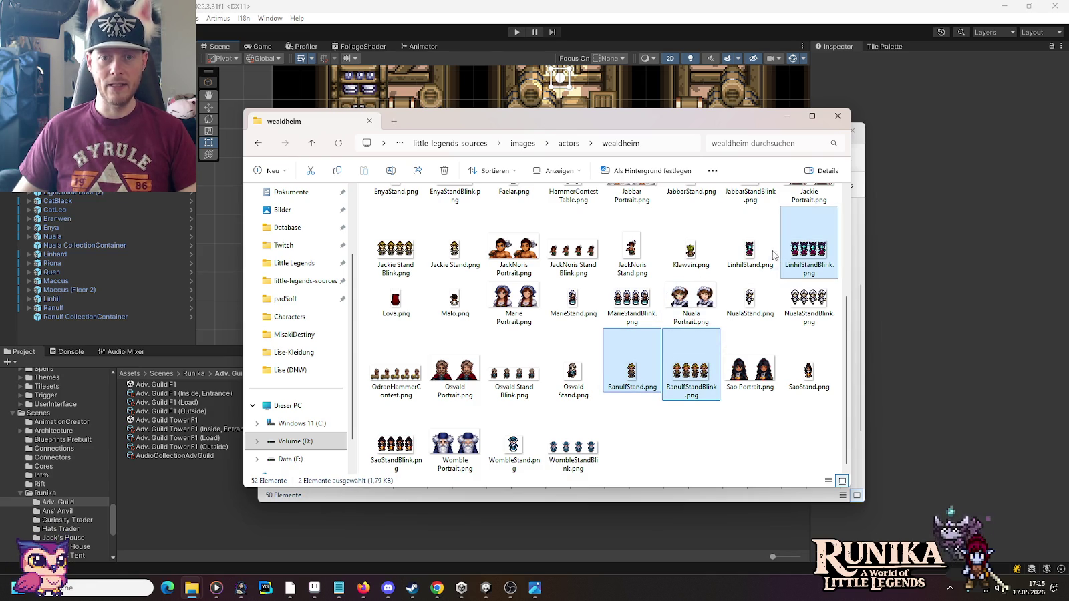
{"action": "left_click", "coordinate": [747, 251], "text": "ctrl"}
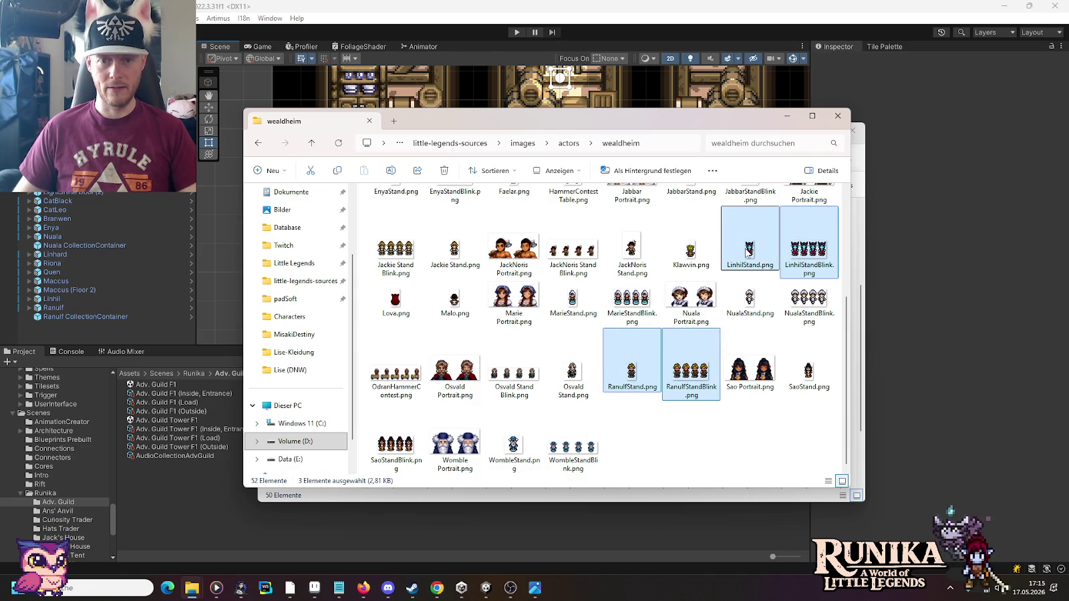
Step: Paste the stand images into Adv. Guild/Linhil and show it as Large icons
{"action": "left_click", "coordinate": [861, 172]}
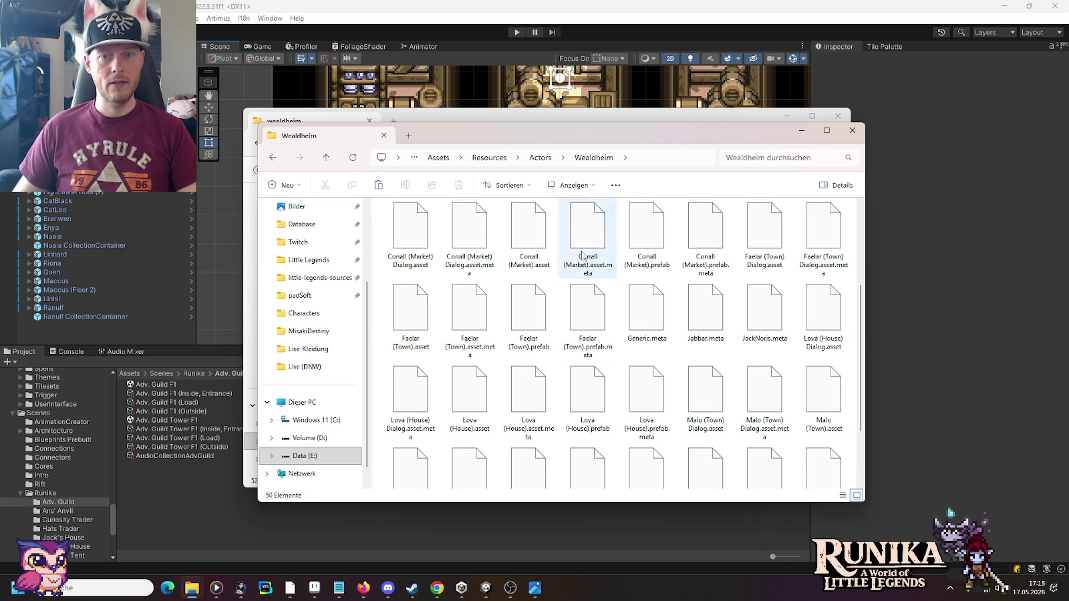
{"action": "double_click", "coordinate": [410, 227]}
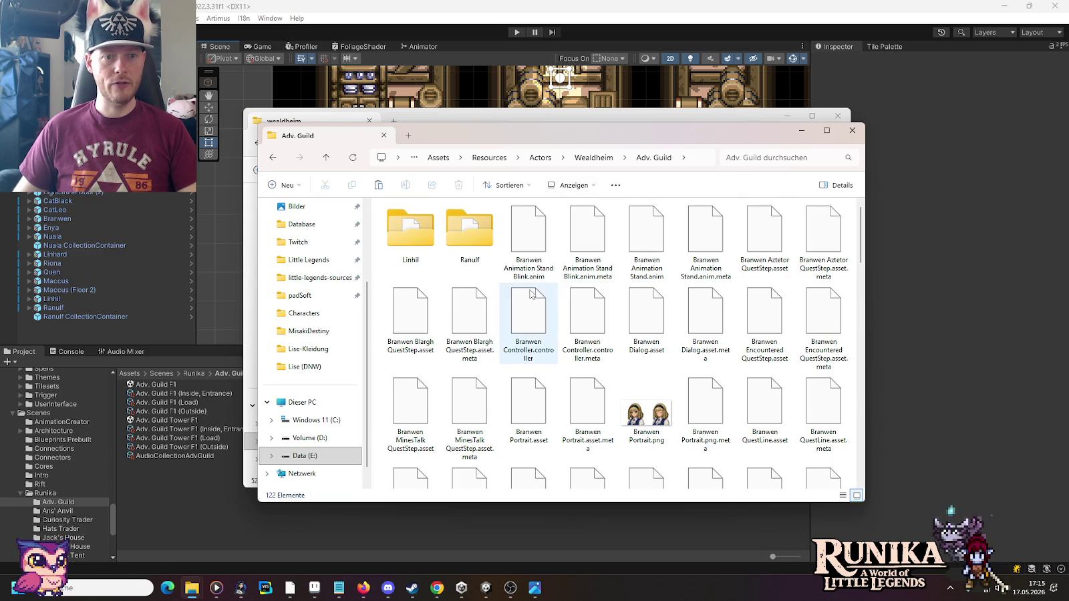
{"action": "double_click", "coordinate": [410, 227]}
{"action": "key", "text": "ctrl+v"}
{"action": "left_click_drag", "start_coordinate": [467, 440], "coordinate": [429, 383]}
{"action": "right_click", "coordinate": [497, 426]}
{"action": "mouse_move", "coordinate": [531, 271]}
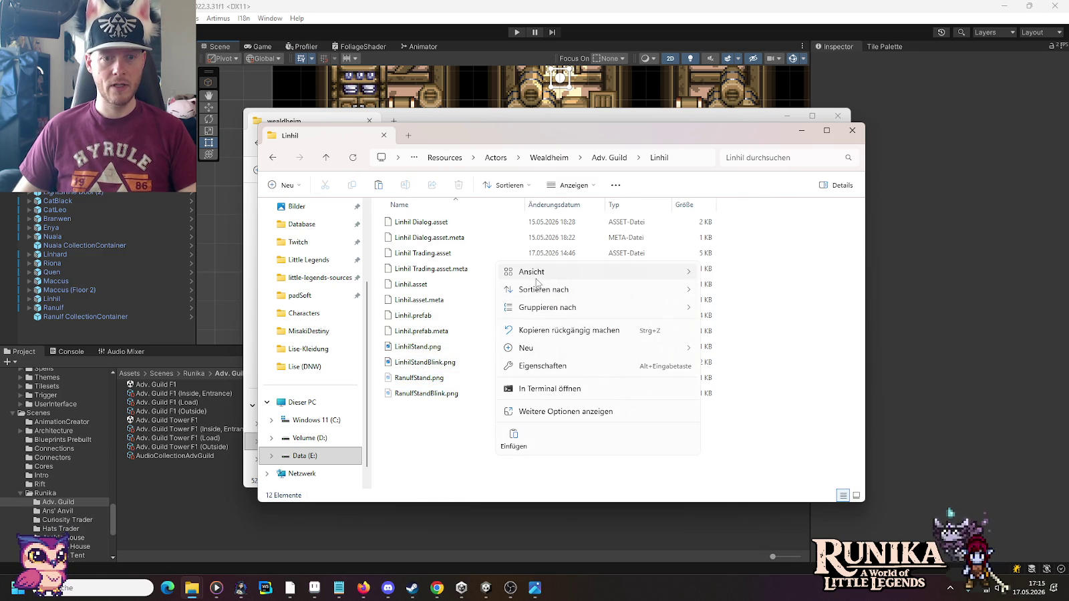
{"action": "left_click", "coordinate": [722, 294]}
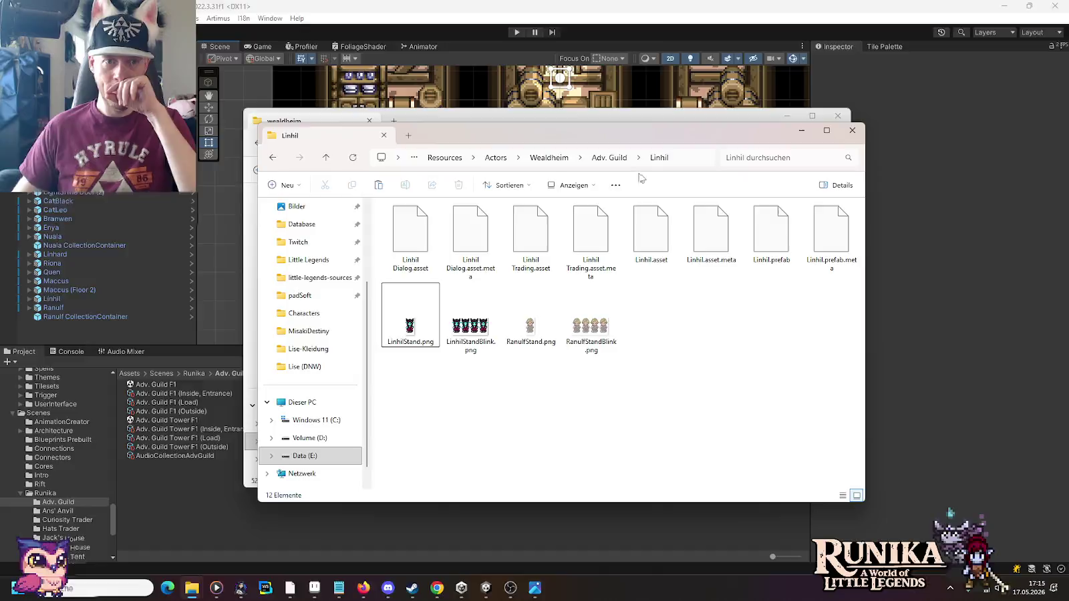
Step: Paste the two Ranulf stand images into Adv. Guild/Ranulf, shown as Large icons
{"action": "left_click", "coordinate": [609, 158]}
{"action": "double_click", "coordinate": [471, 234]}
{"action": "key", "text": "ctrl+v"}
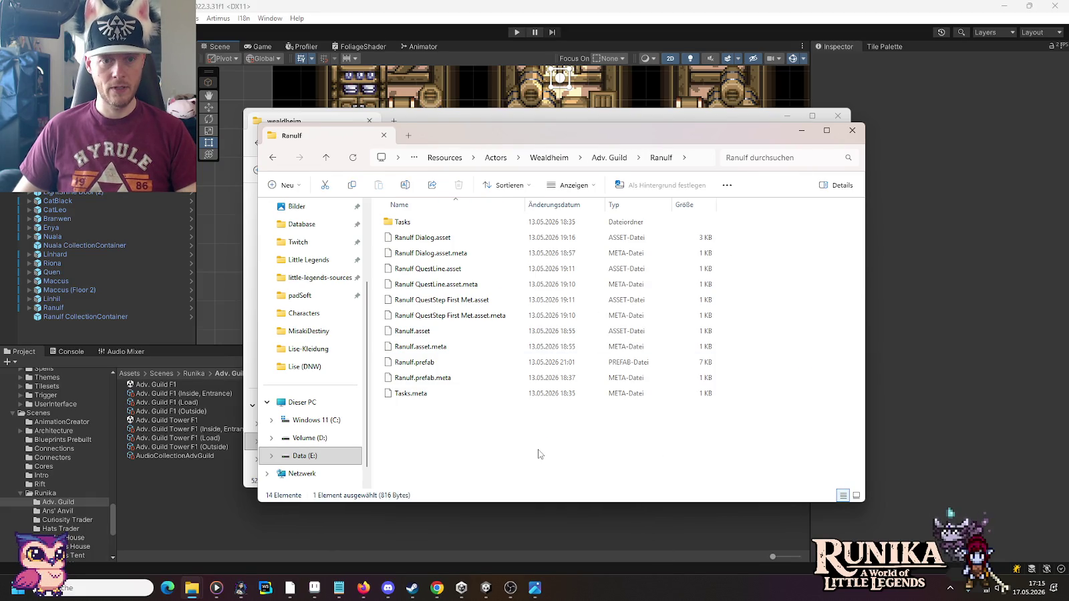
{"action": "right_click", "coordinate": [539, 452]}
{"action": "left_click", "coordinate": [790, 323]}
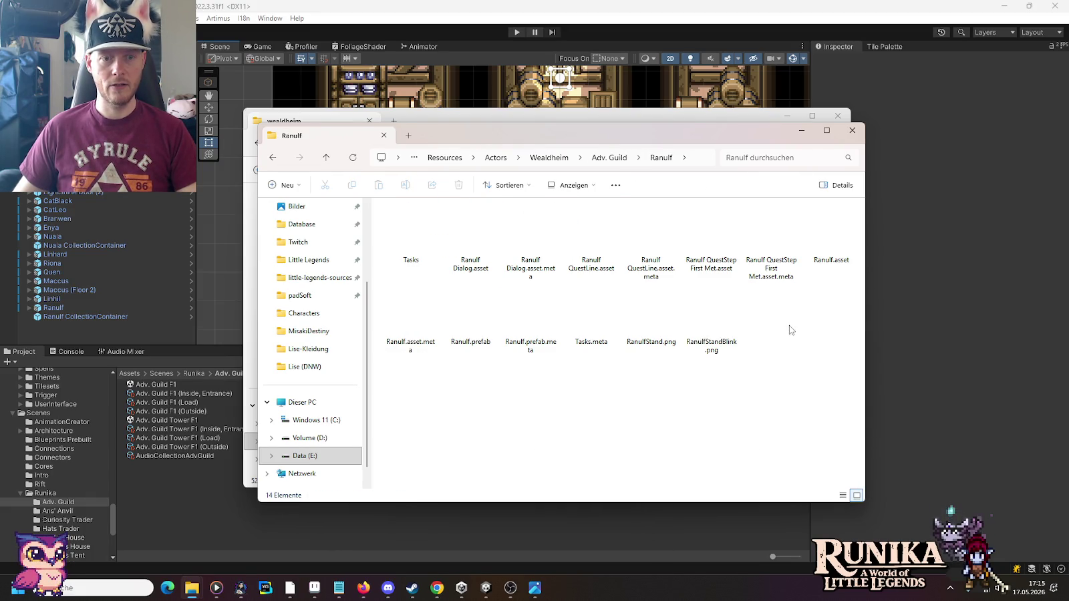
{"action": "left_click", "coordinate": [598, 5]}
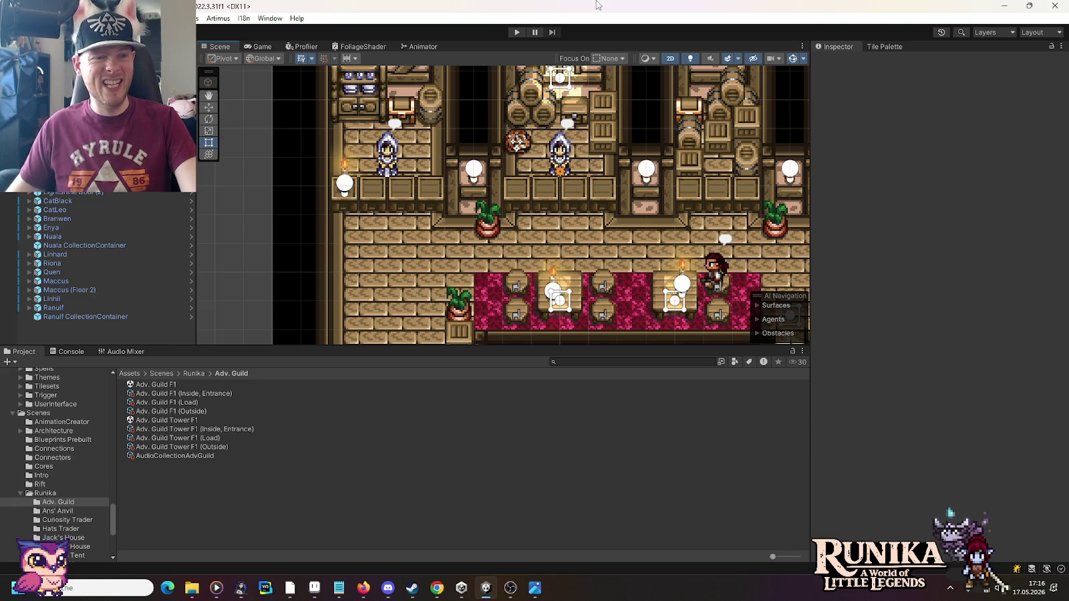
Step: Select the RanulfStandBlink sheet in Unity's Ranulf assets folder
{"action": "left_click", "coordinate": [140, 308]}
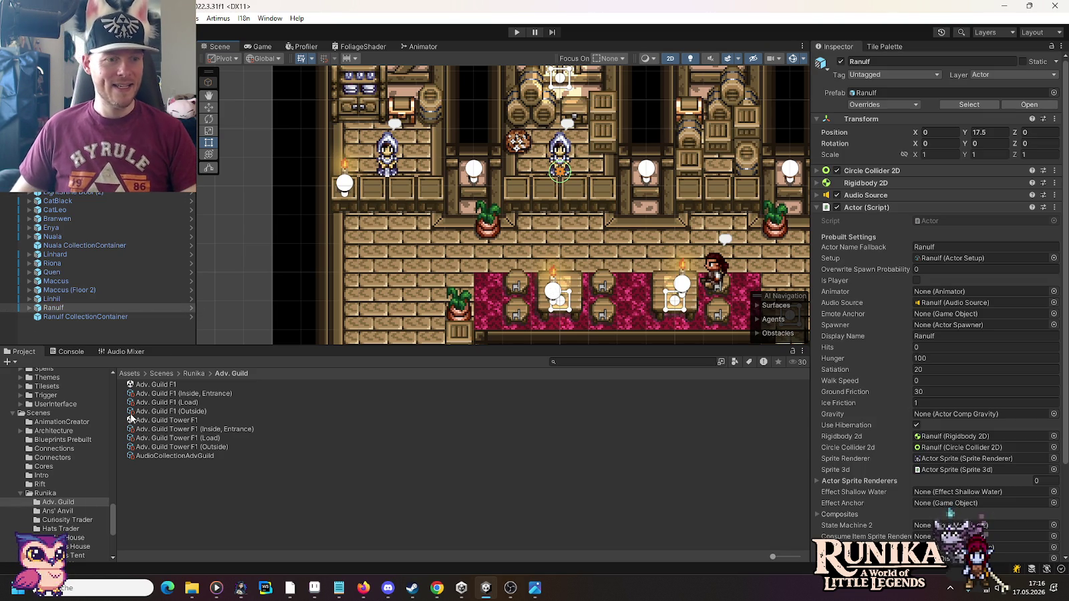
{"action": "scroll", "coordinate": [35, 511], "scroll_direction": "up", "scroll_amount": 2}
{"action": "scroll", "coordinate": [34, 511], "scroll_direction": "up", "scroll_amount": 2}
{"action": "scroll", "coordinate": [34, 511], "scroll_direction": "up", "scroll_amount": 2}
{"action": "scroll", "coordinate": [33, 509], "scroll_direction": "down", "scroll_amount": 2}
{"action": "scroll", "coordinate": [33, 506], "scroll_direction": "down", "scroll_amount": 2}
{"action": "scroll", "coordinate": [33, 503], "scroll_direction": "down", "scroll_amount": 2}
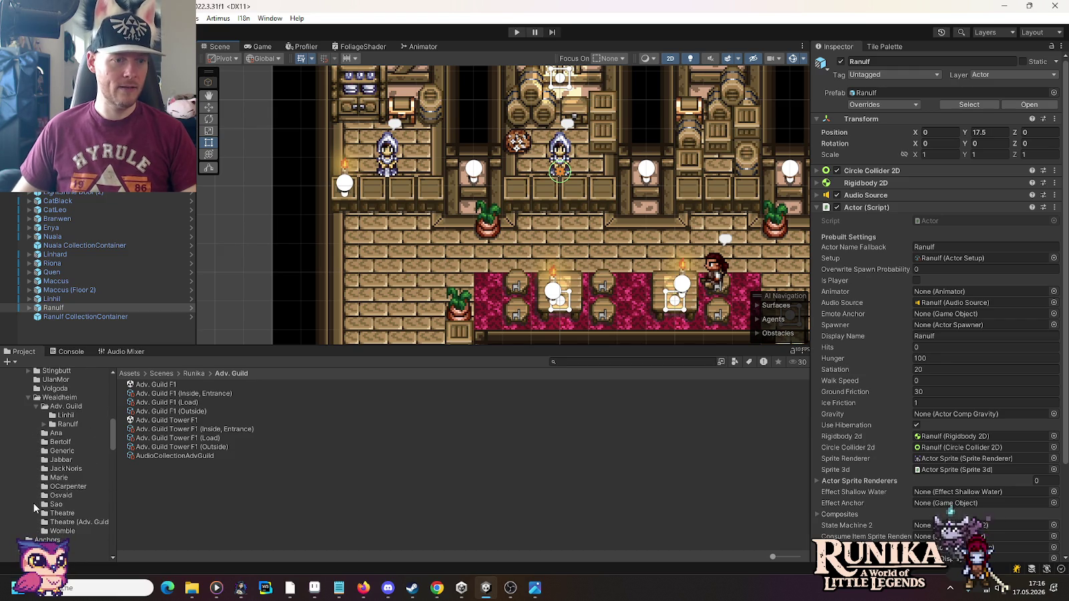
{"action": "left_click", "coordinate": [67, 425]}
{"action": "left_click", "coordinate": [47, 426]}
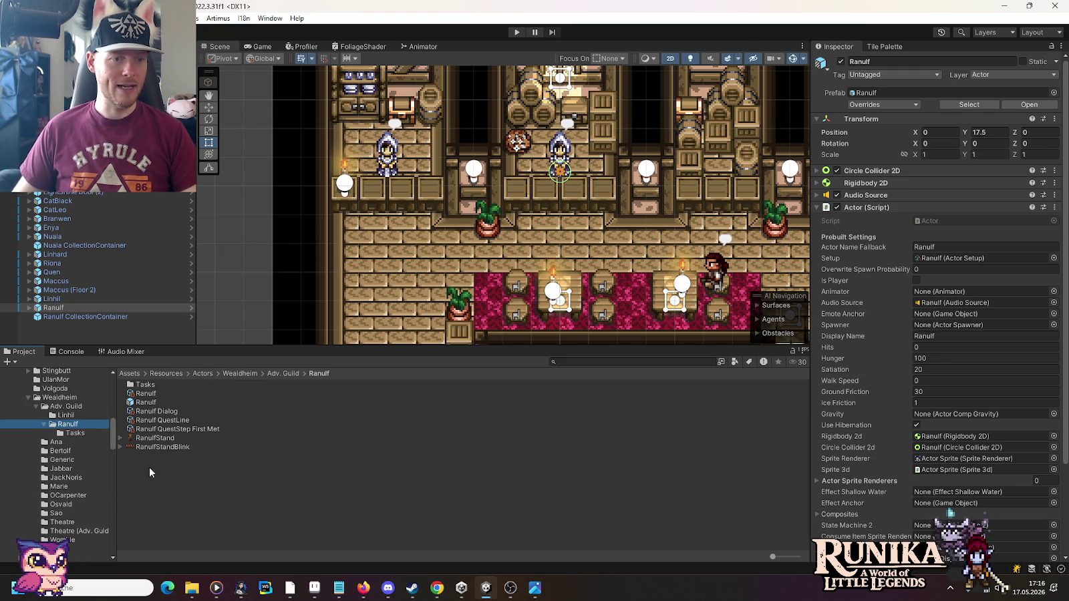
{"action": "right_click", "coordinate": [200, 489]}
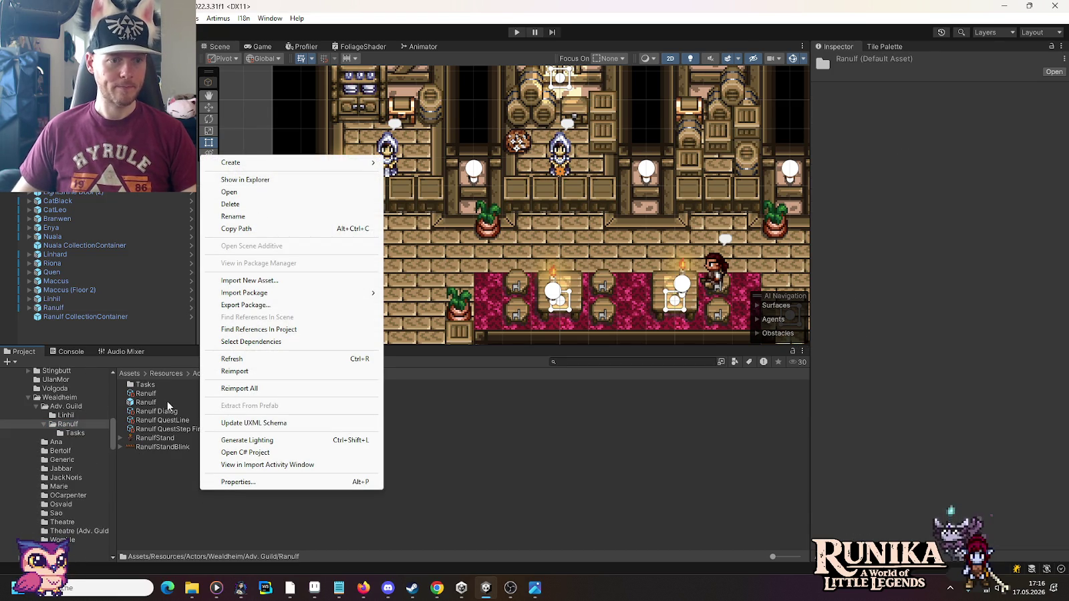
{"action": "left_click", "coordinate": [162, 446]}
Step: Set RanulfStandBlink to Multiple sprite mode and slice it Grid By Cell Count, 4 columns
{"action": "left_click", "coordinate": [988, 122]}
{"action": "left_click", "coordinate": [948, 143]}
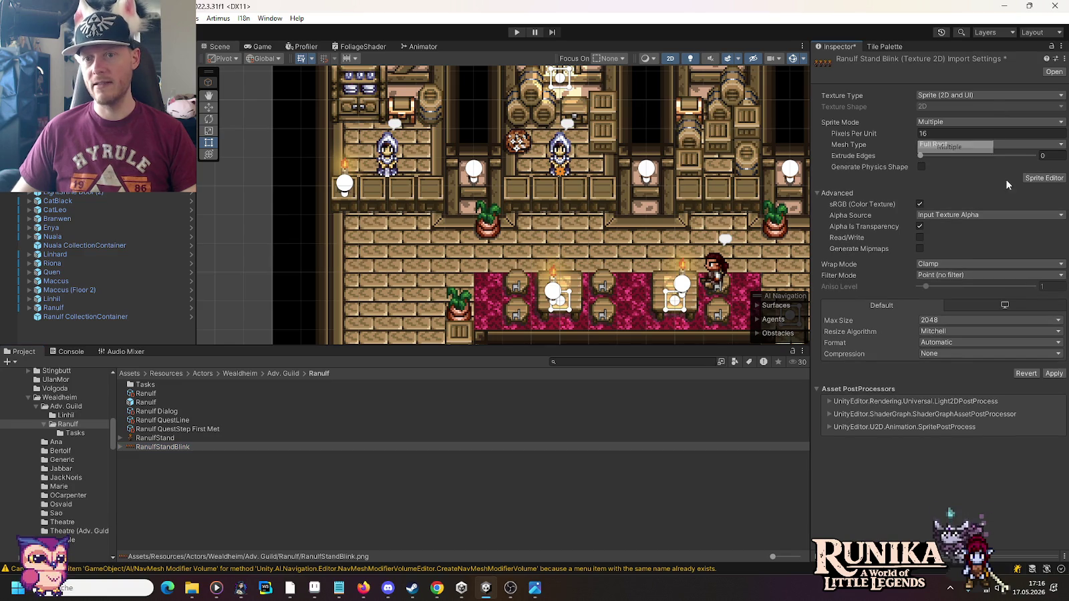
{"action": "left_click", "coordinate": [1044, 177]}
{"action": "left_click", "coordinate": [562, 315]}
{"action": "left_click", "coordinate": [240, 105]}
{"action": "left_click", "coordinate": [337, 115]}
{"action": "left_click", "coordinate": [328, 153]}
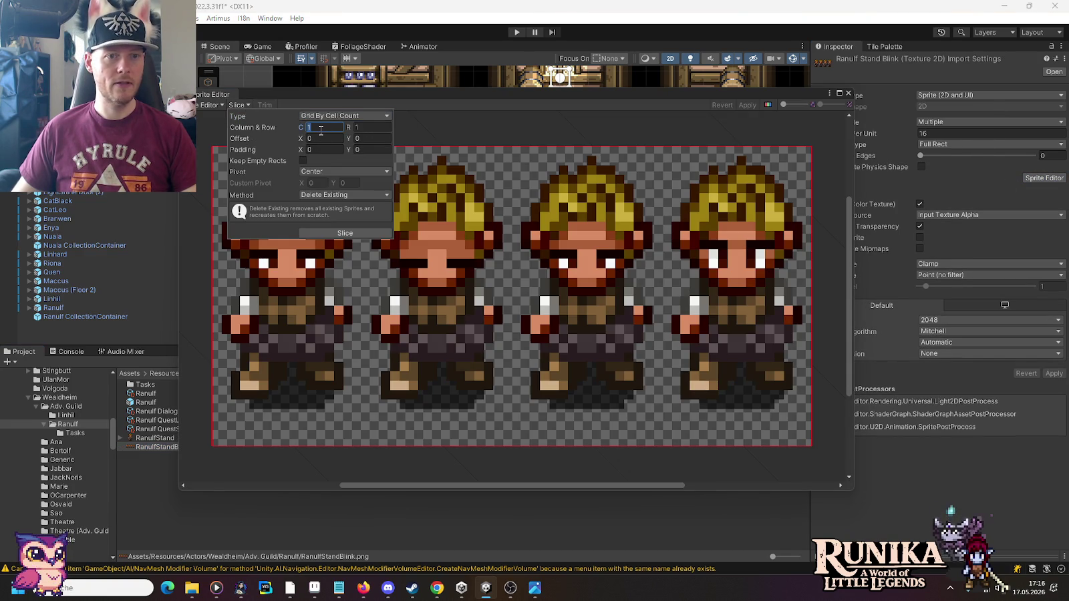
{"action": "left_click", "coordinate": [314, 127]}
{"action": "type", "text": "4"}
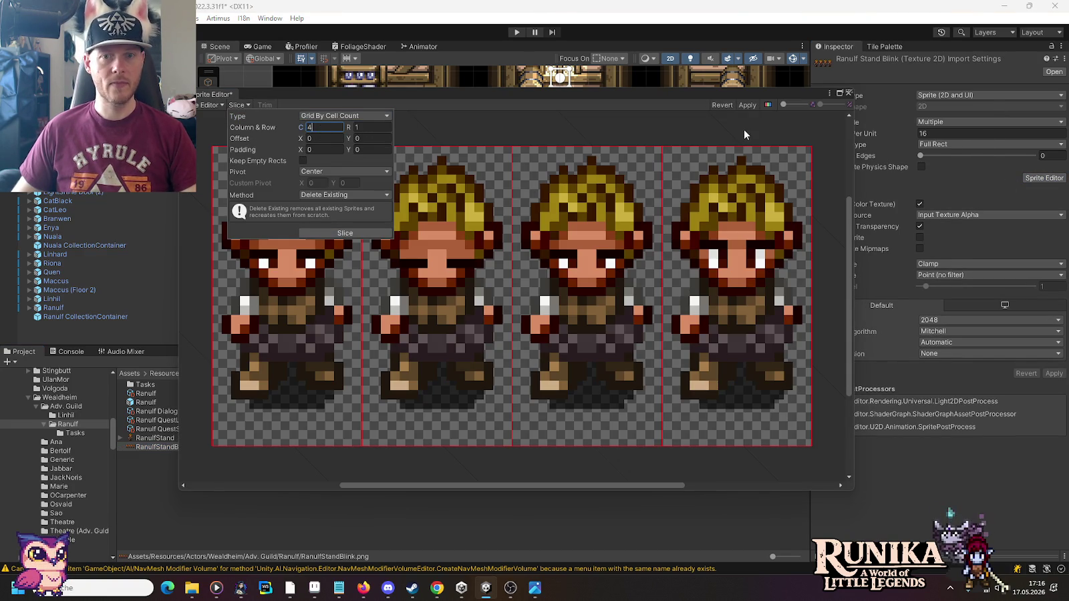
{"action": "left_click", "coordinate": [345, 233]}
{"action": "left_click", "coordinate": [849, 94]}
{"action": "right_click", "coordinate": [213, 462]}
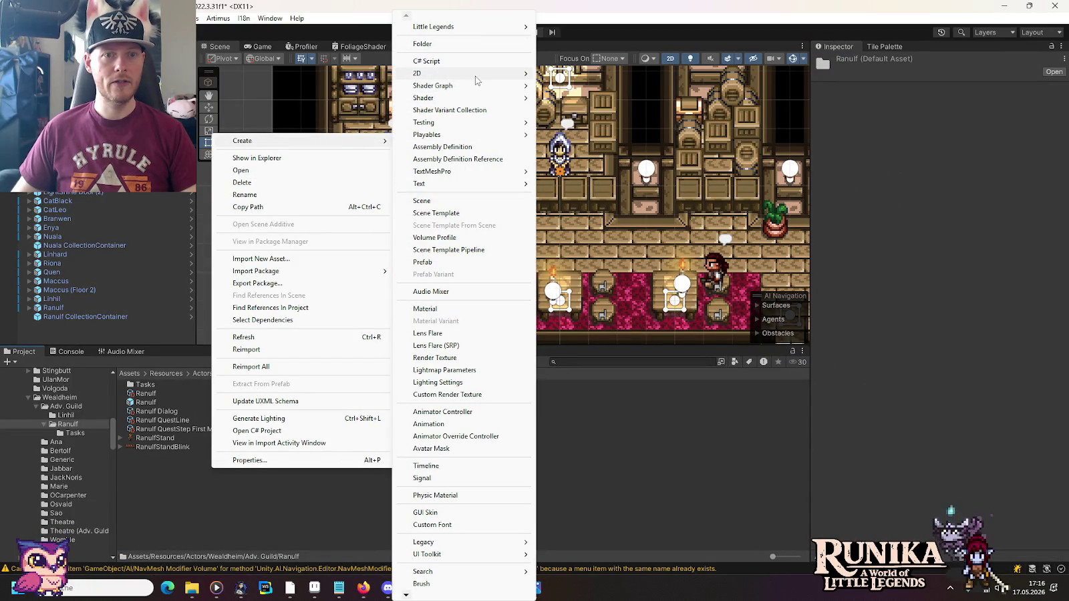
Step: Create a Sprite Library asset named 'Ranulf Sprite Library'
{"action": "mouse_move", "coordinate": [467, 73]}
{"action": "left_click", "coordinate": [570, 127]}
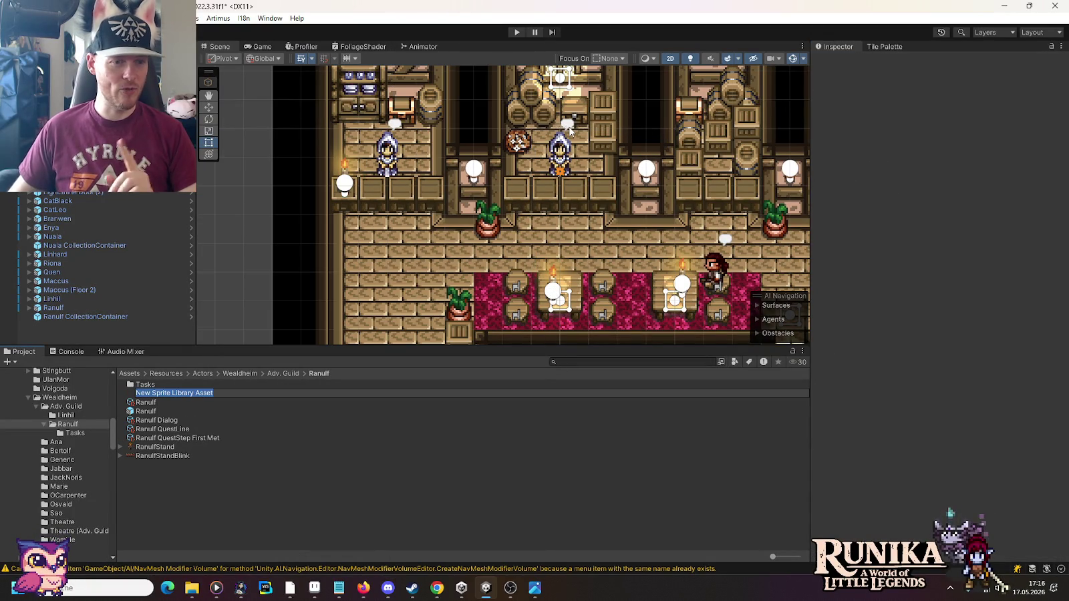
{"action": "key", "text": "Home"}
{"action": "key", "text": "Delete"}
{"action": "key", "text": "Delete"}
{"action": "key", "text": "Delete"}
{"action": "type", "text": "Ranulf"}
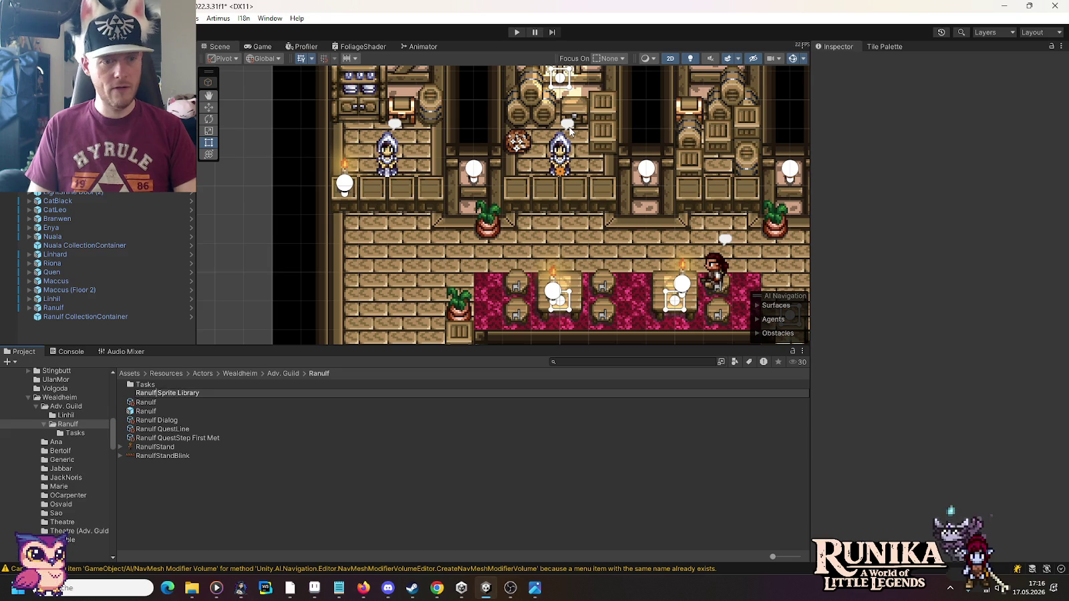
{"action": "key", "text": "Return"}
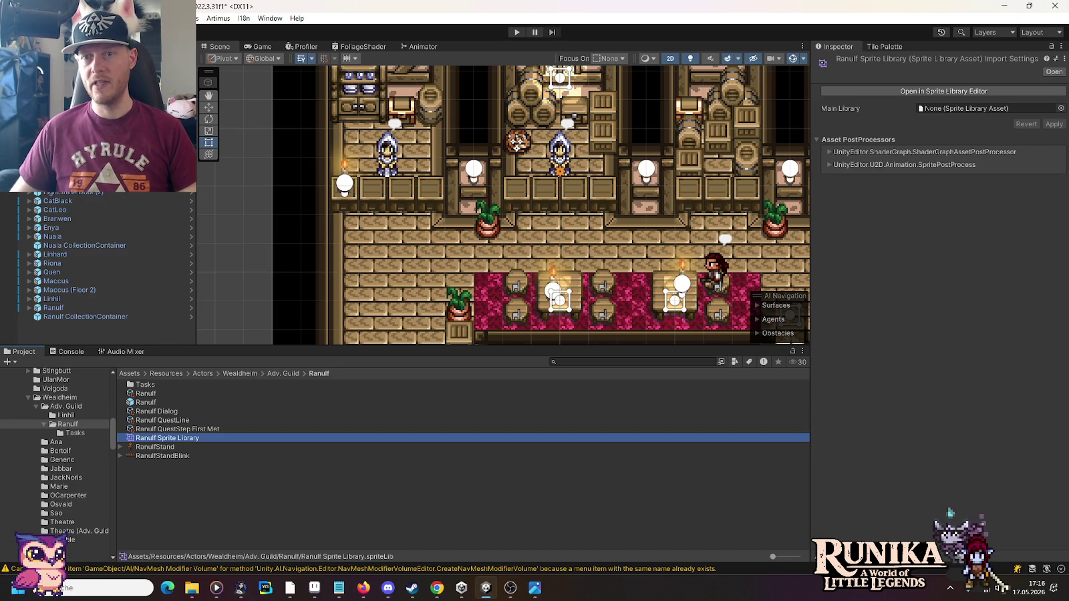
Step: Set its Main Library to GenericBase Sprite Library and apply
{"action": "left_click", "coordinate": [1058, 108]}
{"action": "type", "text": "gen"}
{"action": "left_click", "coordinate": [549, 142]}
{"action": "double_click", "coordinate": [550, 142]}
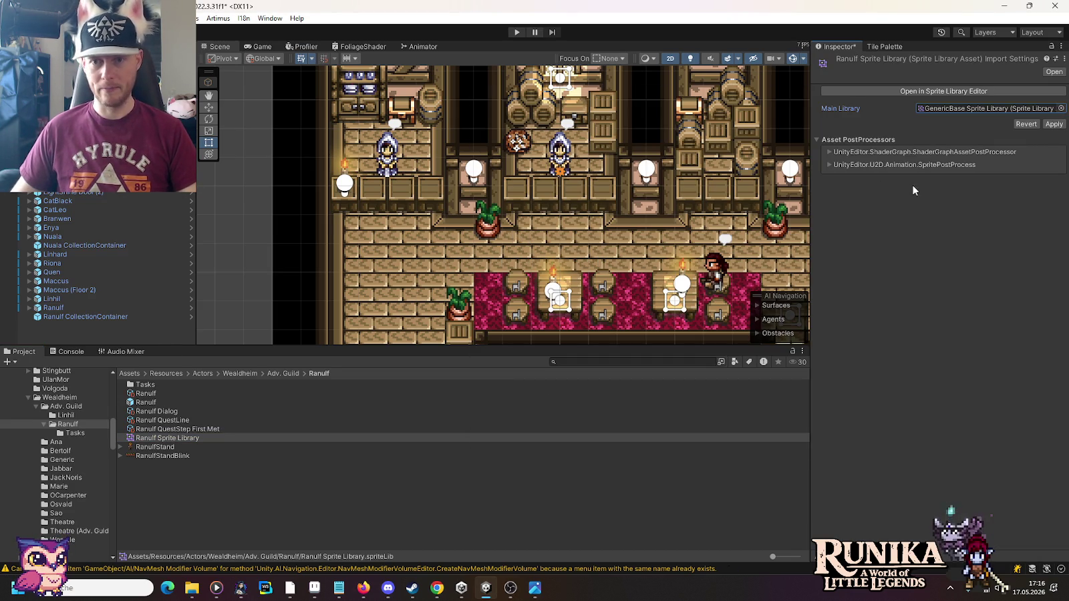
{"action": "left_click", "coordinate": [1053, 125]}
Step: Fill the Stand label and four StandBlink labels with Ranulf's sprites and save
{"action": "left_click", "coordinate": [968, 90]}
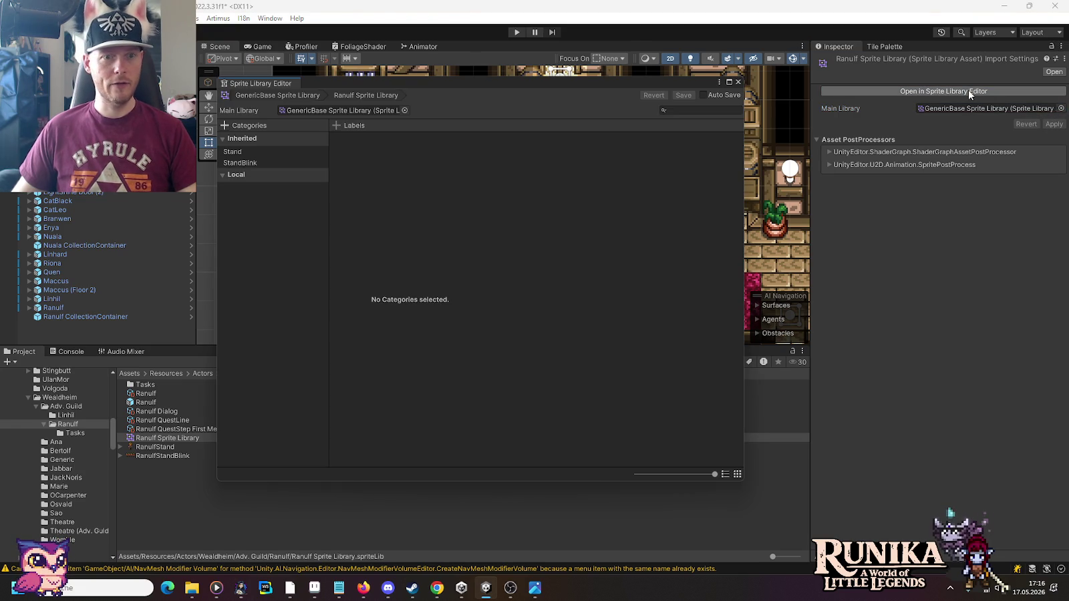
{"action": "left_click", "coordinate": [234, 152]}
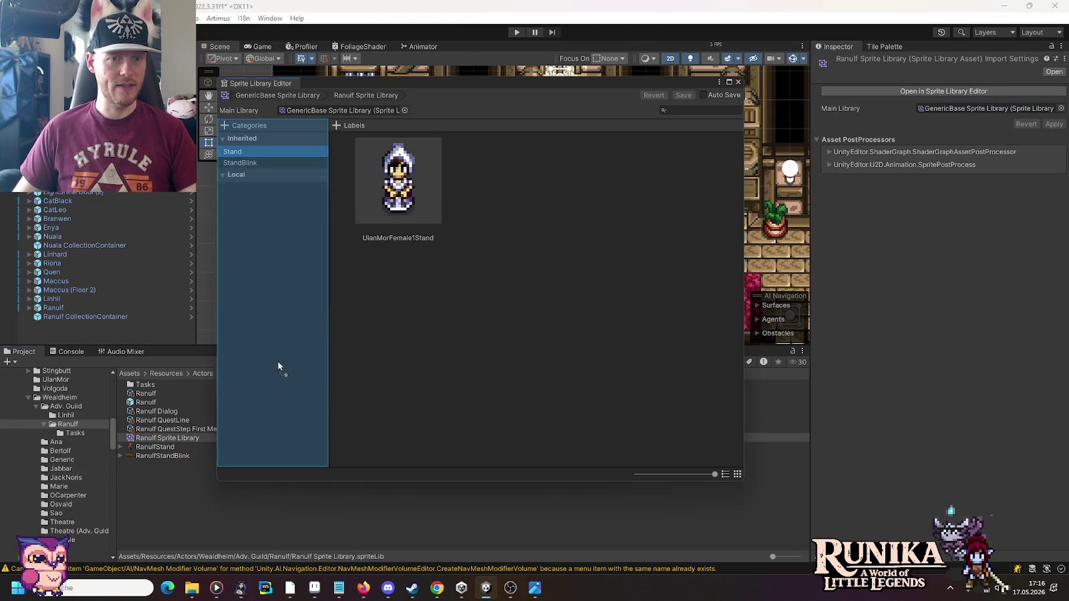
{"action": "left_click_drag", "start_coordinate": [169, 469], "coordinate": [360, 219]}
{"action": "left_click", "coordinate": [231, 163]}
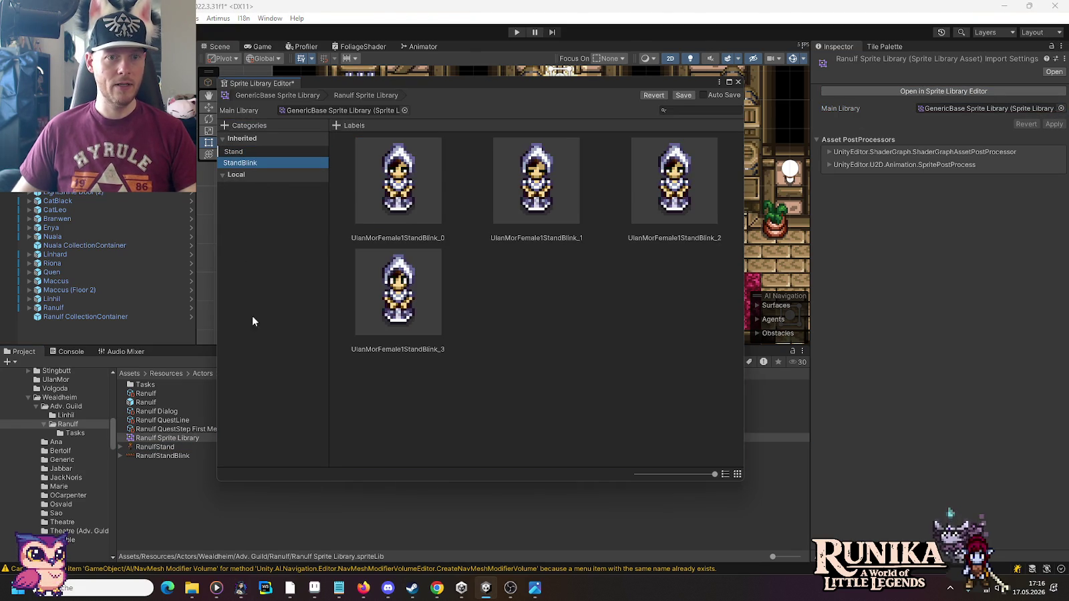
{"action": "left_click", "coordinate": [121, 456]}
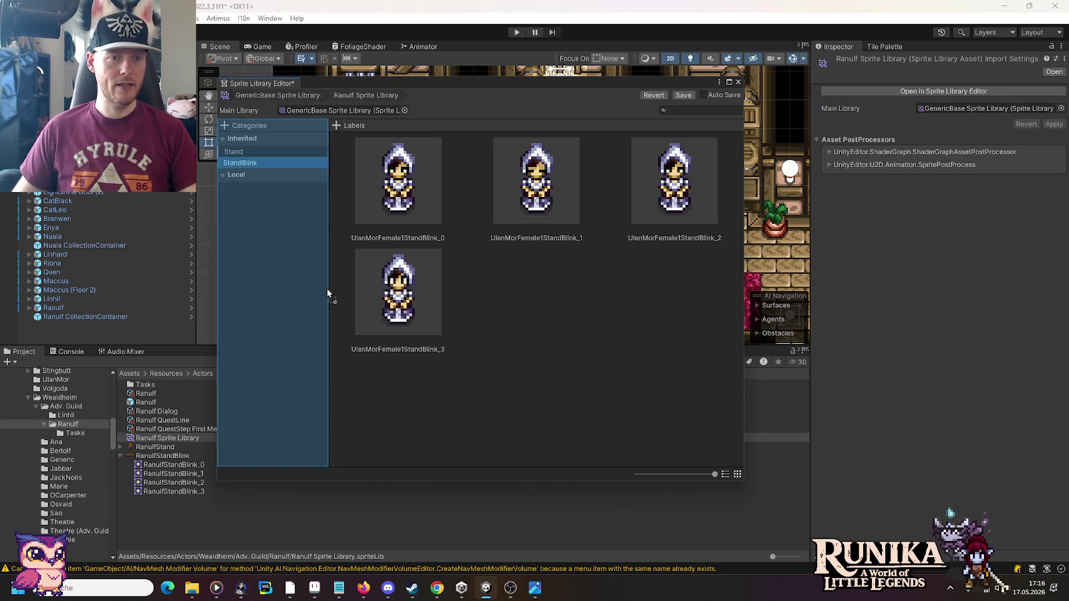
{"action": "left_click_drag", "start_coordinate": [172, 465], "coordinate": [398, 180]}
{"action": "left_click_drag", "start_coordinate": [167, 474], "coordinate": [534, 181]}
{"action": "left_click_drag", "start_coordinate": [172, 482], "coordinate": [651, 175]}
{"action": "left_click_drag", "start_coordinate": [172, 491], "coordinate": [425, 275]}
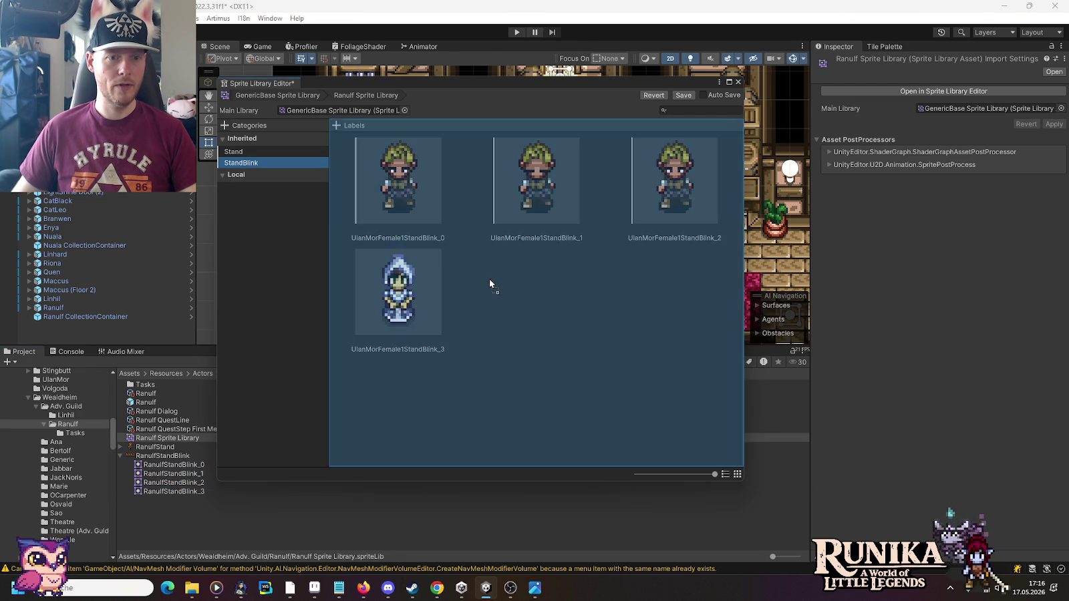
{"action": "left_click", "coordinate": [682, 95]}
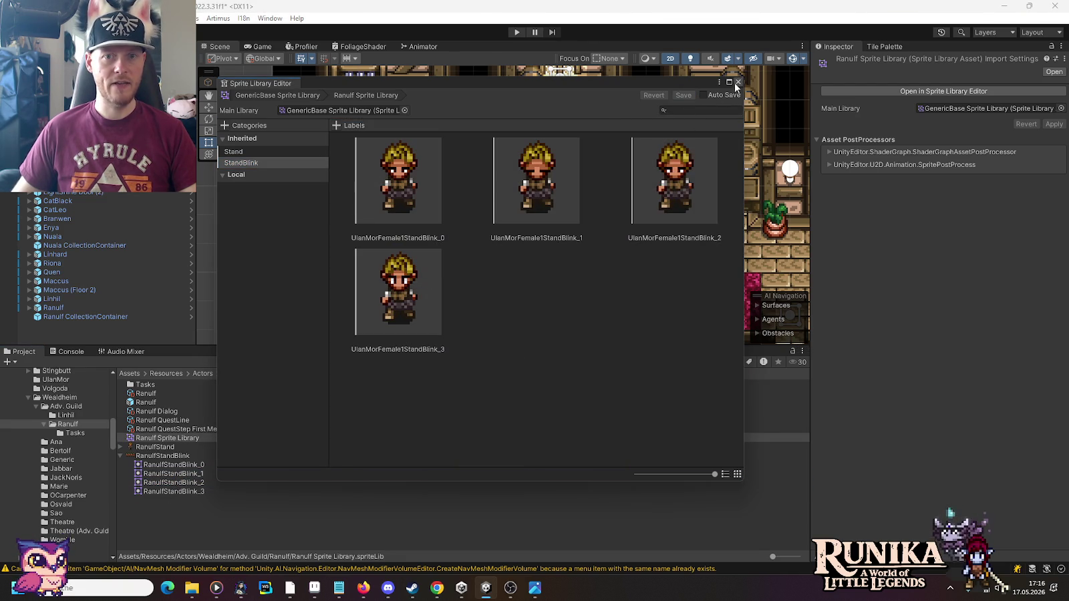
{"action": "left_click", "coordinate": [737, 81]}
{"action": "left_click", "coordinate": [93, 308]}
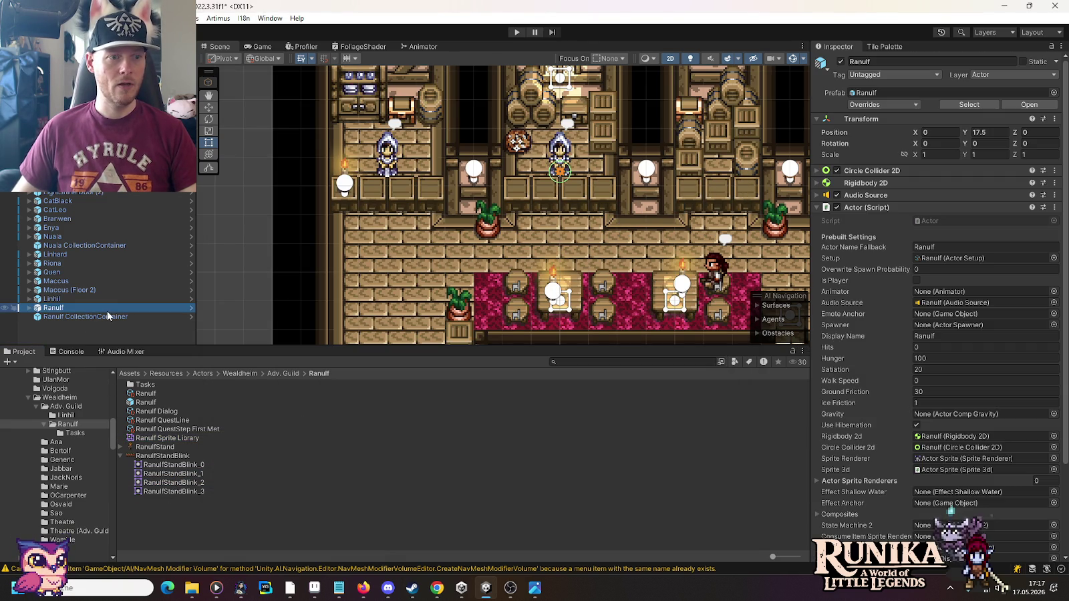
Step: Assign Ranulf Sprite Library to the Ranulf prefab's sprite object and save the prefab
{"action": "left_click", "coordinate": [190, 308]}
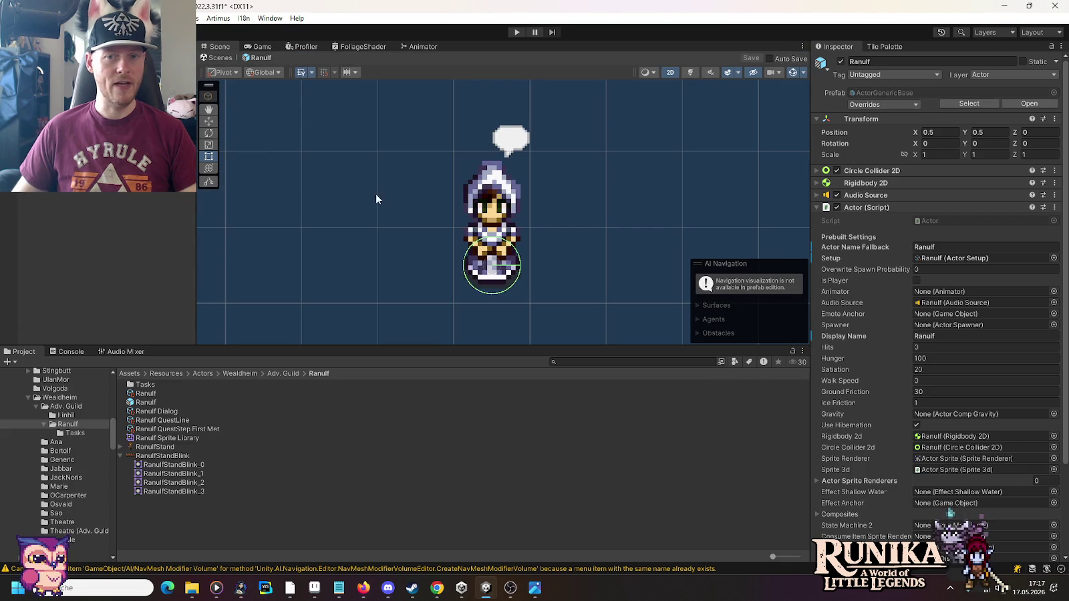
{"action": "left_click", "coordinate": [861, 207]}
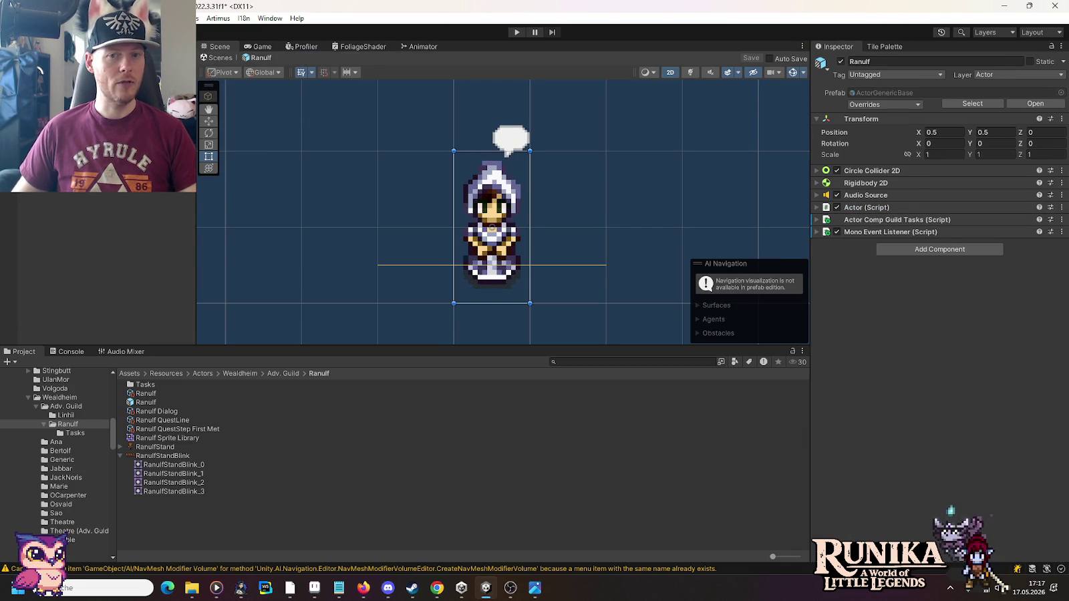
{"action": "left_click", "coordinate": [491, 220]}
{"action": "scroll", "coordinate": [859, 402], "scroll_direction": "down", "scroll_amount": 5}
{"action": "scroll", "coordinate": [858, 401], "scroll_direction": "down", "scroll_amount": 5}
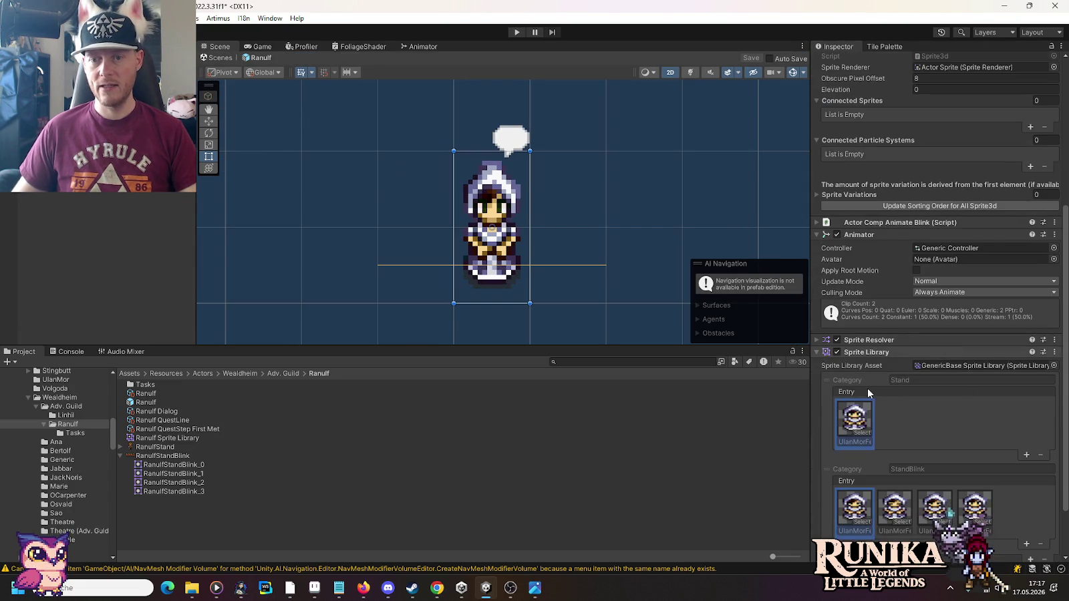
{"action": "left_click", "coordinate": [120, 455]}
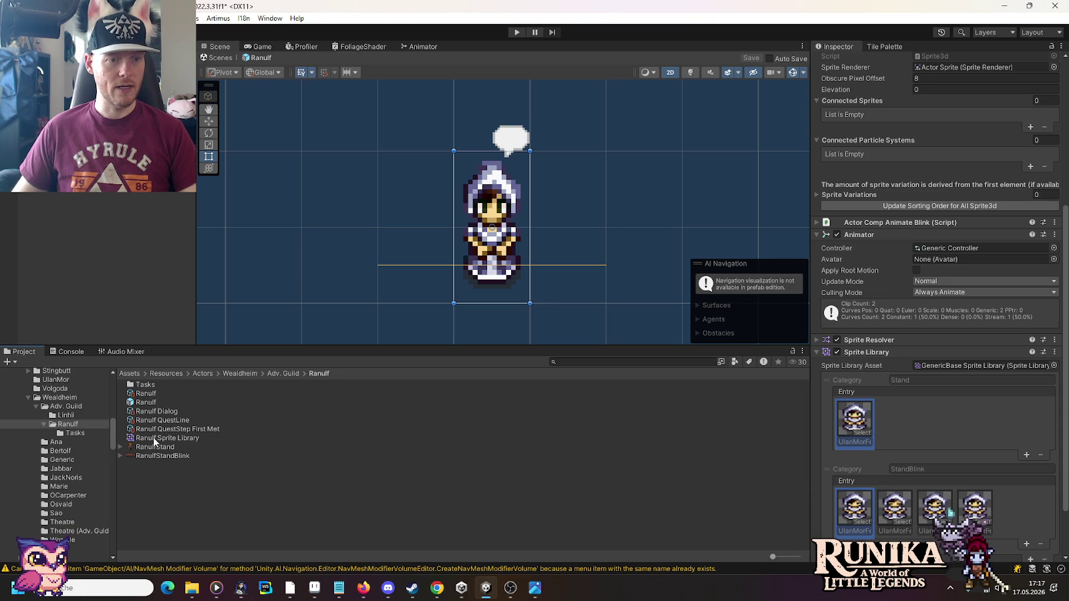
{"action": "left_click_drag", "start_coordinate": [153, 437], "coordinate": [927, 367]}
{"action": "key", "text": "ctrl+s"}
{"action": "left_click", "coordinate": [217, 58]}
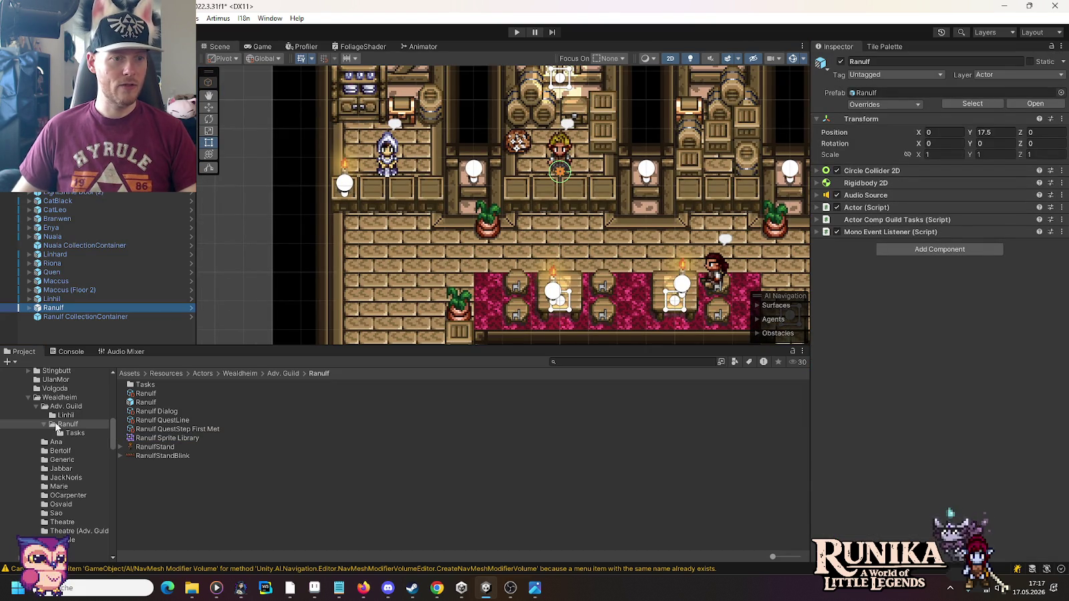
Step: Set LinhilStandBlink to Multiple sprite mode and slice it into four grid frames
{"action": "left_click", "coordinate": [65, 415]}
{"action": "left_click", "coordinate": [160, 429]}
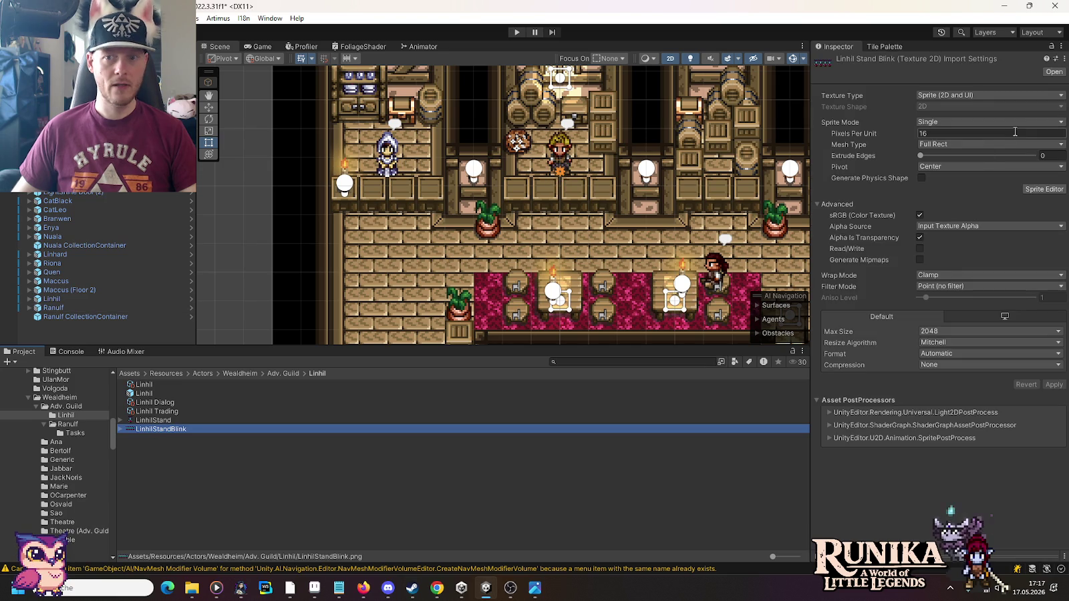
{"action": "left_click", "coordinate": [1001, 122]}
{"action": "left_click", "coordinate": [962, 147]}
{"action": "left_click", "coordinate": [1044, 178]}
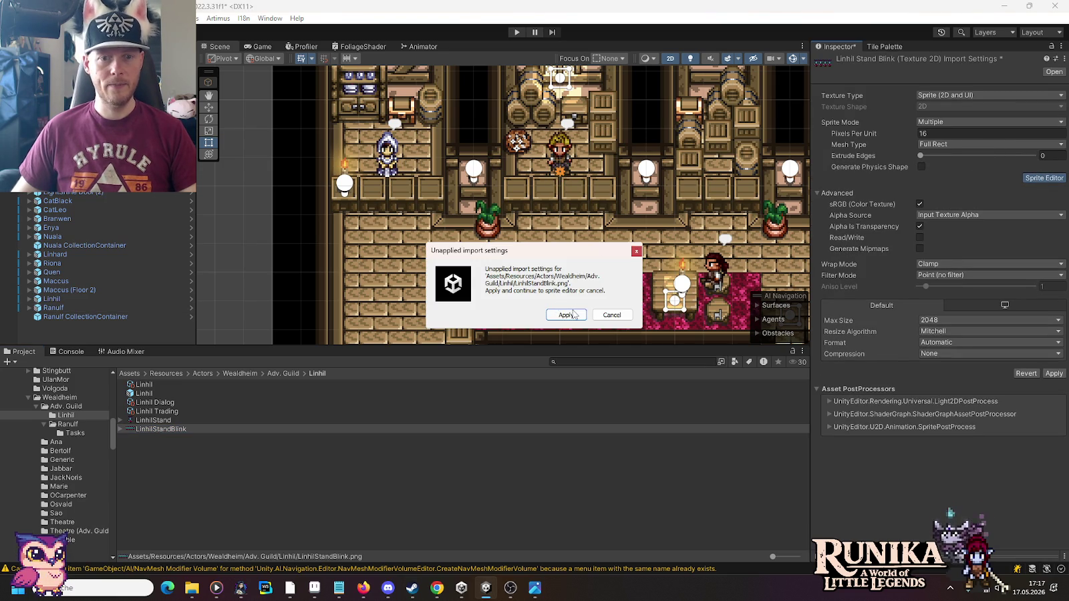
{"action": "left_click", "coordinate": [566, 315]}
{"action": "left_click", "coordinate": [237, 105]}
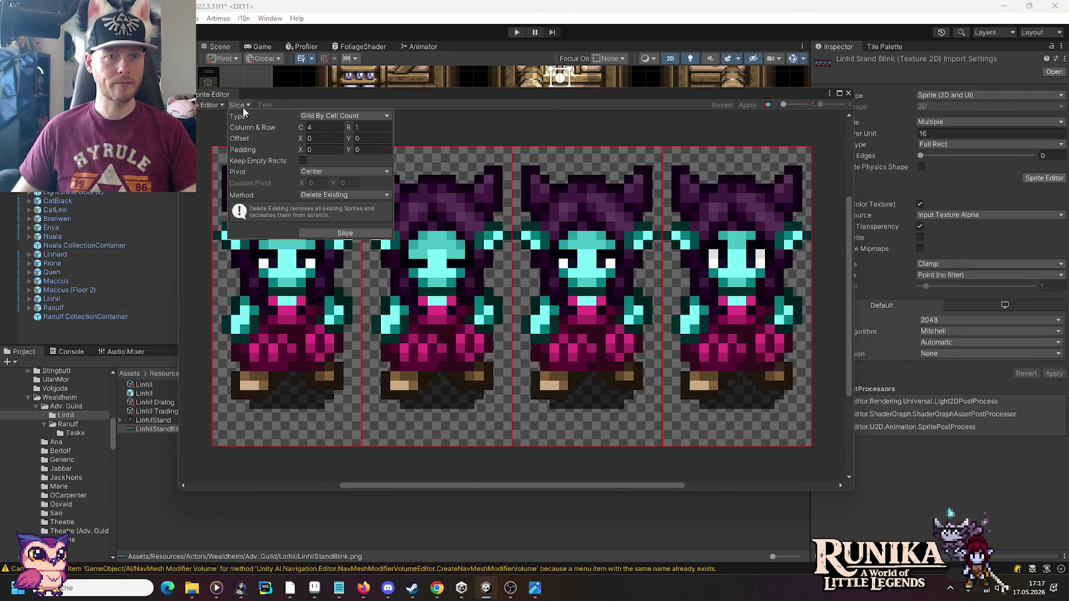
{"action": "left_click", "coordinate": [742, 104]}
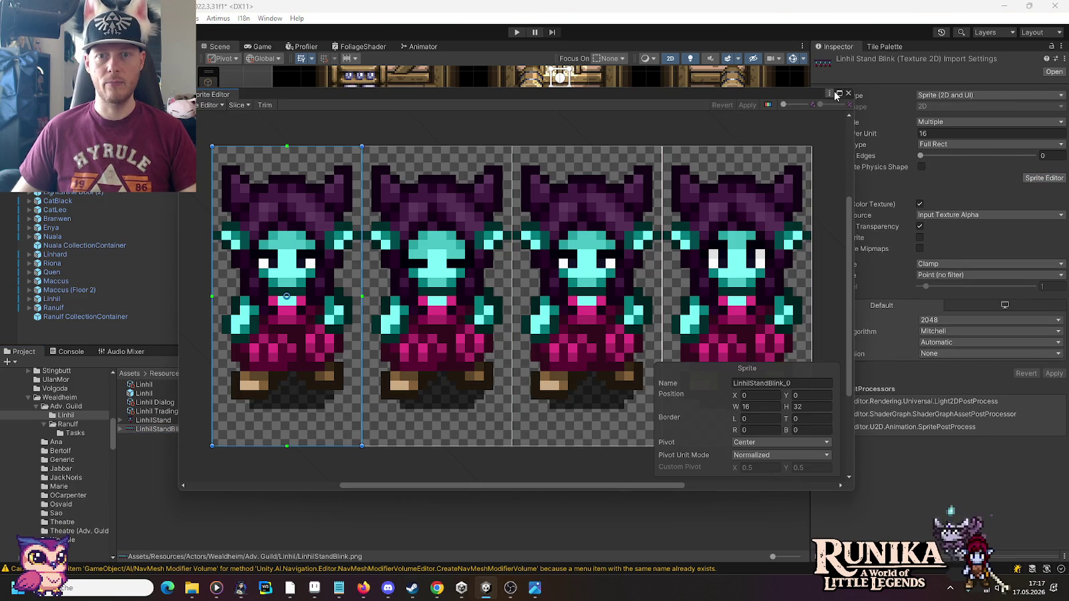
{"action": "left_click", "coordinate": [849, 93]}
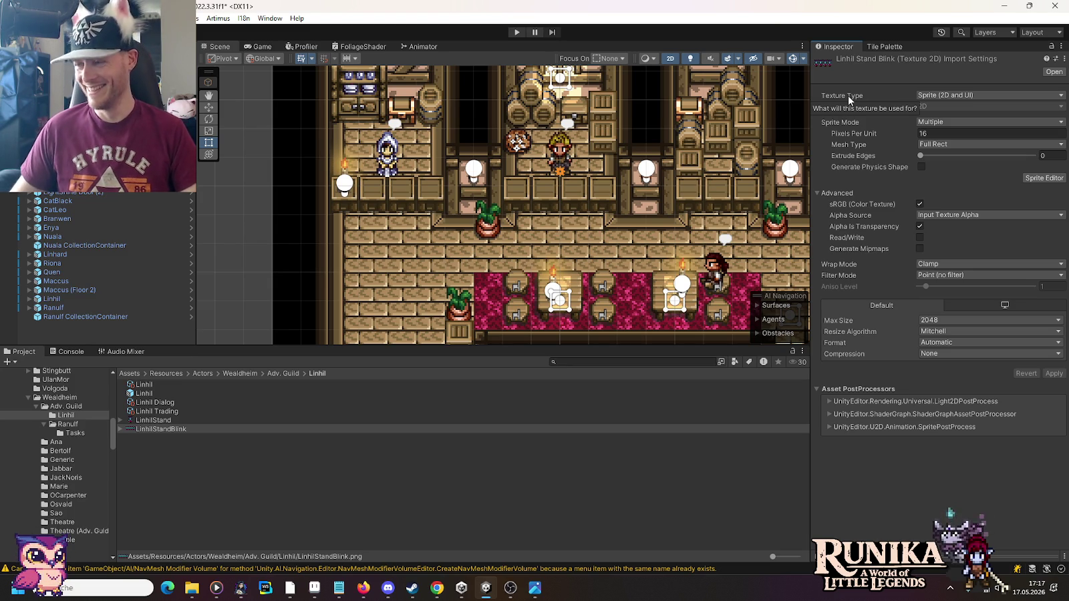
{"action": "right_click", "coordinate": [155, 446]}
{"action": "mouse_move", "coordinate": [251, 113]}
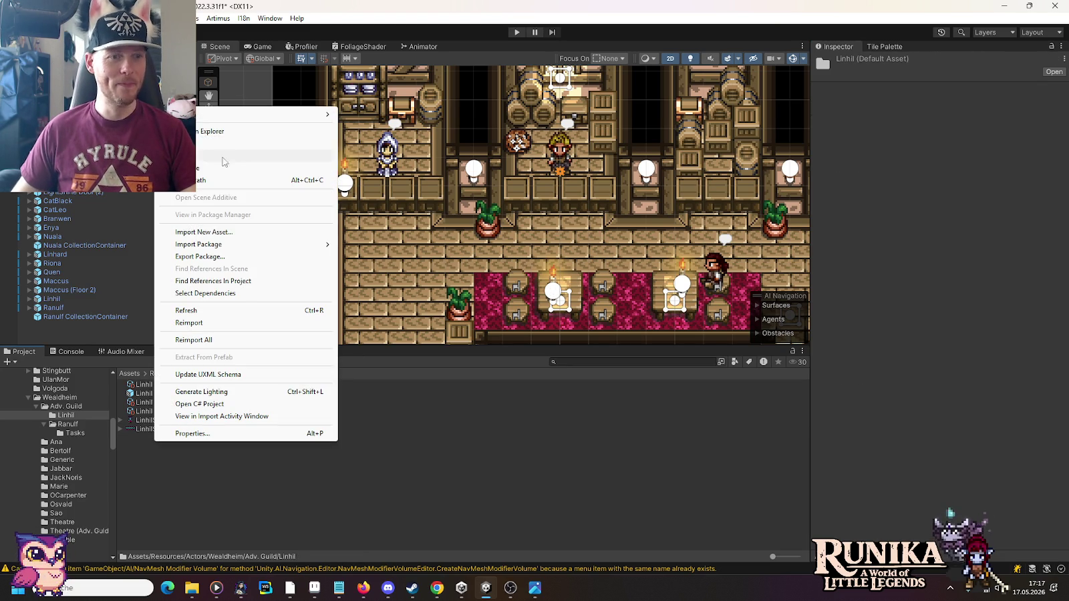
{"action": "mouse_move", "coordinate": [409, 74]}
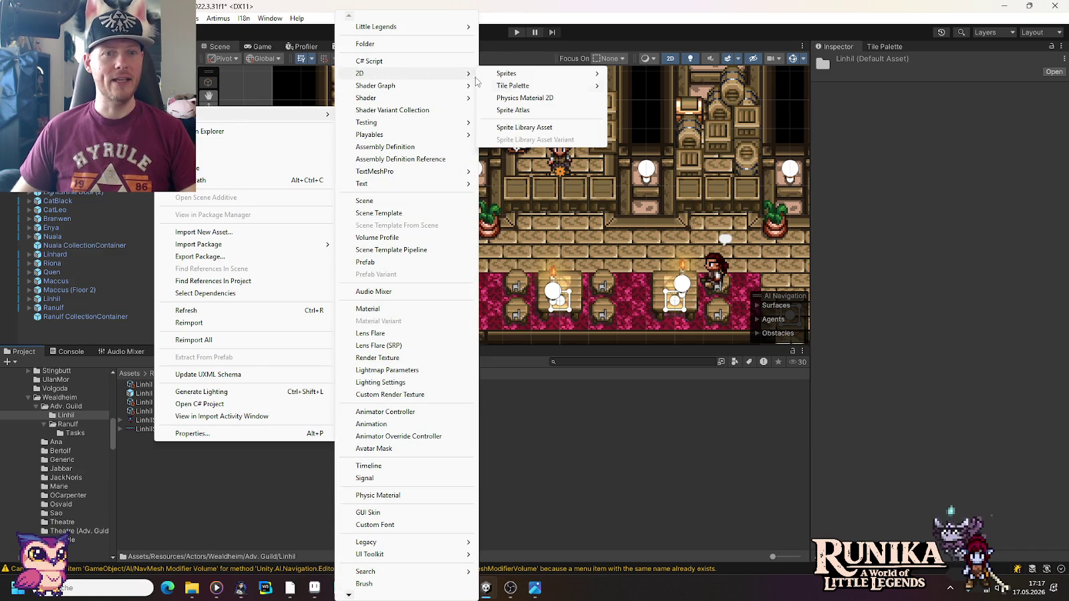
Step: Create 'Linhil Sprite Library' with GenericBase Sprite Library as its Main Library
{"action": "left_click", "coordinate": [523, 127]}
{"action": "key", "text": "End"}
{"action": "key", "text": "BackSpace"}
{"action": "key", "text": "BackSpace"}
{"action": "key", "text": "BackSpace"}
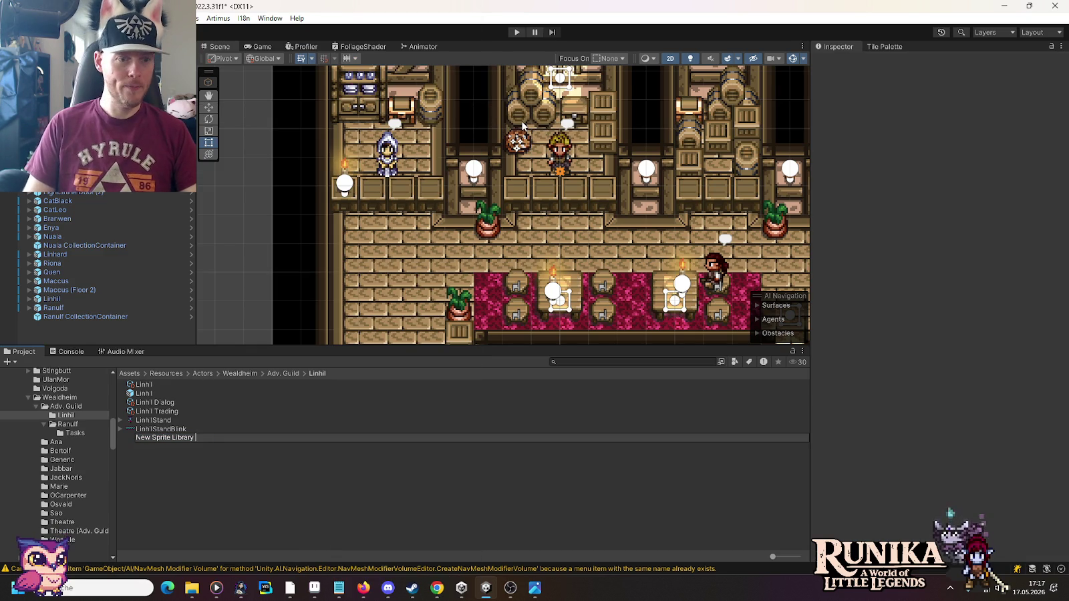
{"action": "key", "text": "Home"}
{"action": "key", "text": "Delete"}
{"action": "key", "text": "Delete"}
{"action": "key", "text": "Delete"}
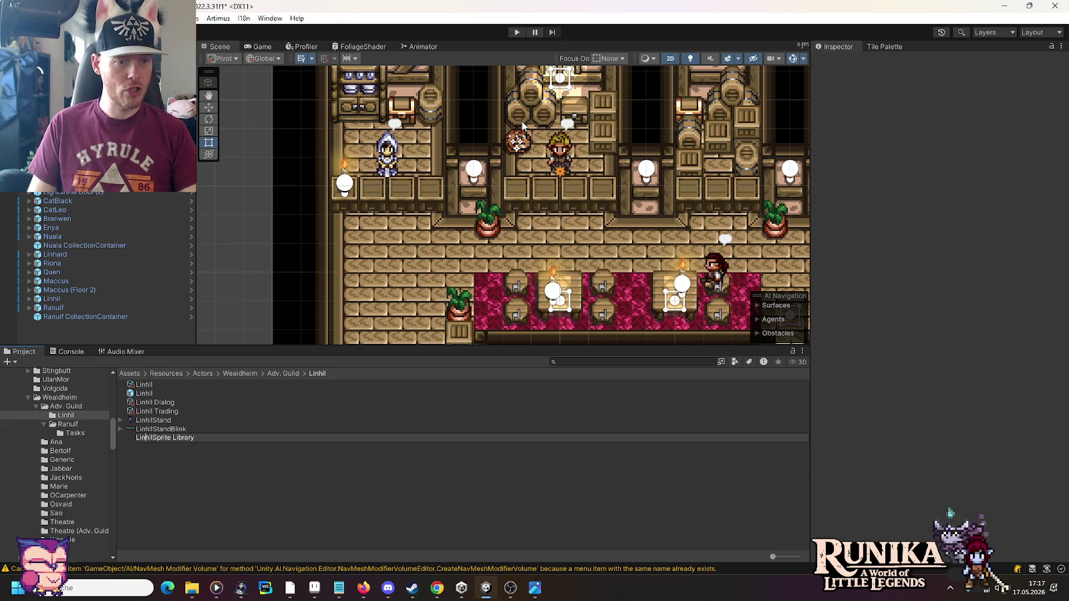
{"action": "key", "text": "Return"}
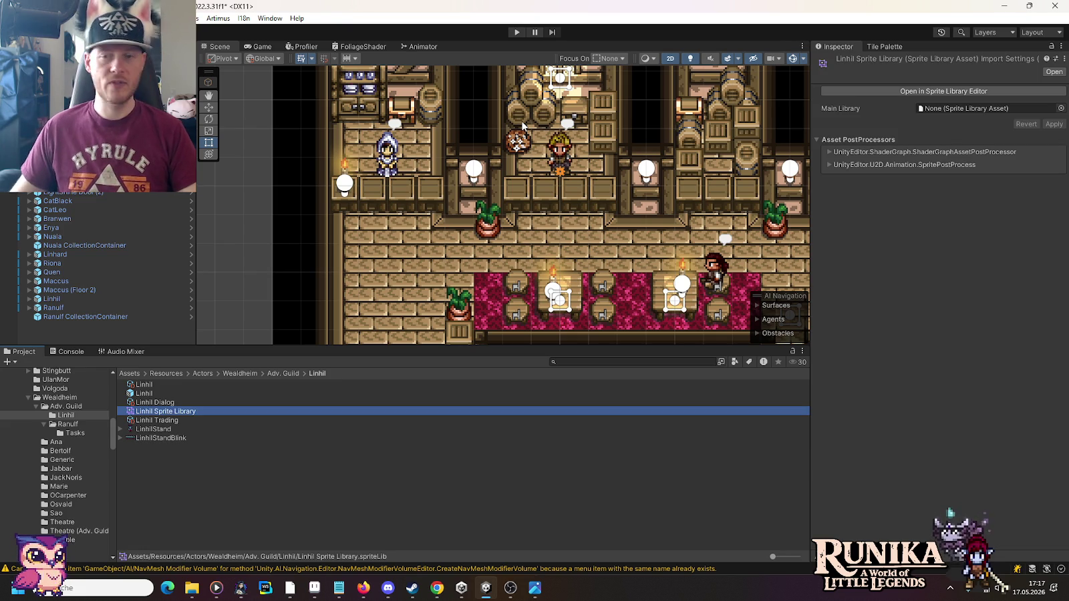
{"action": "left_click", "coordinate": [1060, 109]}
{"action": "type", "text": "gen"}
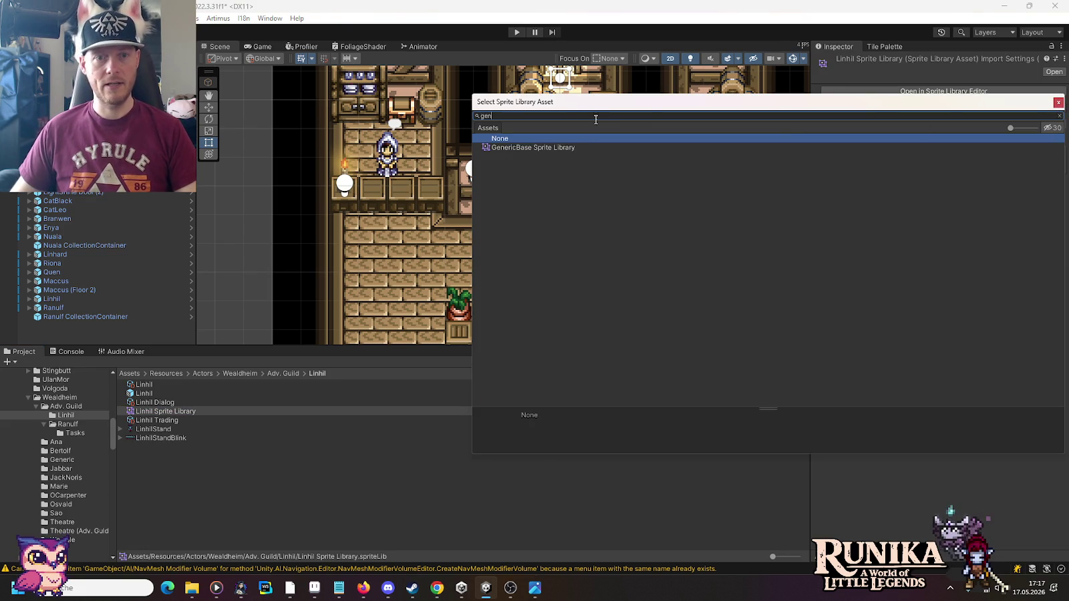
{"action": "double_click", "coordinate": [560, 146]}
{"action": "left_click", "coordinate": [1049, 124]}
Step: Fill its Stand and four StandBlink labels with Linhil's sprites and save
{"action": "left_click", "coordinate": [966, 91]}
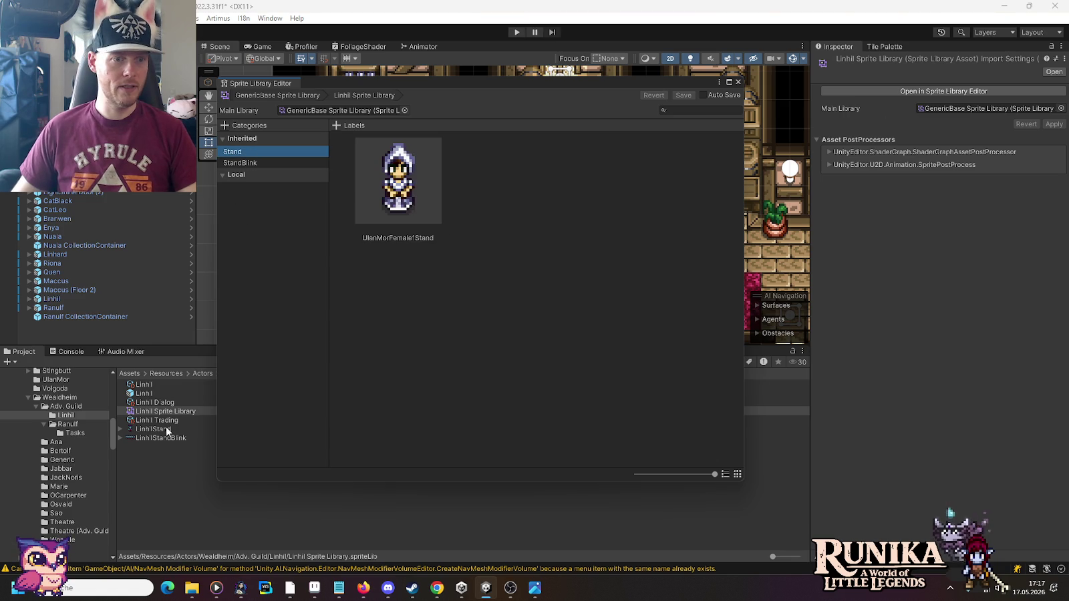
{"action": "left_click_drag", "start_coordinate": [166, 431], "coordinate": [312, 235]}
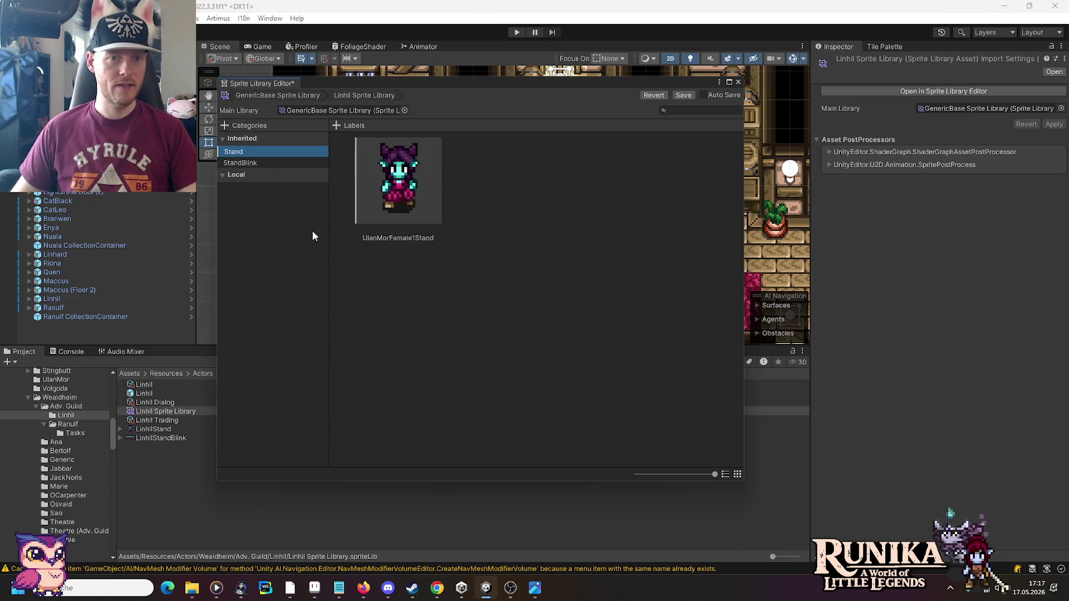
{"action": "left_click", "coordinate": [227, 163]}
{"action": "mouse_move", "coordinate": [118, 438]}
{"action": "left_mouse_down"}
{"action": "mouse_move", "coordinate": [137, 435]}
{"action": "mouse_move", "coordinate": [365, 209]}
{"action": "left_mouse_up"}
{"action": "left_click", "coordinate": [120, 438]}
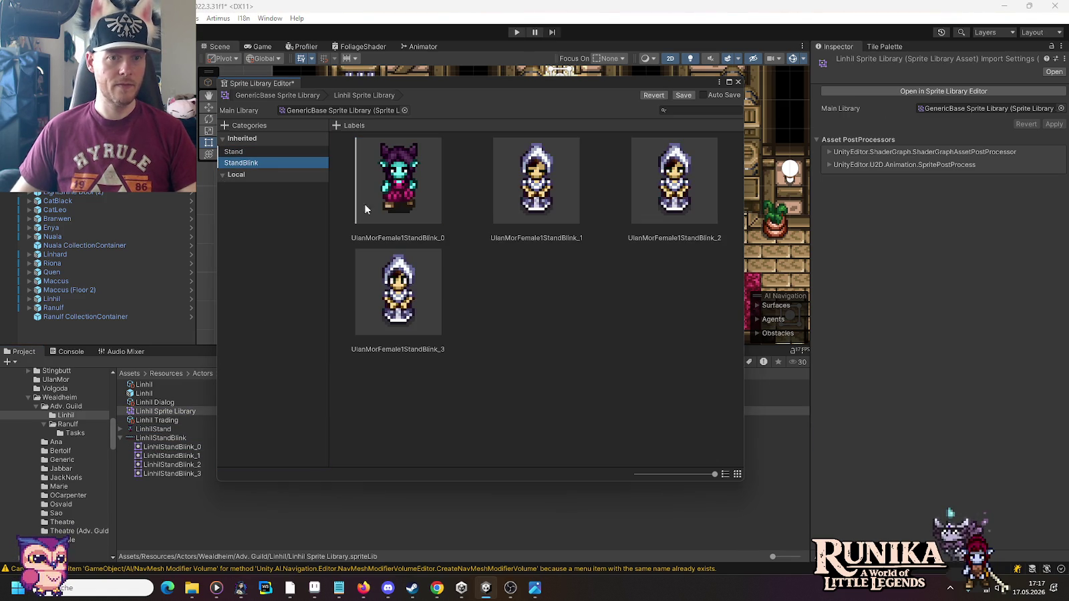
{"action": "left_click_drag", "start_coordinate": [150, 457], "coordinate": [495, 199]}
{"action": "left_click_drag", "start_coordinate": [167, 464], "coordinate": [641, 209]}
{"action": "left_click_drag", "start_coordinate": [143, 472], "coordinate": [415, 297]}
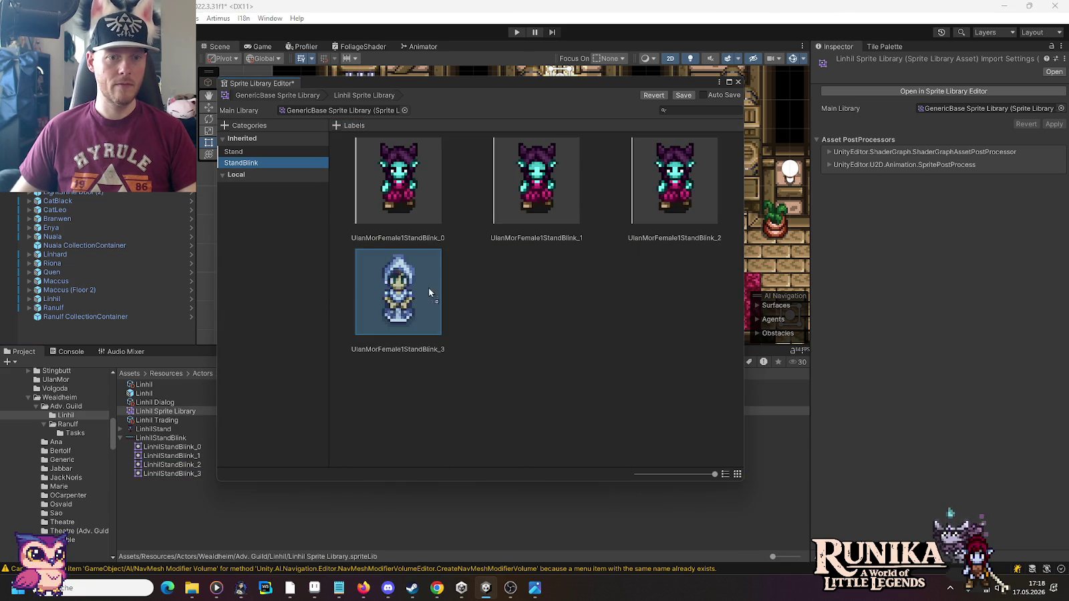
{"action": "left_click", "coordinate": [675, 95]}
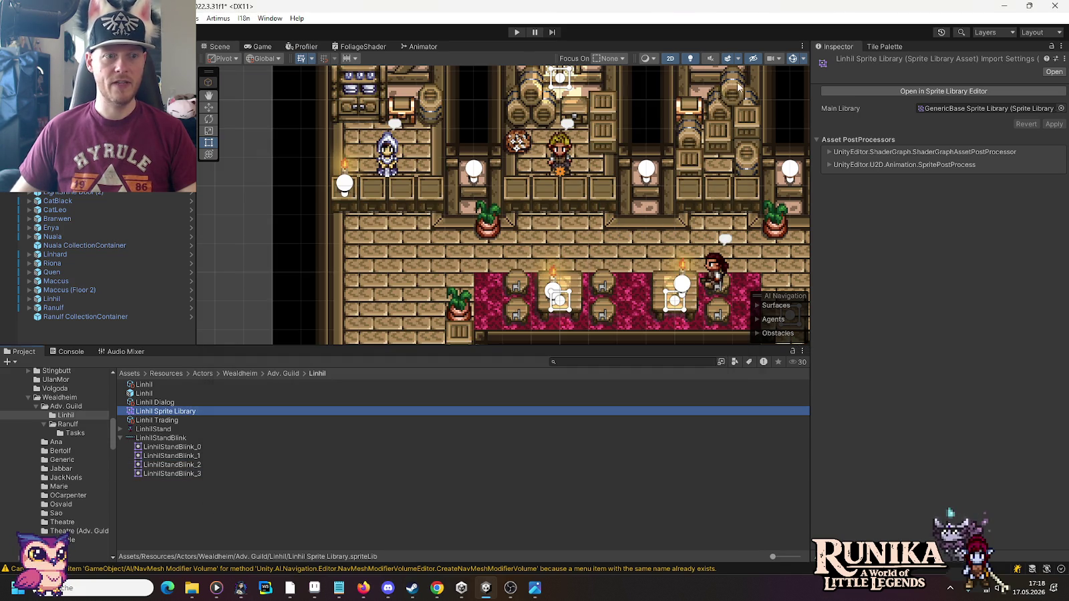
Step: Assign Linhil Sprite Library to the Linhil prefab's Sprite Library Asset field
{"action": "left_click", "coordinate": [192, 299]}
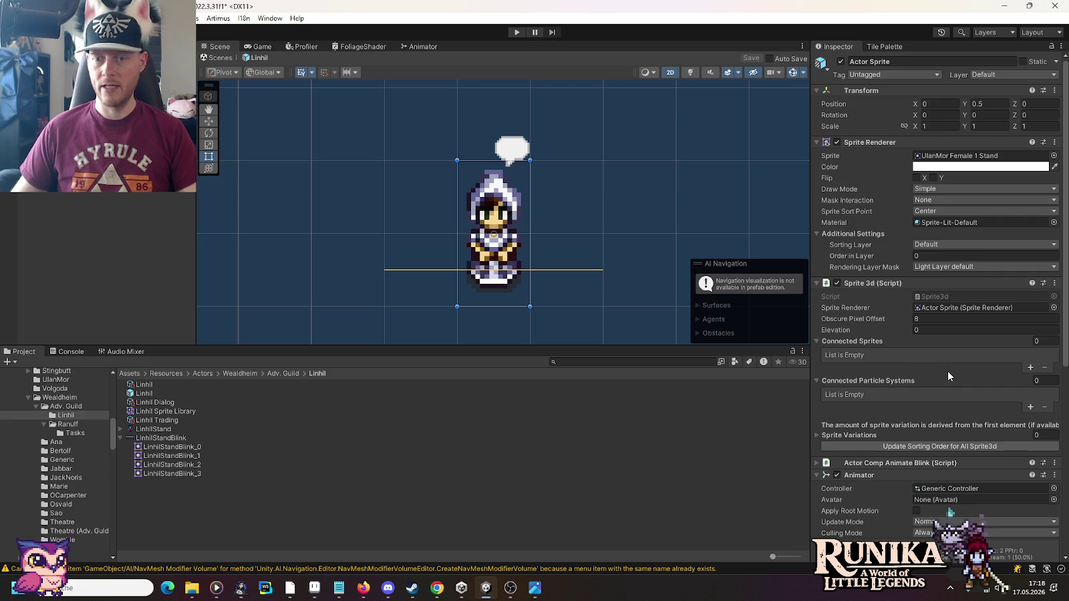
{"action": "scroll", "coordinate": [947, 371], "scroll_direction": "down", "scroll_amount": 5}
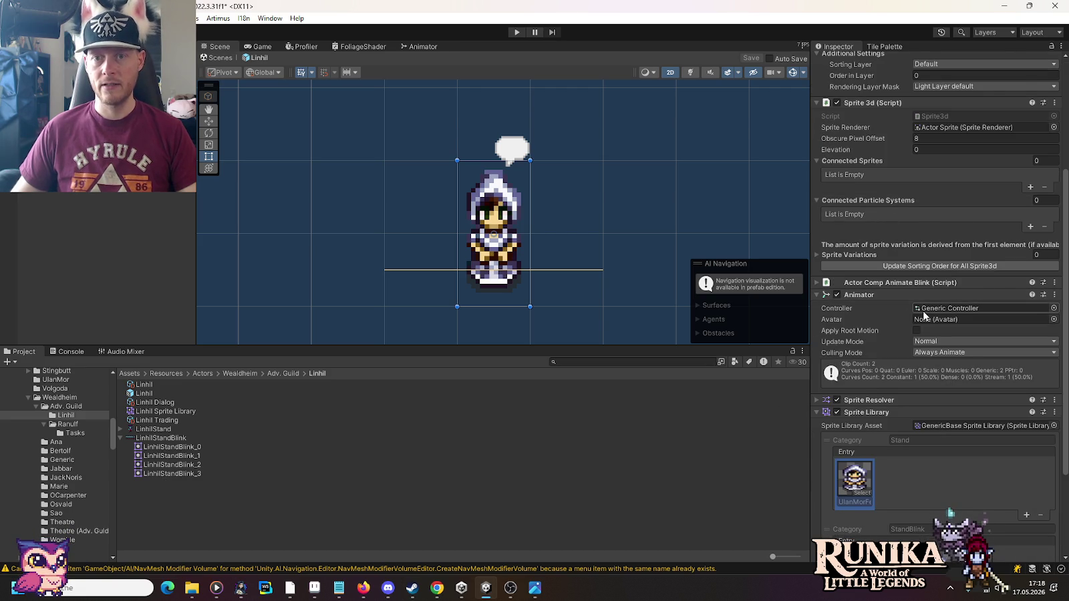
{"action": "scroll", "coordinate": [923, 311], "scroll_direction": "up", "scroll_amount": 3}
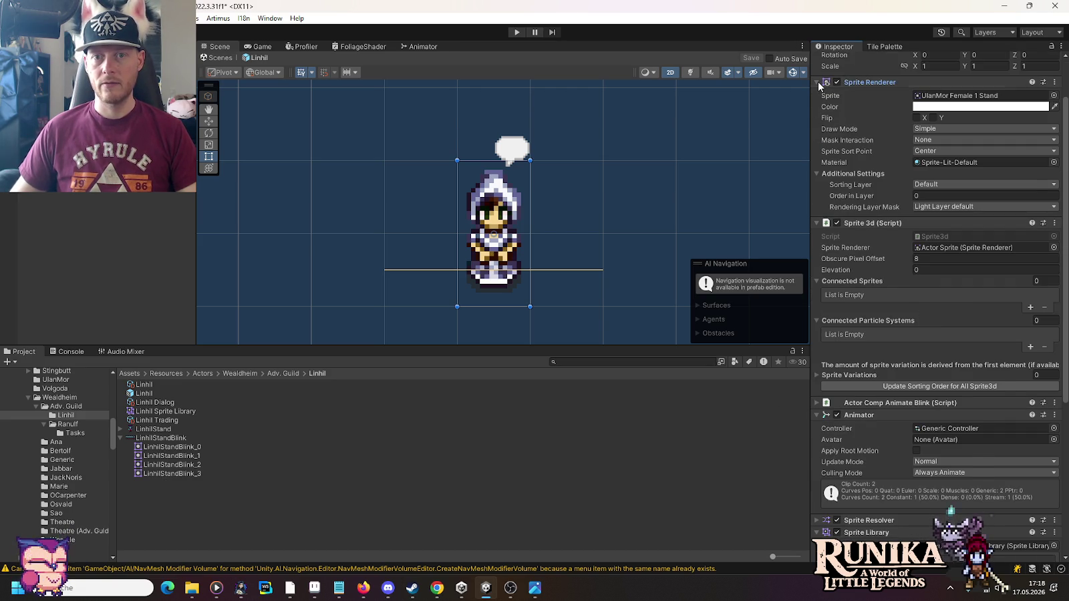
{"action": "left_click", "coordinate": [818, 81]}
{"action": "left_click", "coordinate": [816, 93]}
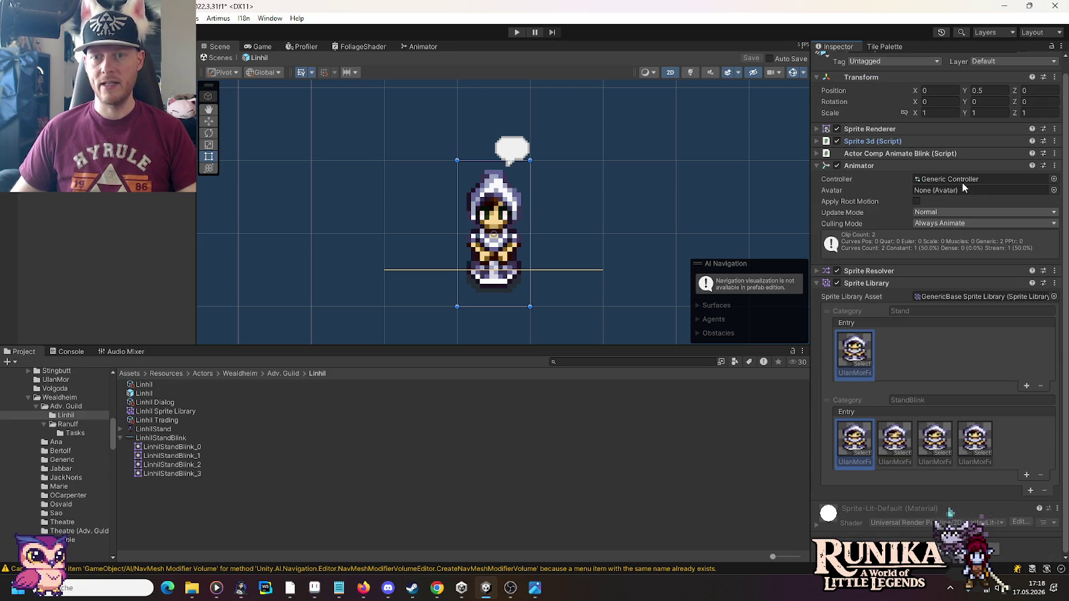
{"action": "left_click", "coordinate": [816, 166]}
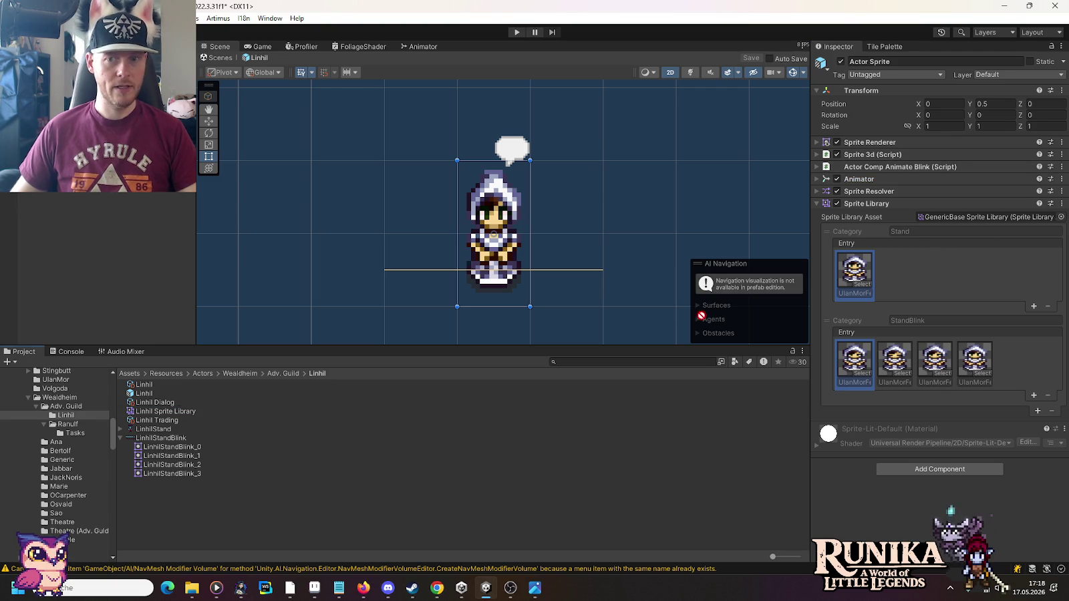
{"action": "left_click_drag", "start_coordinate": [959, 223], "coordinate": [974, 216]}
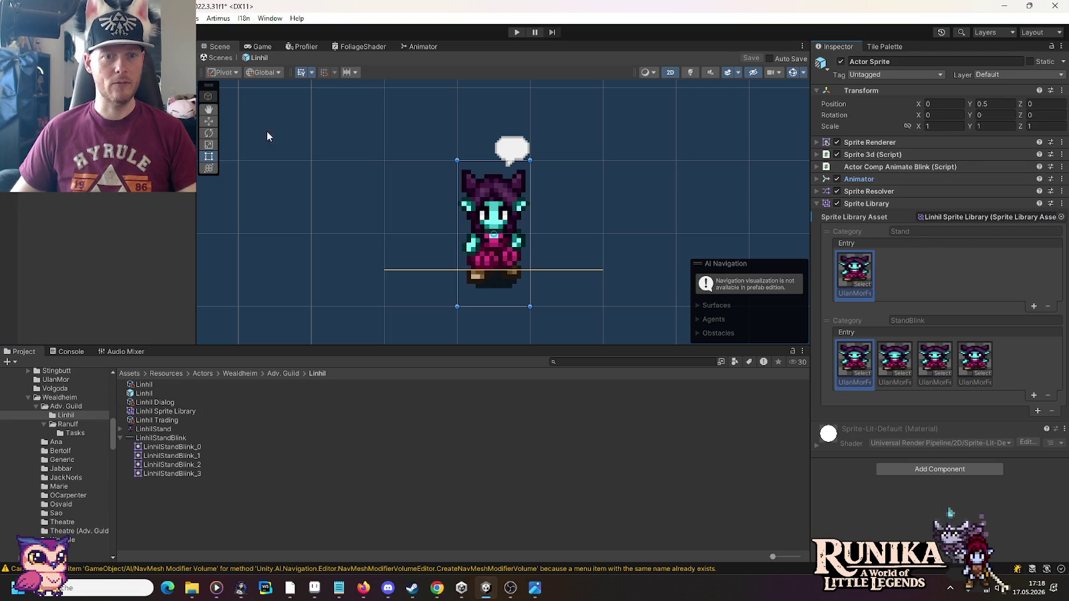
{"action": "left_click", "coordinate": [8, 63]}
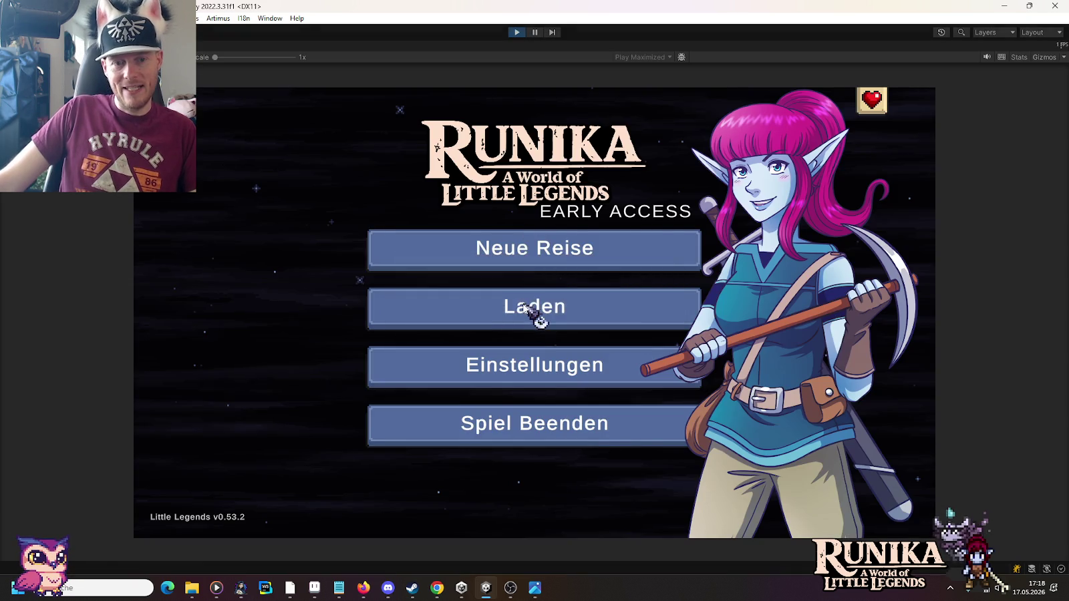
Step: Load a saved game to check Linhil in the guild hall, then stop playing
{"action": "left_click", "coordinate": [526, 308]}
{"action": "left_click", "coordinate": [444, 314]}
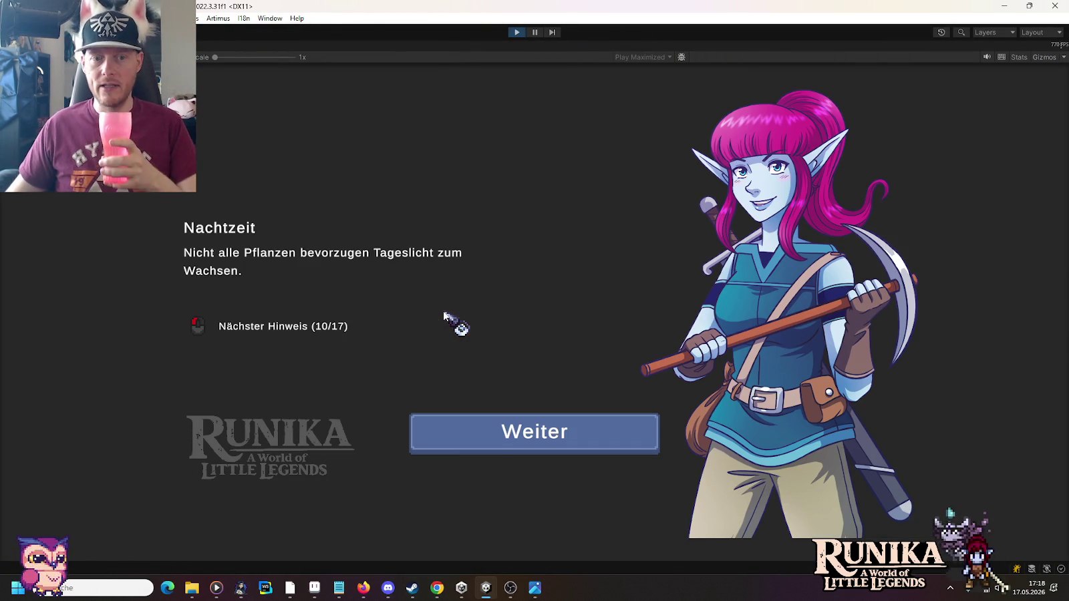
{"action": "left_click", "coordinate": [472, 445]}
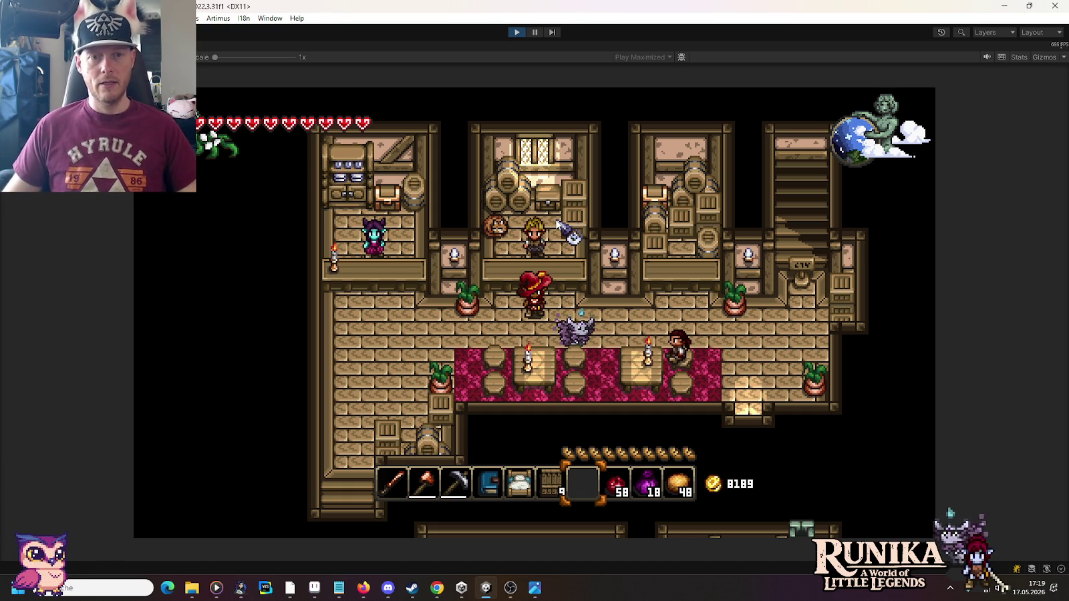
{"action": "left_click", "coordinate": [517, 32]}
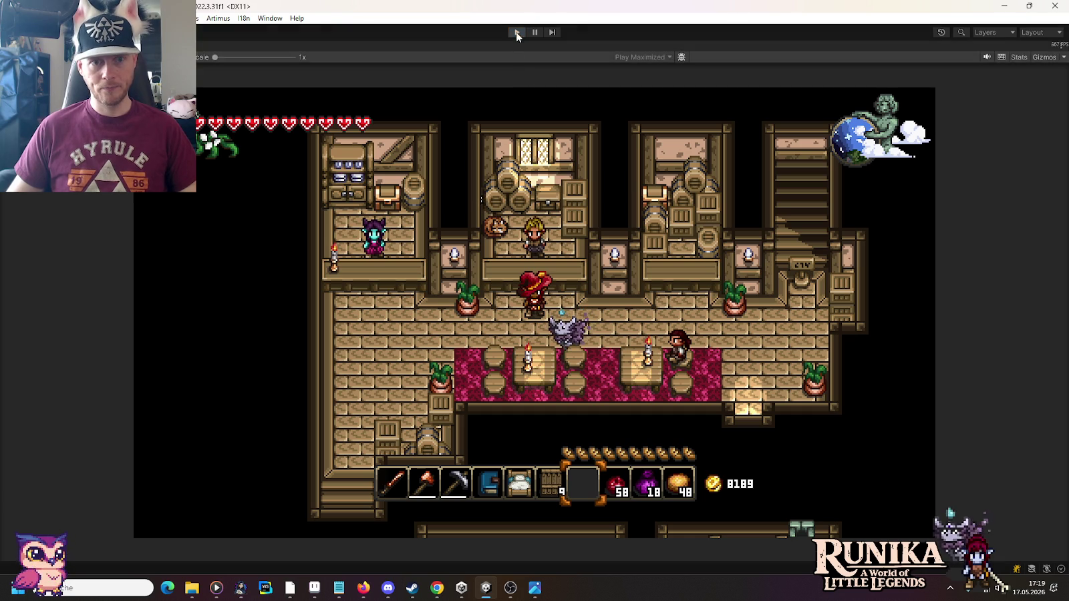
{"action": "mouse_move", "coordinate": [436, 588]}
{"action": "left_click", "coordinate": [443, 595]}
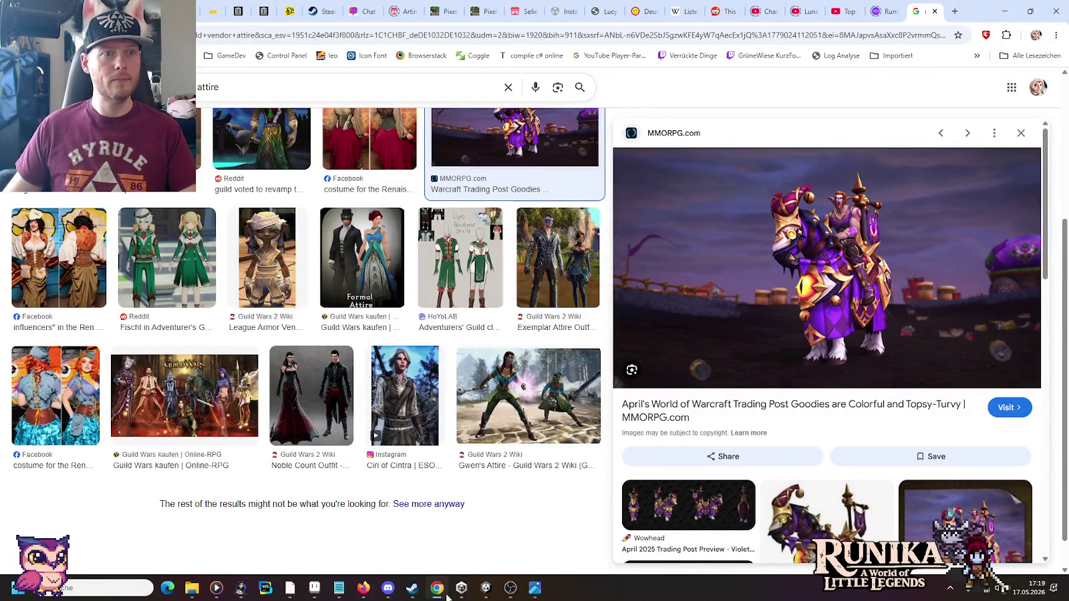
Step: Copy the first paragraphs of the Pixel Art Portrait Request prompt, then start a new chat
{"action": "key", "text": "ctrl+1"}
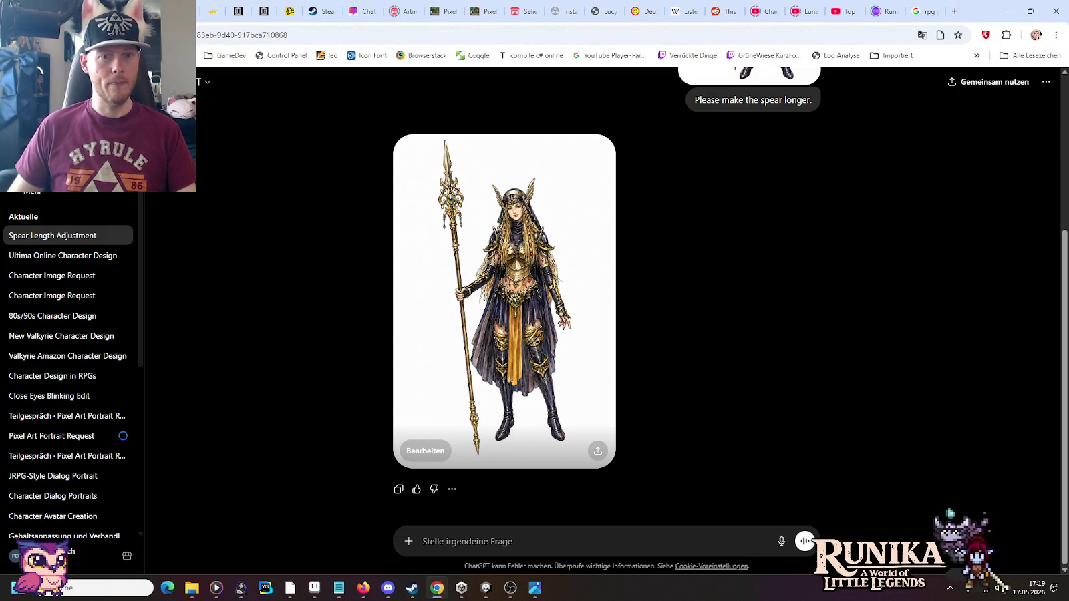
{"action": "left_click", "coordinate": [45, 437]}
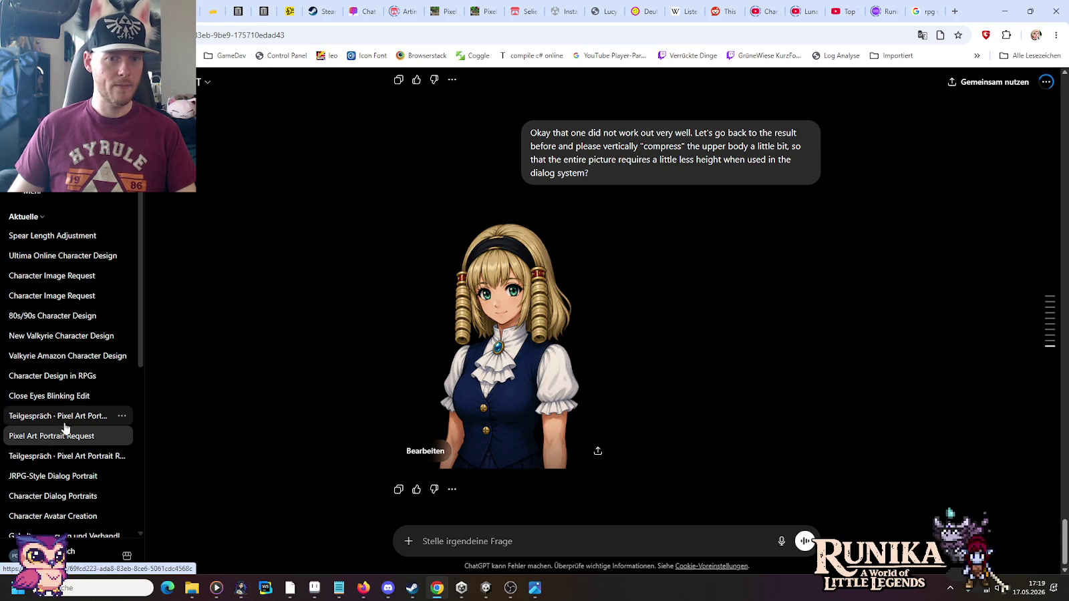
{"action": "scroll", "coordinate": [624, 257], "scroll_direction": "up", "scroll_amount": 15}
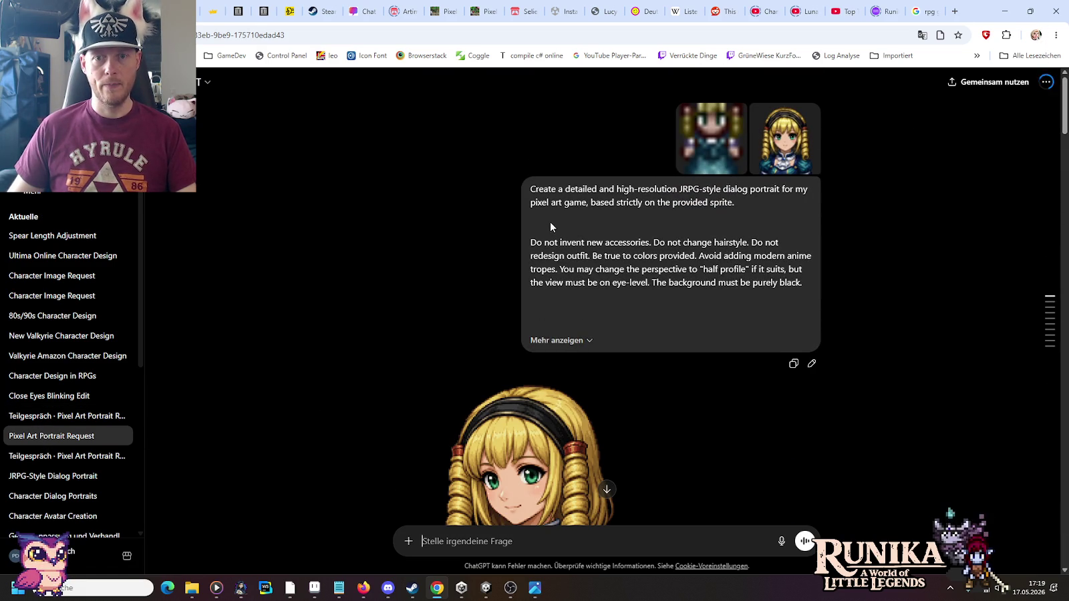
{"action": "left_click", "coordinate": [556, 341]}
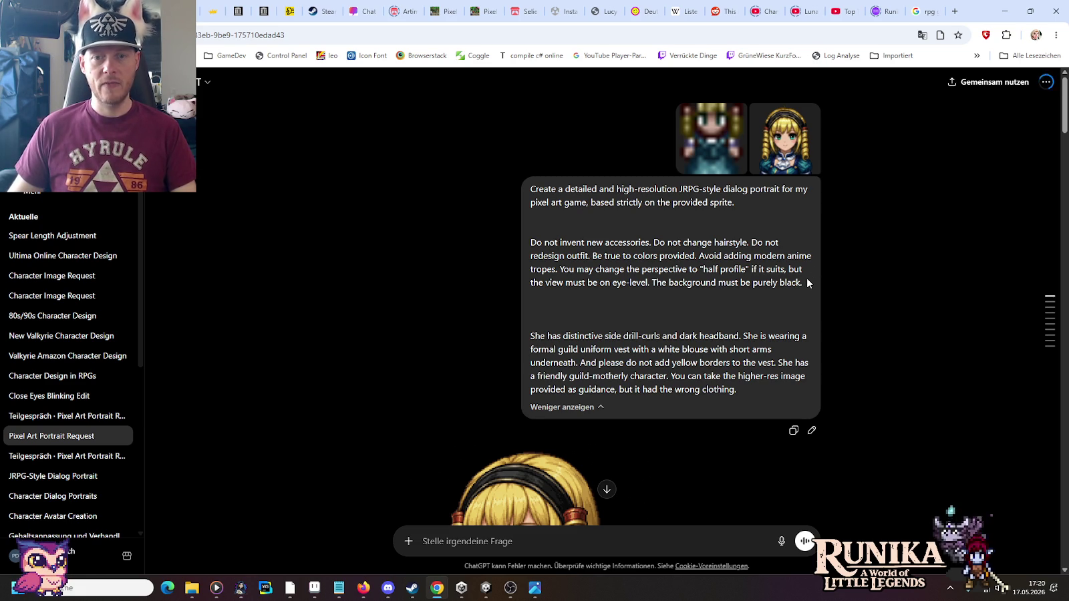
{"action": "mouse_move", "coordinate": [805, 282]}
{"action": "left_mouse_down"}
{"action": "mouse_move", "coordinate": [531, 242]}
{"action": "mouse_move", "coordinate": [541, 198]}
{"action": "left_mouse_up"}
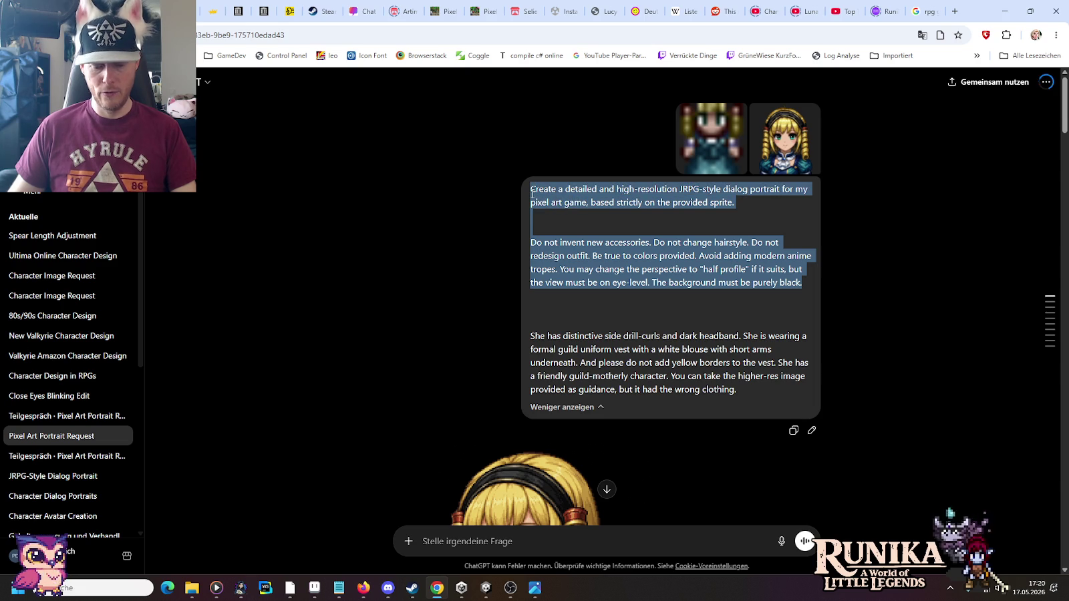
{"action": "left_click", "coordinate": [580, 212]}
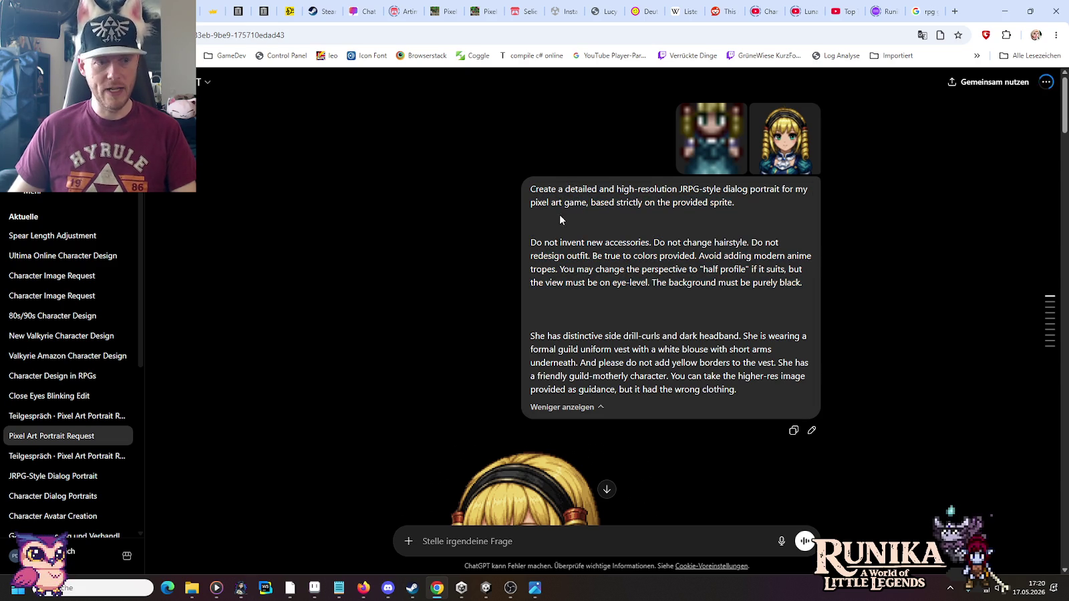
{"action": "left_click", "coordinate": [40, 100]}
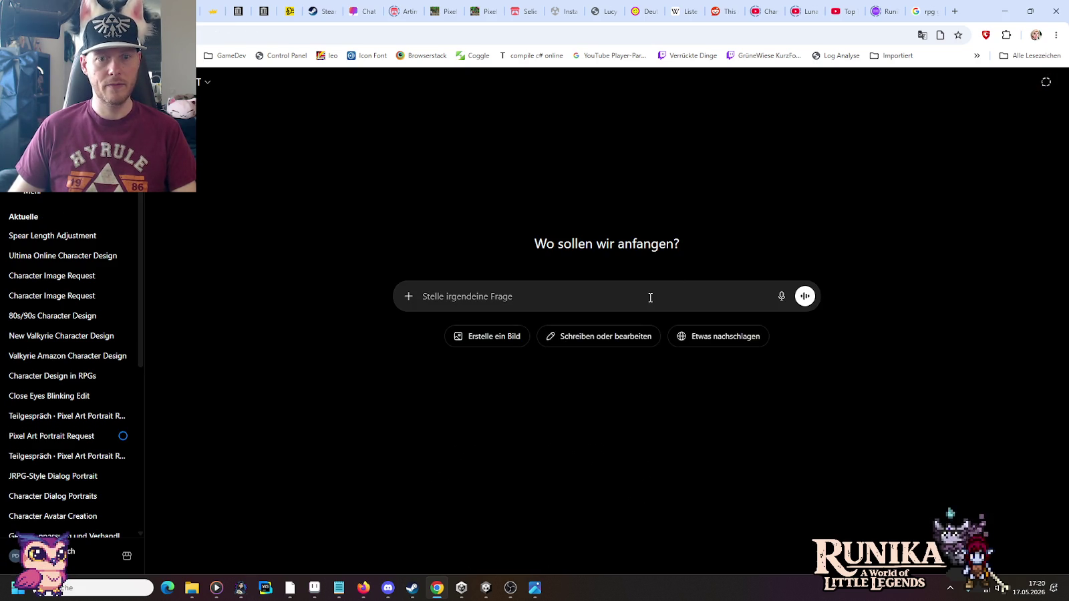
Step: Paste the portrait prompt, start 'Do not invent…' as a new paragraph, and make it JRPG/Stardew Valley-style
{"action": "type", "text": "Create a detailed and high-resolution JRPG-style dialog portrait for my pixel art game, based strictly on the provided sprite. Do not invent new accessories. Do not change hairstyle. Do not redesign outfit. Be true to colors provided. Avoid adding modern anime tropes. You may change the perspective to \"half profile\" if it suits, but the view must be on eye-level. The background must be purely black."}
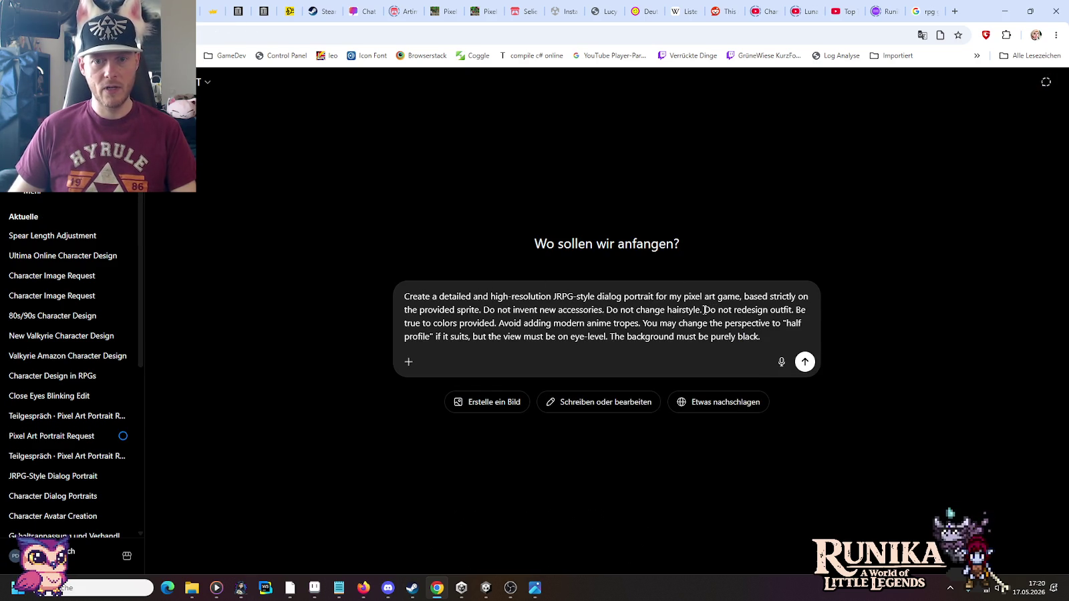
{"action": "left_click", "coordinate": [704, 310]}
{"action": "key", "text": "Delete"}
{"action": "key", "text": "shift+Return"}
{"action": "key", "text": "shift+Return"}
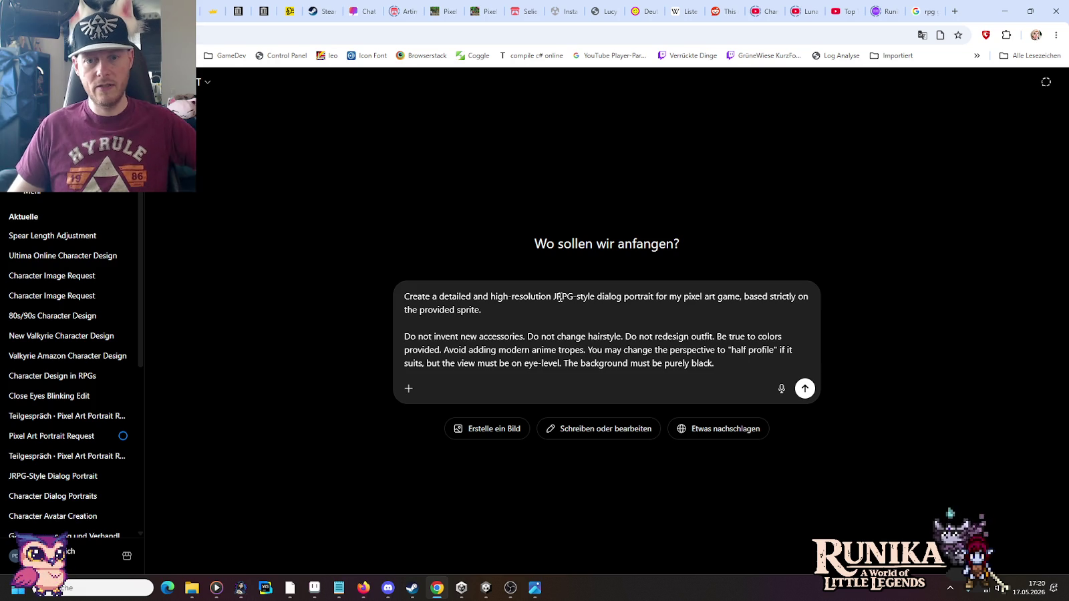
{"action": "left_click", "coordinate": [572, 296]}
{"action": "type", "text": "/stardew"}
{"action": "key", "text": "Left"}
{"action": "key", "text": "Left"}
{"action": "key", "text": "Left"}
{"action": "key", "text": "BackSpace"}
{"action": "type", "text": "Stardew Valley"}
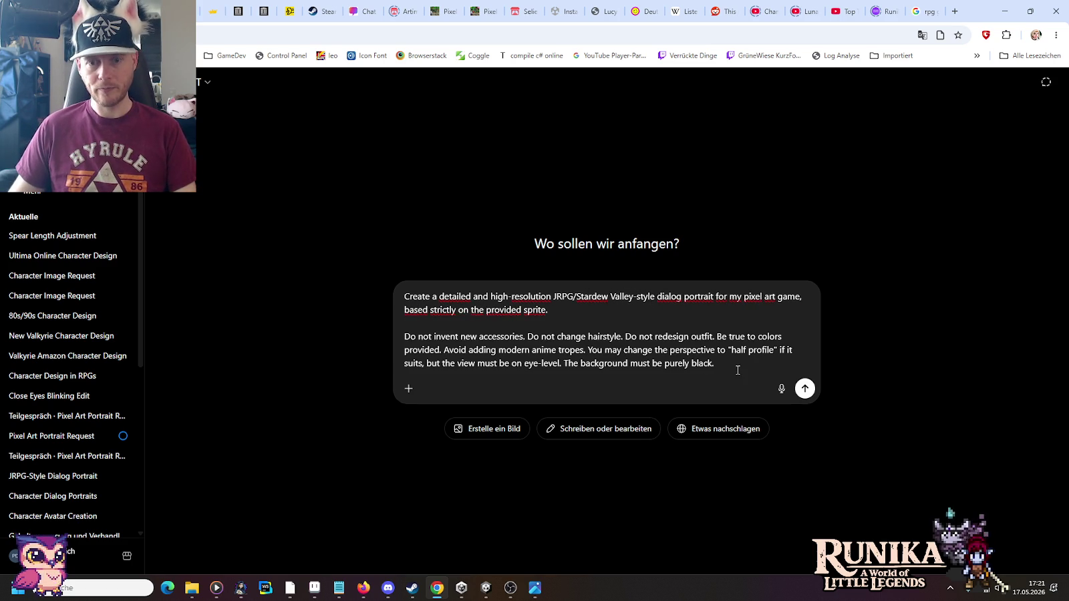
Step: Copy the LinhilStand.png sprite from Aseprite and attach it to the prompt
{"action": "left_click", "coordinate": [314, 588]}
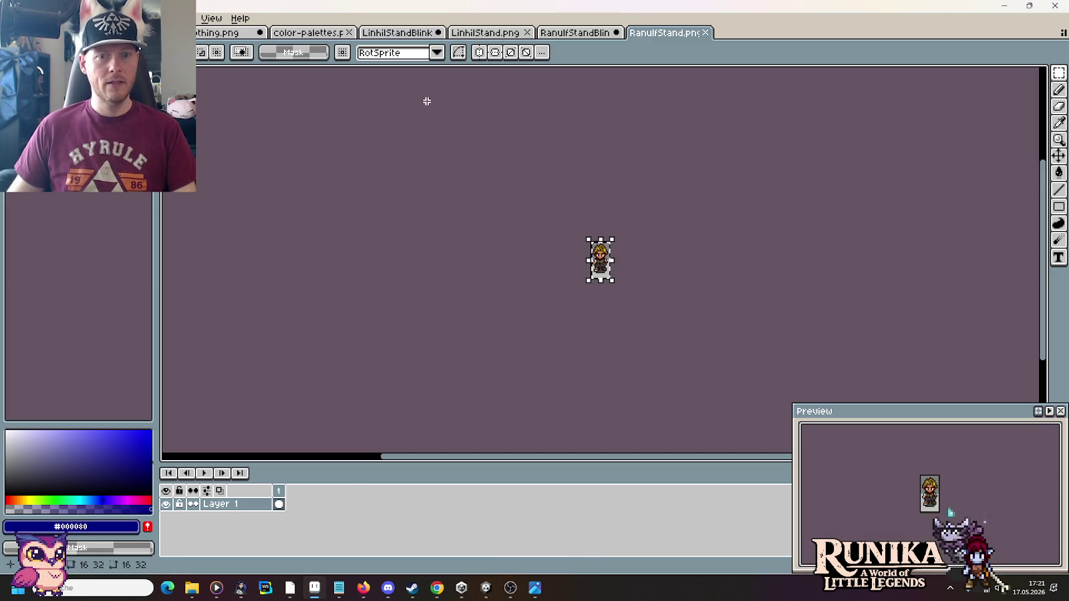
{"action": "left_click", "coordinate": [498, 34]}
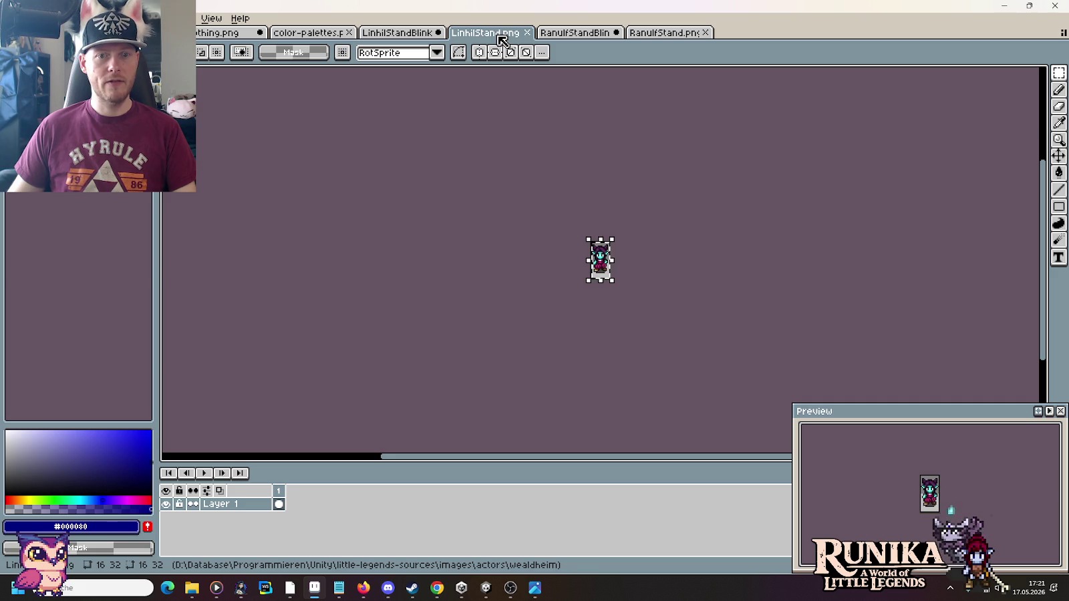
{"action": "key", "text": "alt+Tab"}
{"action": "key", "text": "ctrl+v"}
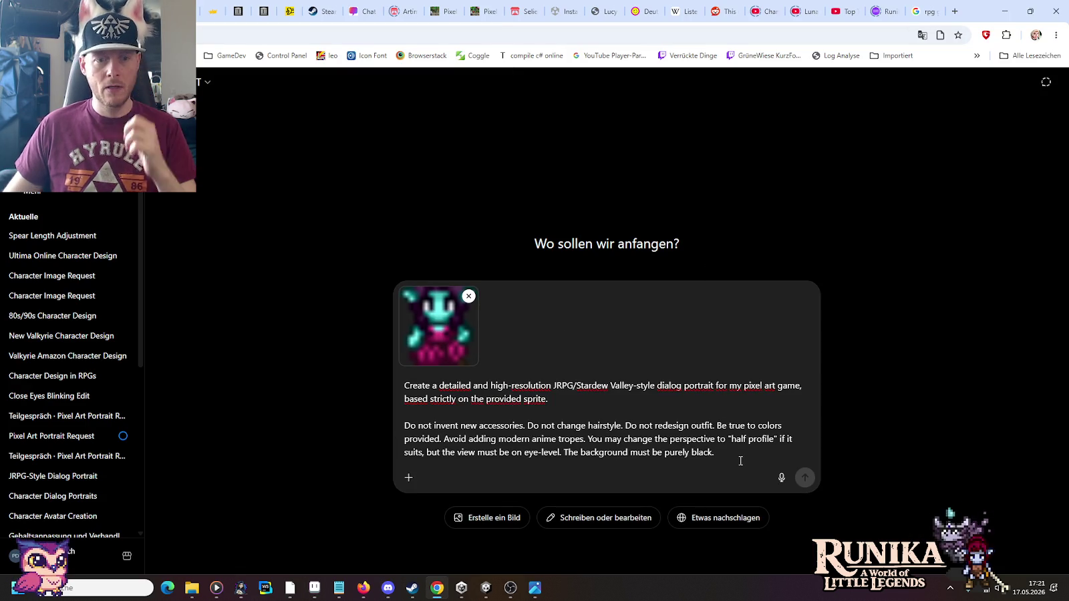
Step: Add a paragraph describing her dress with ploofy pants and asking for a compressed upper body
{"action": "key", "text": "shift+Return"}
{"action": "key", "text": "shift+Return"}
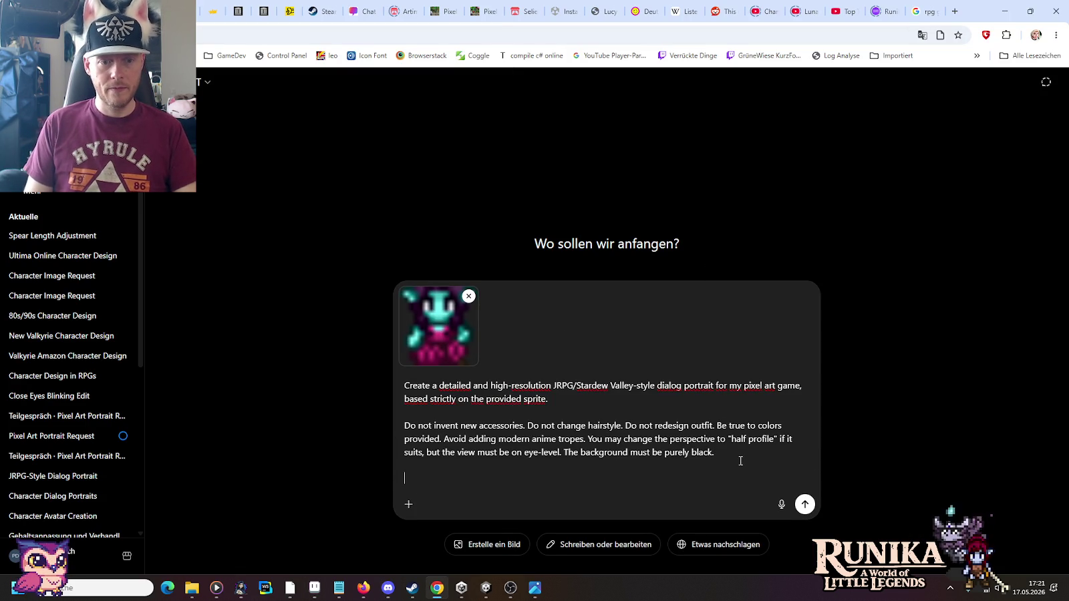
{"action": "type", "text": "She wears"}
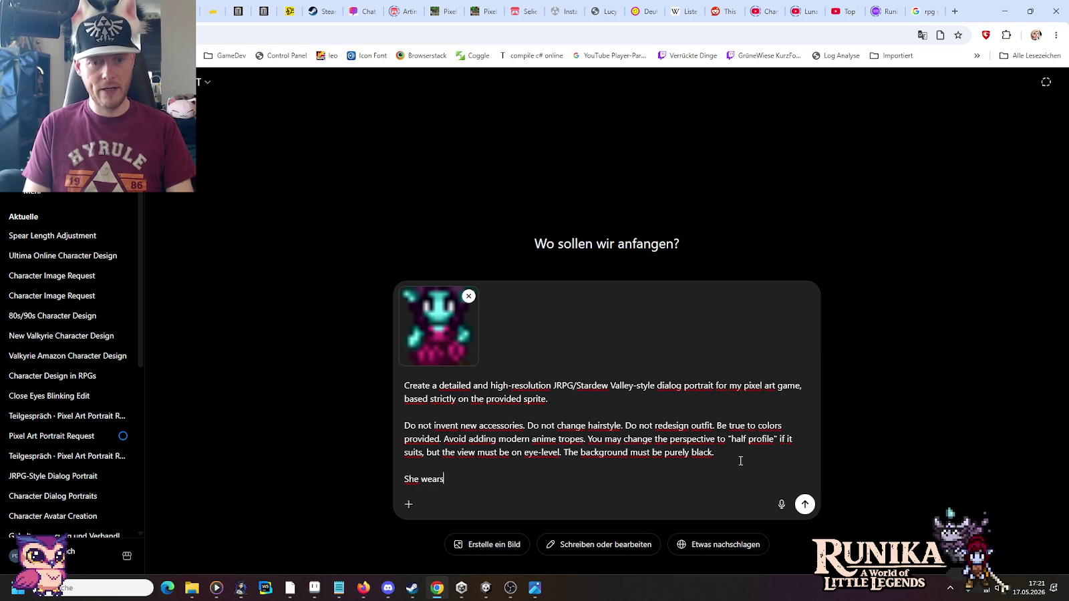
{"action": "type", "text": " a"}
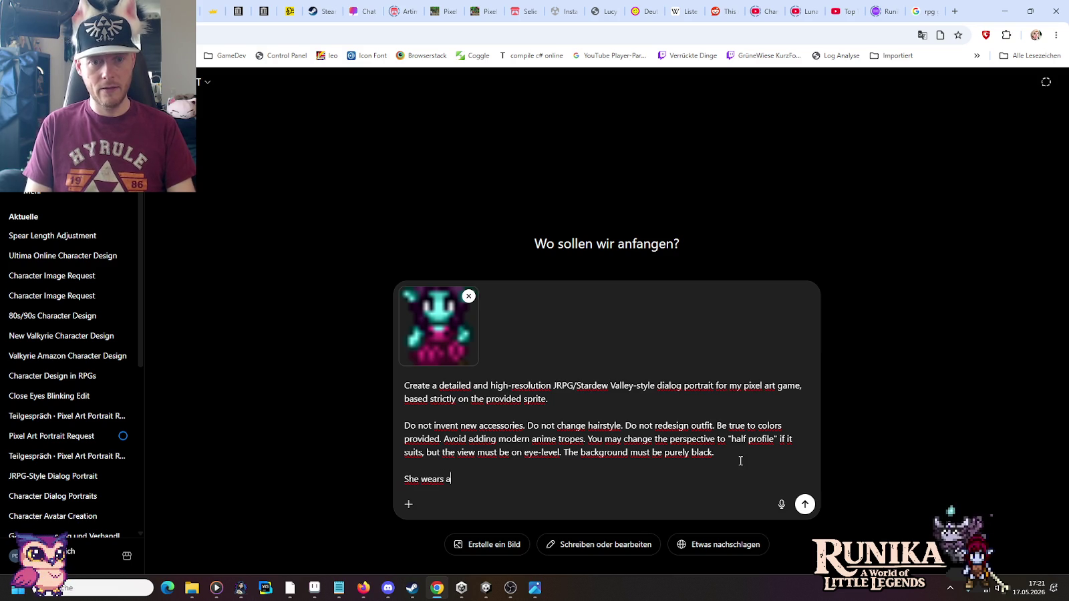
{"action": "type", "text": "dress\""}
{"action": "key", "text": "End"}
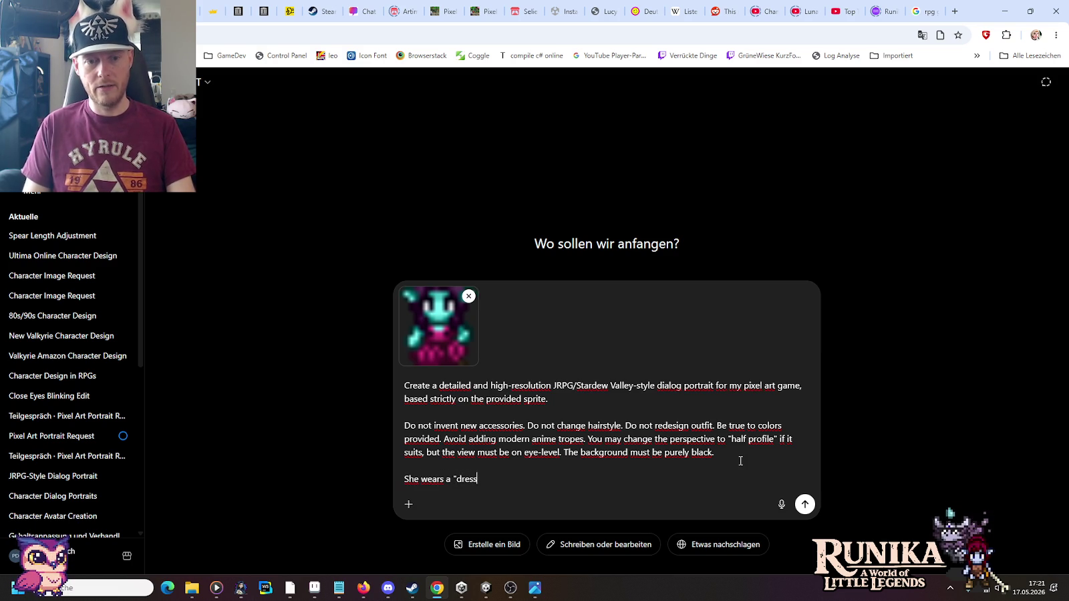
{"action": "type", "text": "with ploofy "}
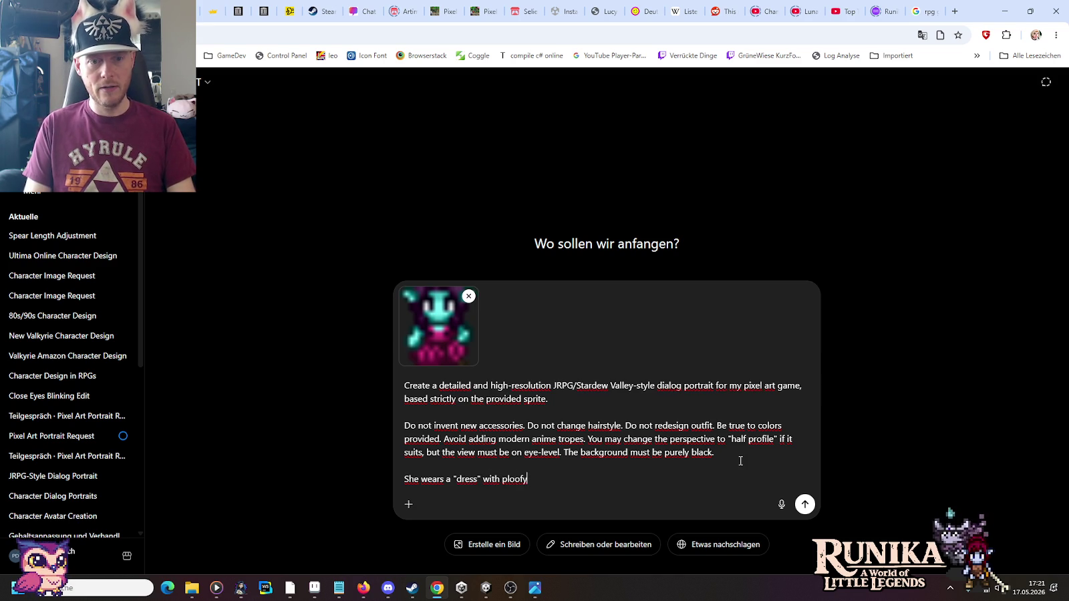
{"action": "type", "text": "pants"}
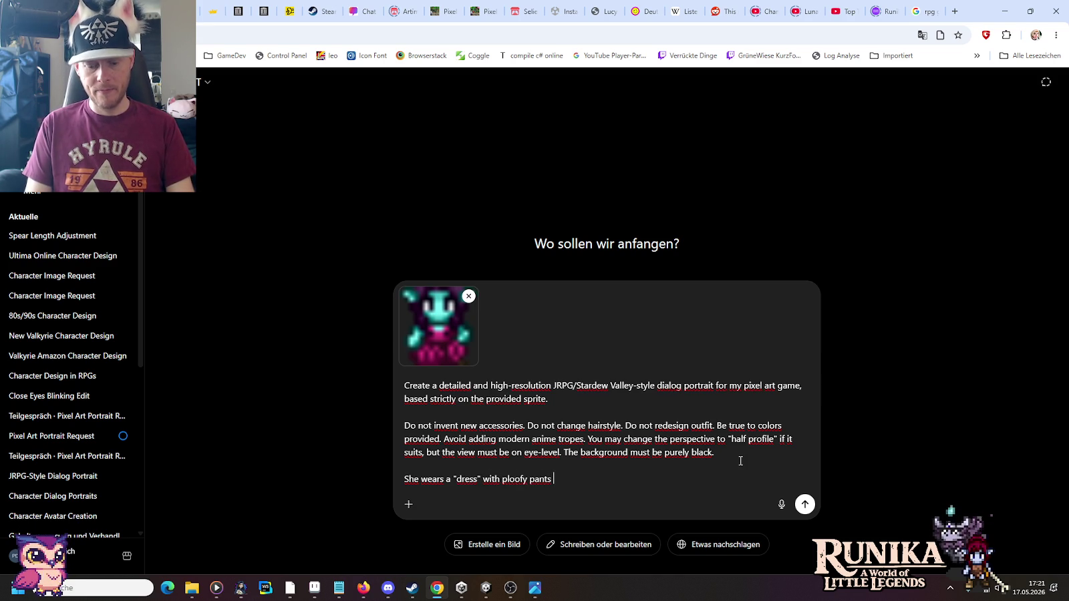
{"action": "type", "text": " that has a small"}
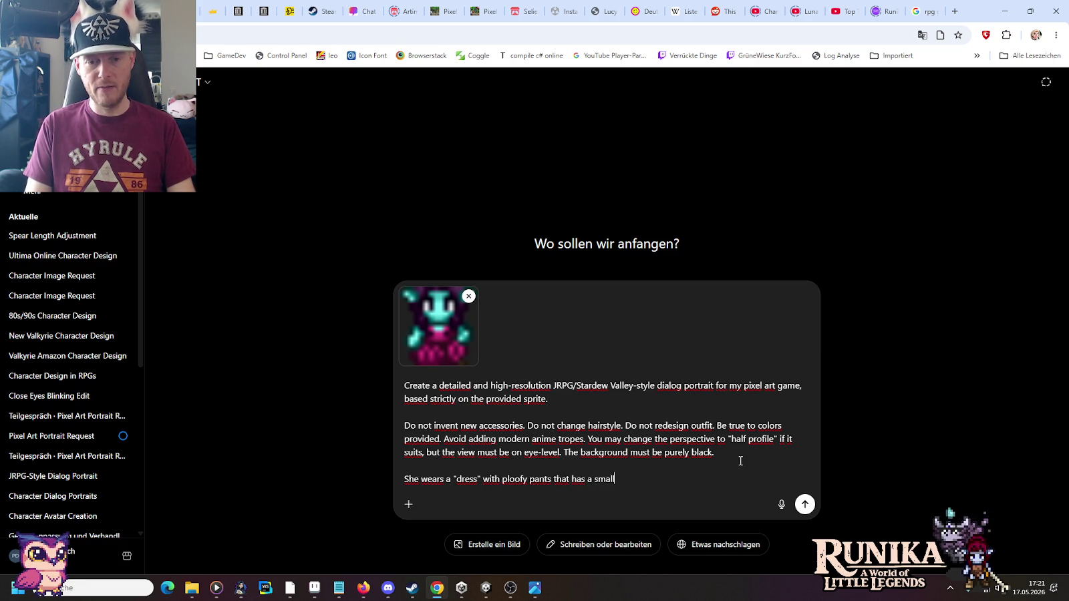
{"action": "type", "text": " cleavage."}
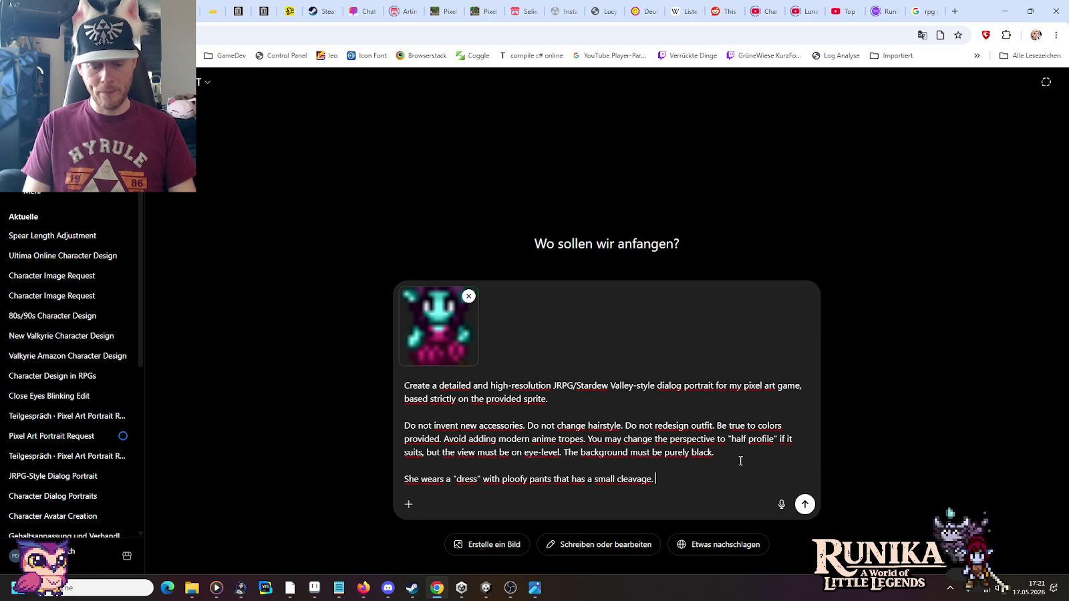
{"action": "type", "text": " For the output image,"}
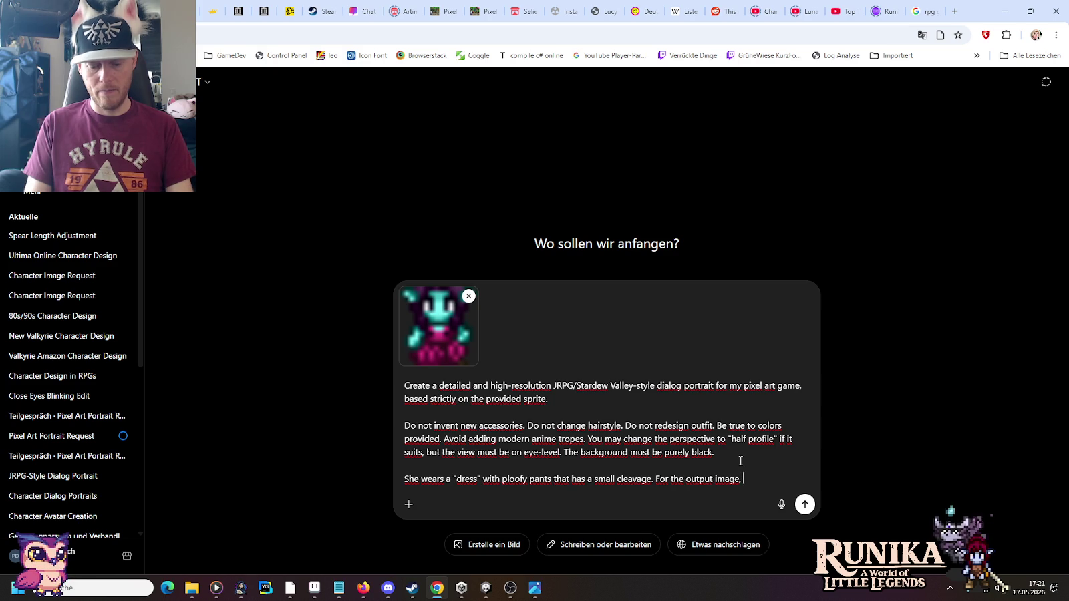
{"action": "type", "text": " compress the upper"}
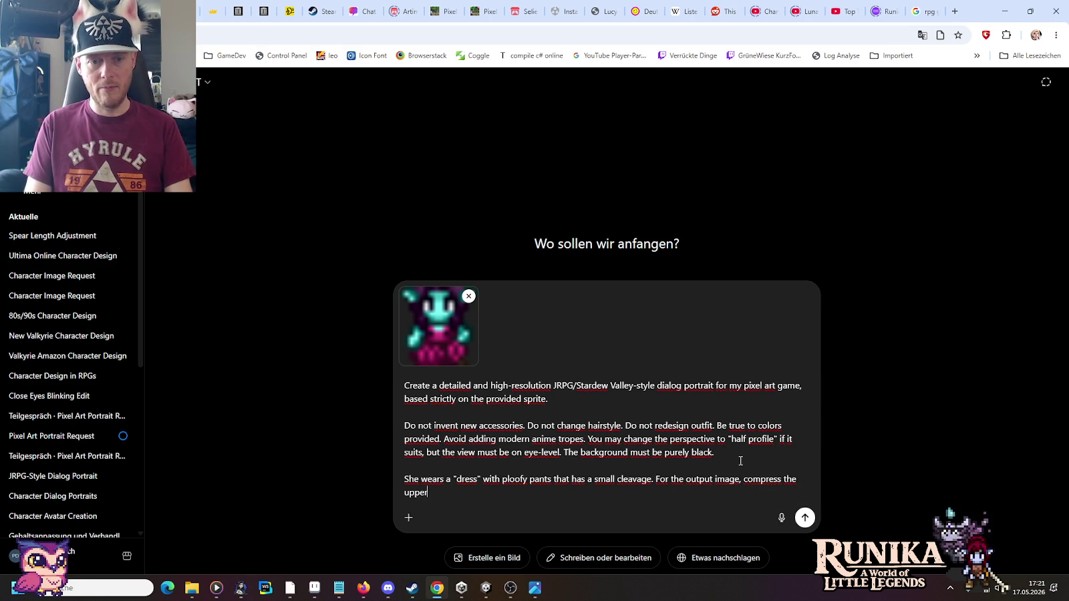
{"action": "type", "text": " body"}
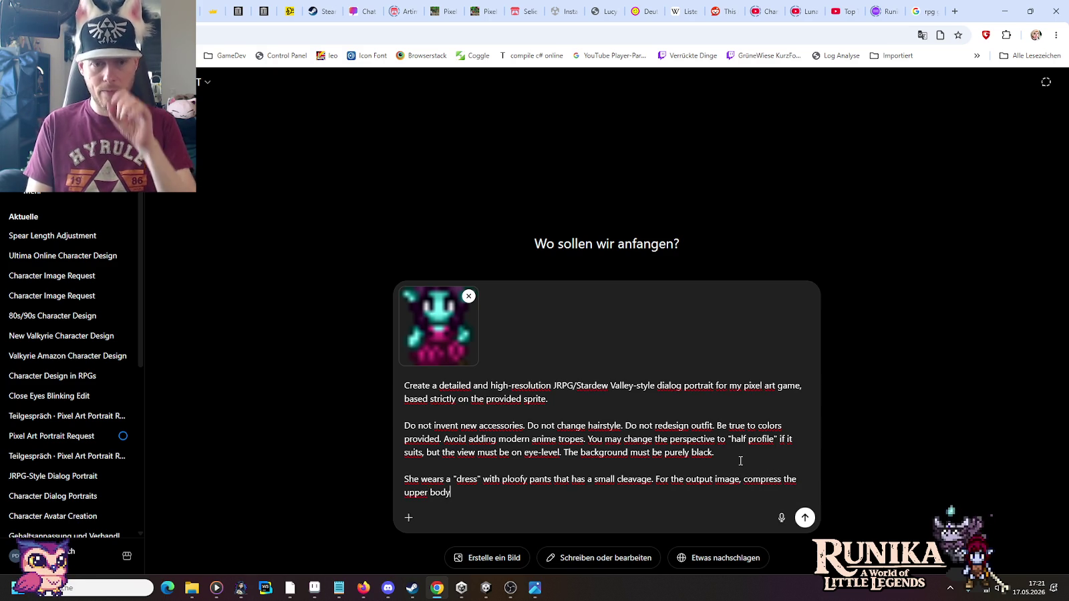
{"action": "type", "text": " a "}
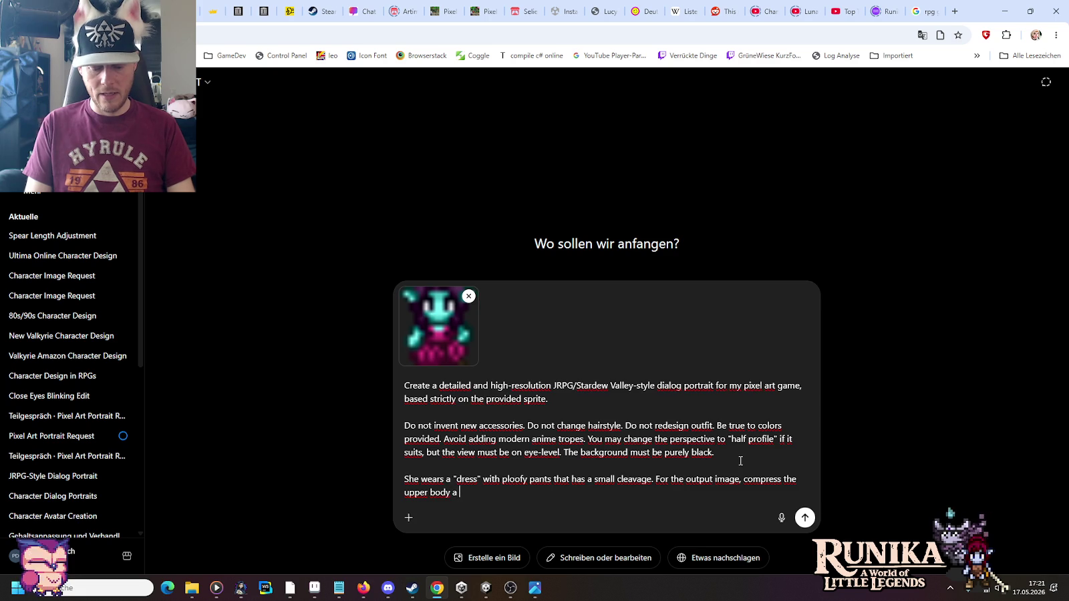
{"action": "type", "text": "bit, so that "}
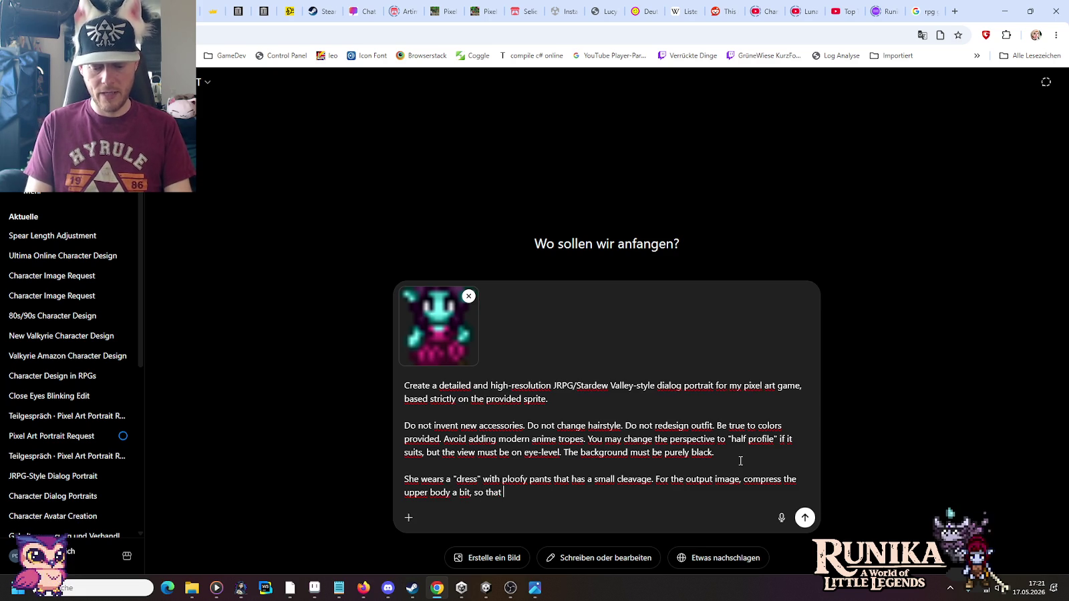
{"action": "type", "text": "is does not get too high "}
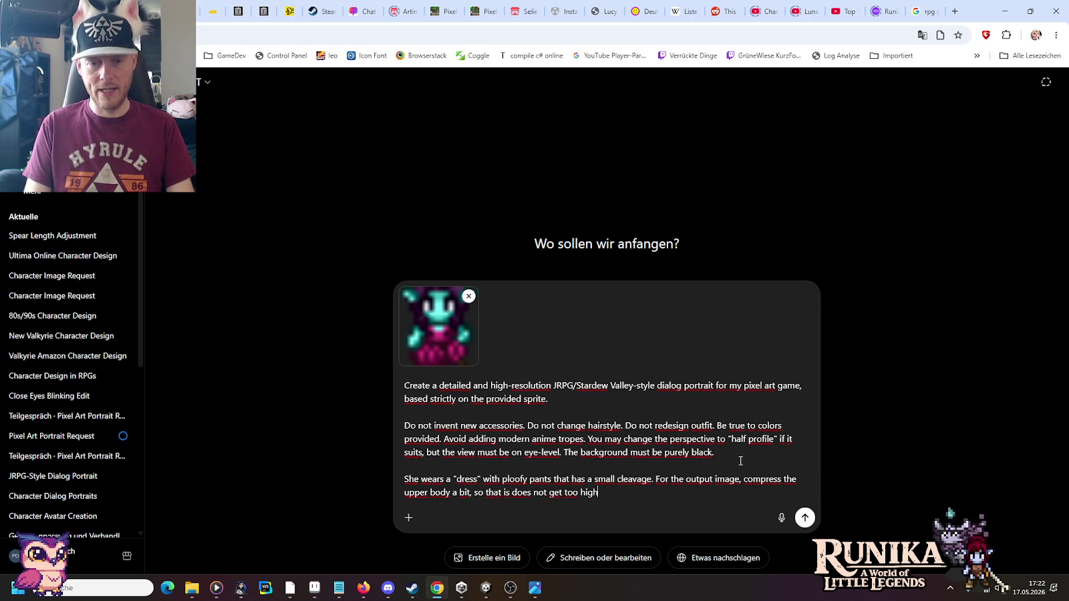
{"action": "type", "text": "in the dialog screen"}
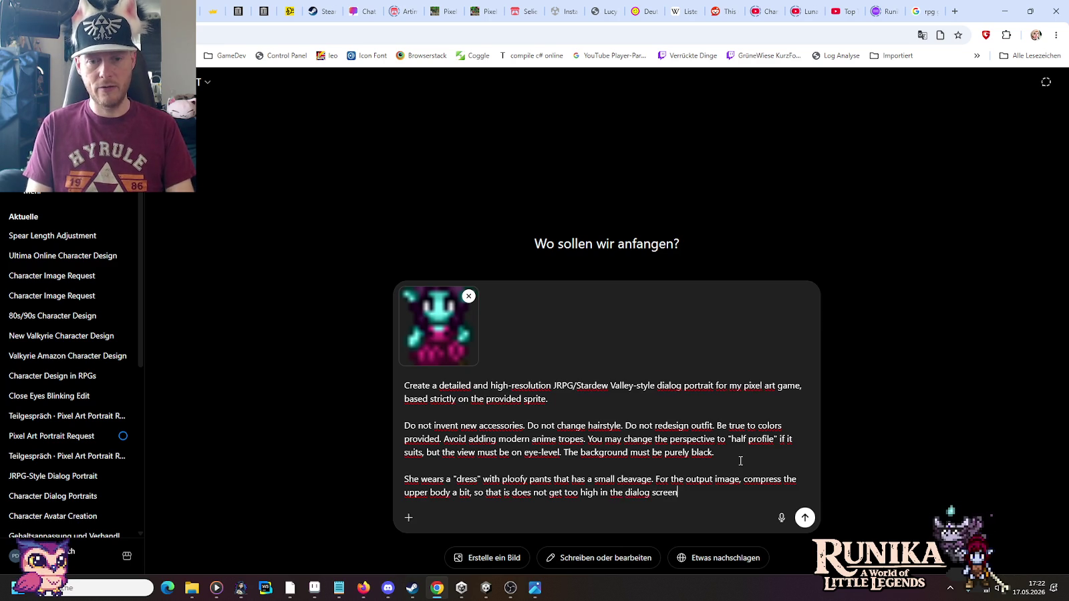
{"action": "type", "text": "."}
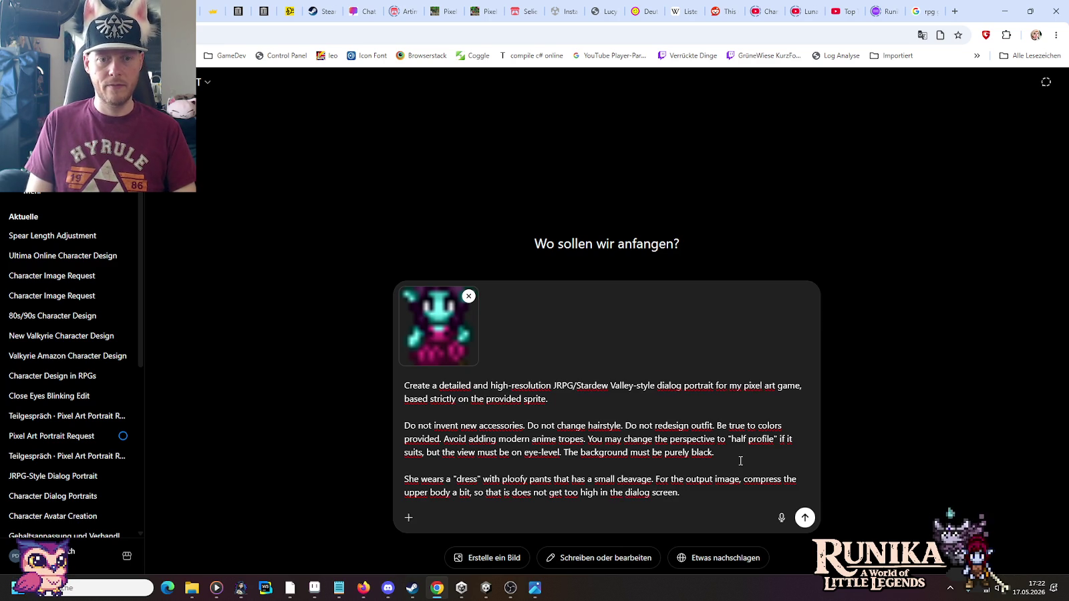
Step: Reword the last sentence to limit vertical space on top of the dialog window, then send
{"action": "key", "text": "ctrl+Left"}
{"action": "key", "text": "ctrl+Left"}
{"action": "key", "text": "ctrl+Left"}
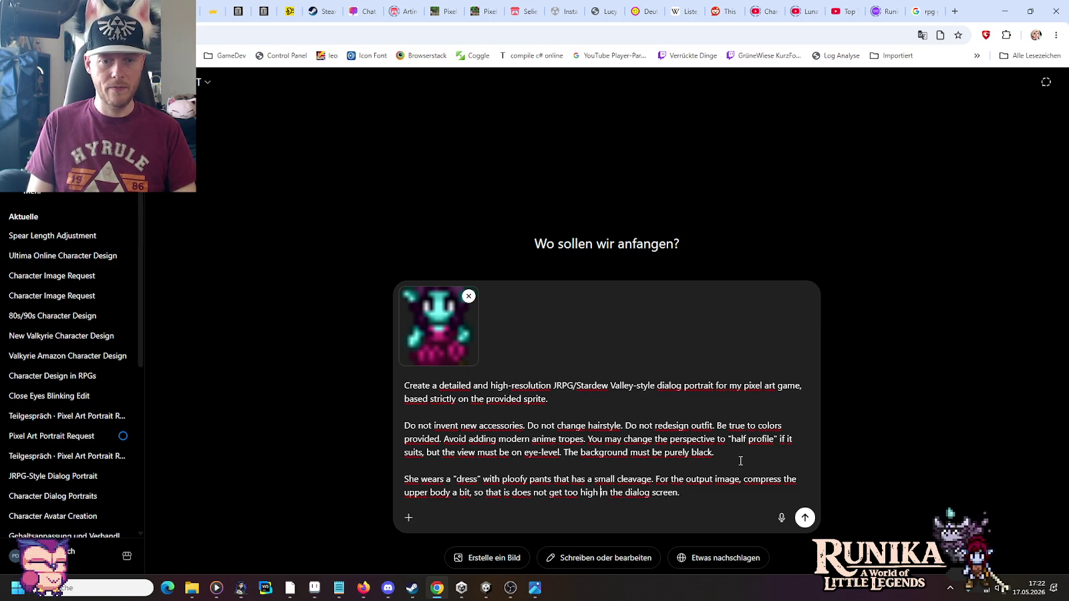
{"action": "key", "text": "ctrl+Left"}
{"action": "key", "text": "ctrl+Left"}
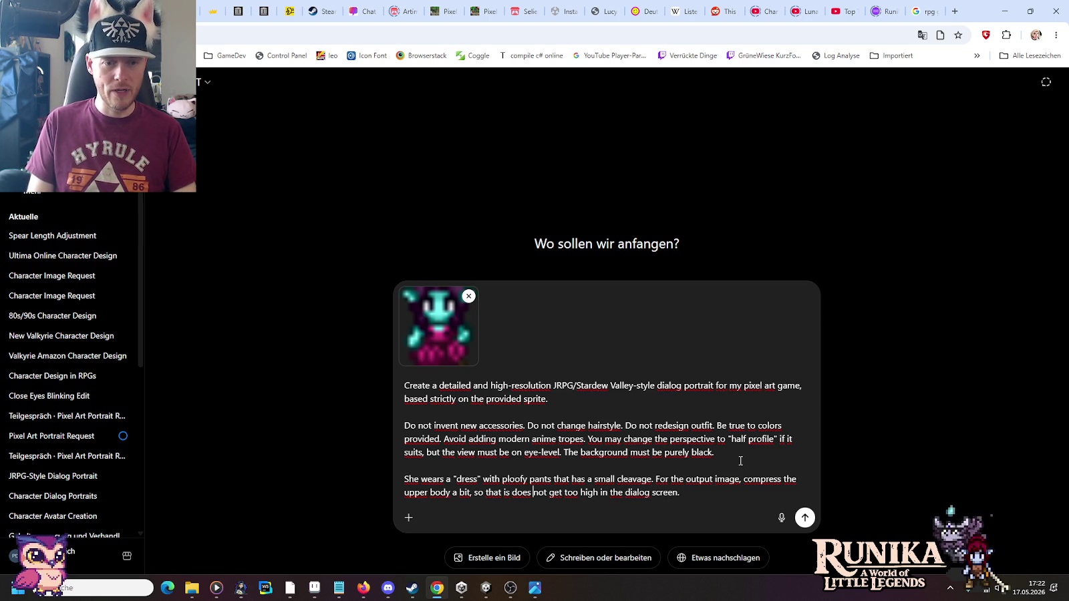
{"action": "key", "text": "ctrl+Left"}
{"action": "key", "text": "ctrl+Left"}
{"action": "key", "text": "shift+End"}
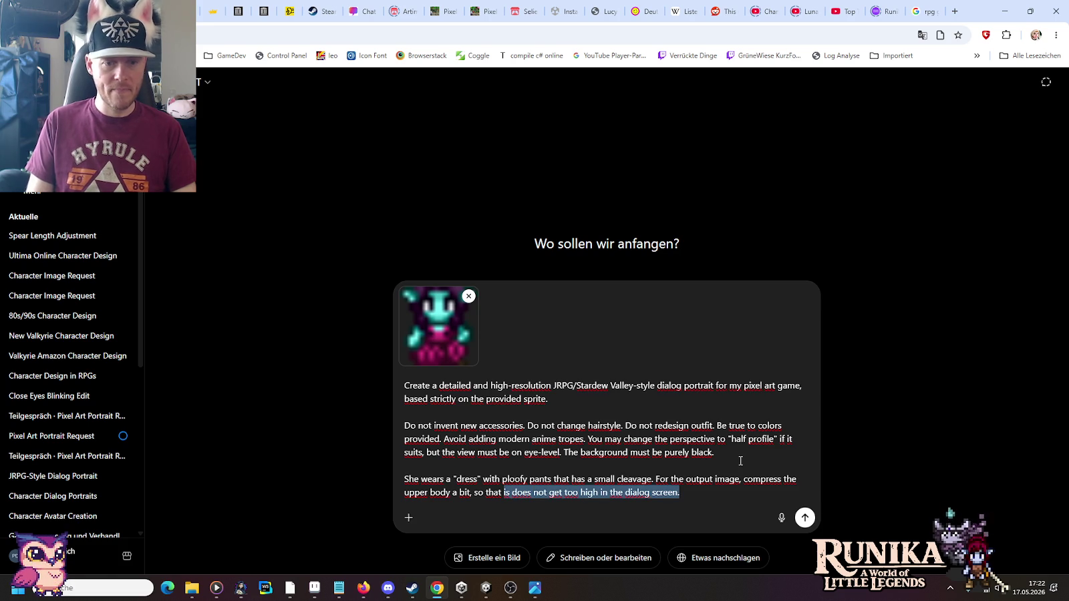
{"action": "type", "text": "the image does not consume too much vertical space on the"}
{"action": "key", "text": "BackSpace"}
{"action": "key", "text": "BackSpace"}
{"action": "key", "text": "BackSpace"}
{"action": "type", "text": "top of the dialog window."}
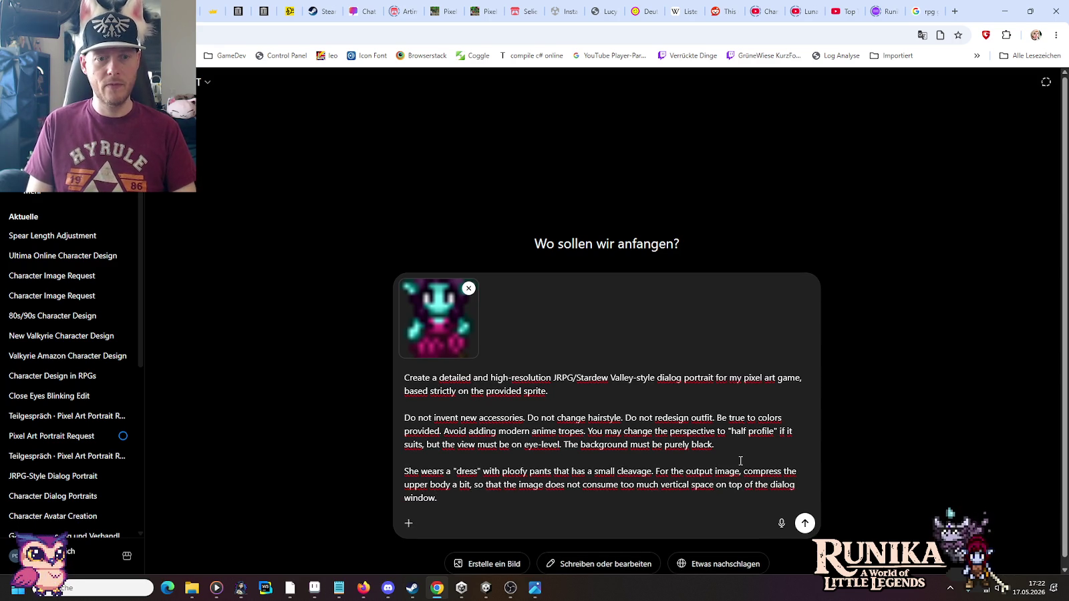
{"action": "key", "text": "Return"}
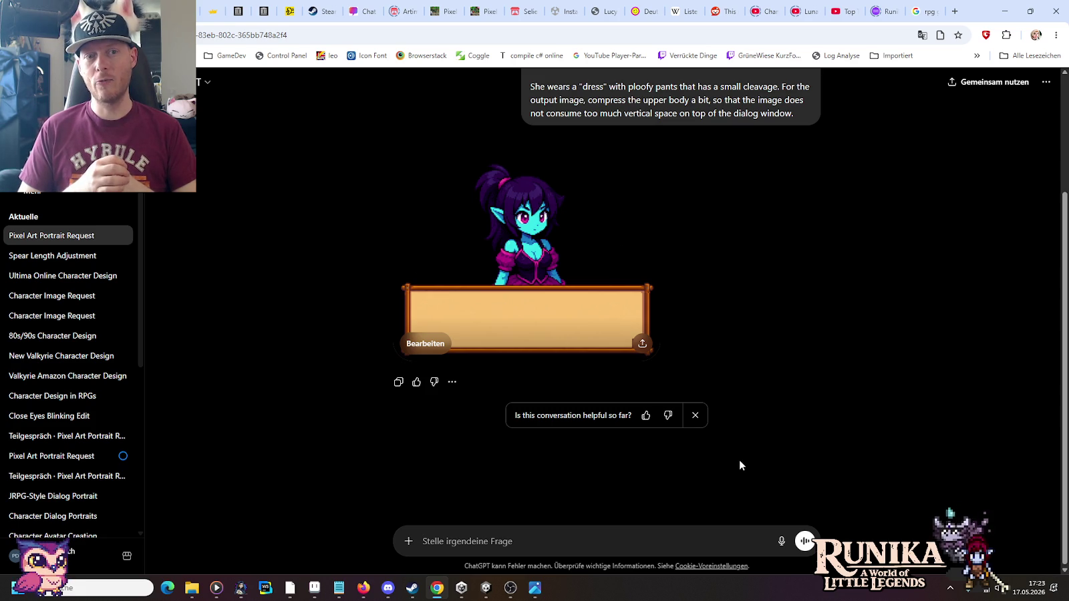
Step: Switch to Aseprite to view the original LinhilStand.png sprite
{"action": "key", "text": "alt+Tab"}
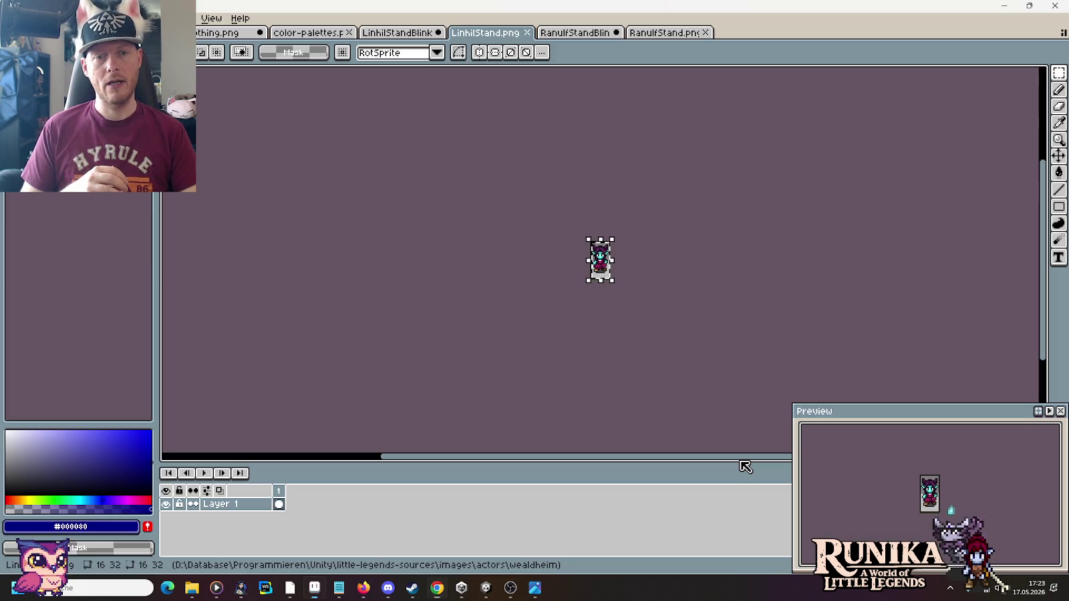
Step: Compare the generated portrait with the Linhil sprite, copy the sent prompt, and start a new chat
{"action": "key", "text": "alt+Tab"}
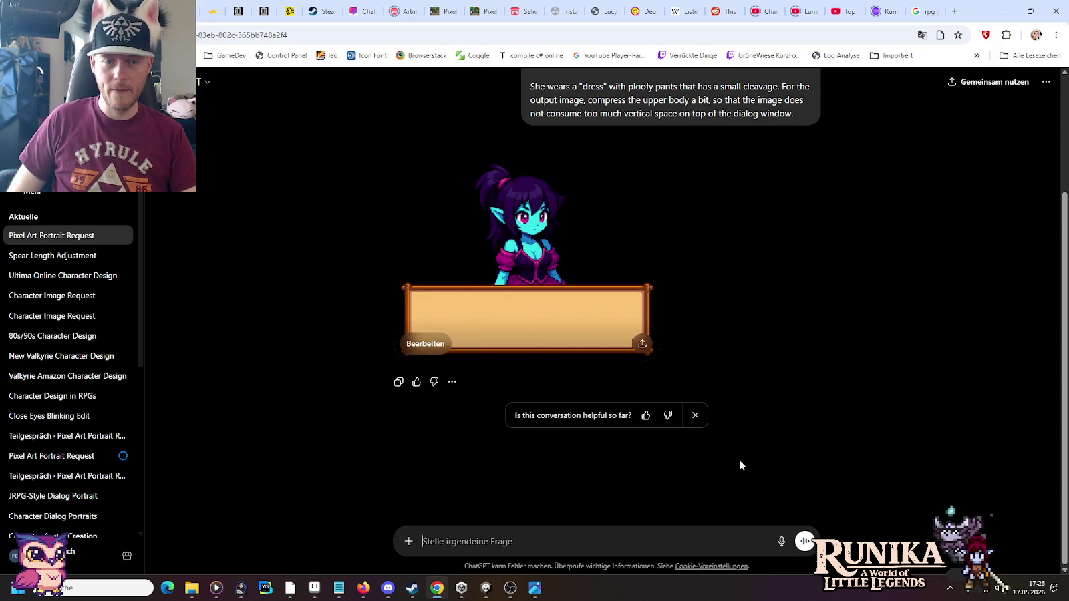
{"action": "scroll", "coordinate": [549, 255], "scroll_direction": "up", "scroll_amount": 2}
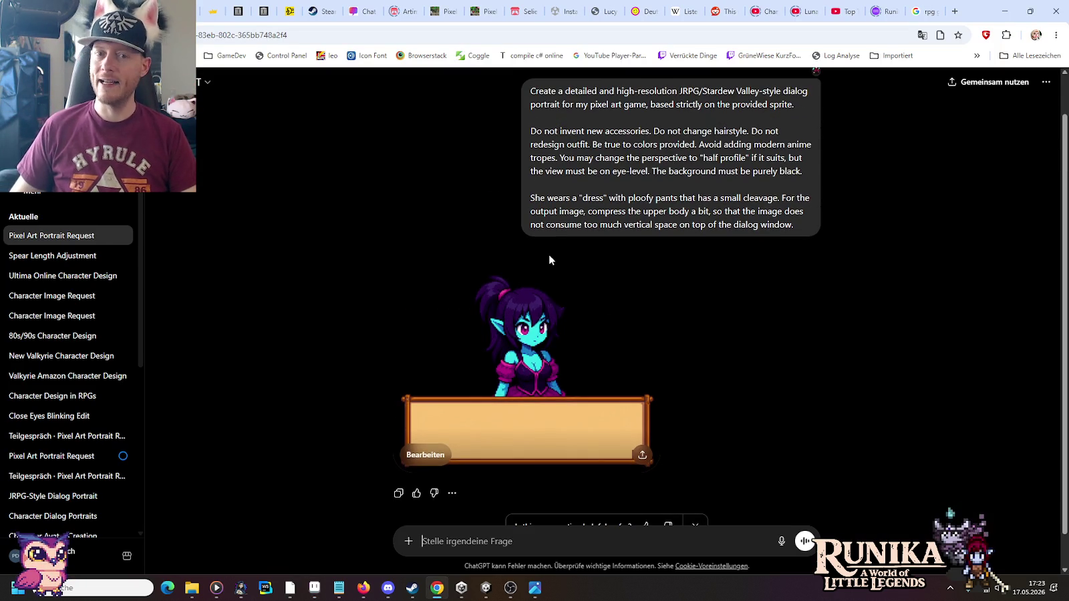
{"action": "scroll", "coordinate": [549, 260], "scroll_direction": "up", "scroll_amount": 1}
{"action": "scroll", "coordinate": [549, 260], "scroll_direction": "down", "scroll_amount": 1}
{"action": "scroll", "coordinate": [548, 259], "scroll_direction": "up", "scroll_amount": 1}
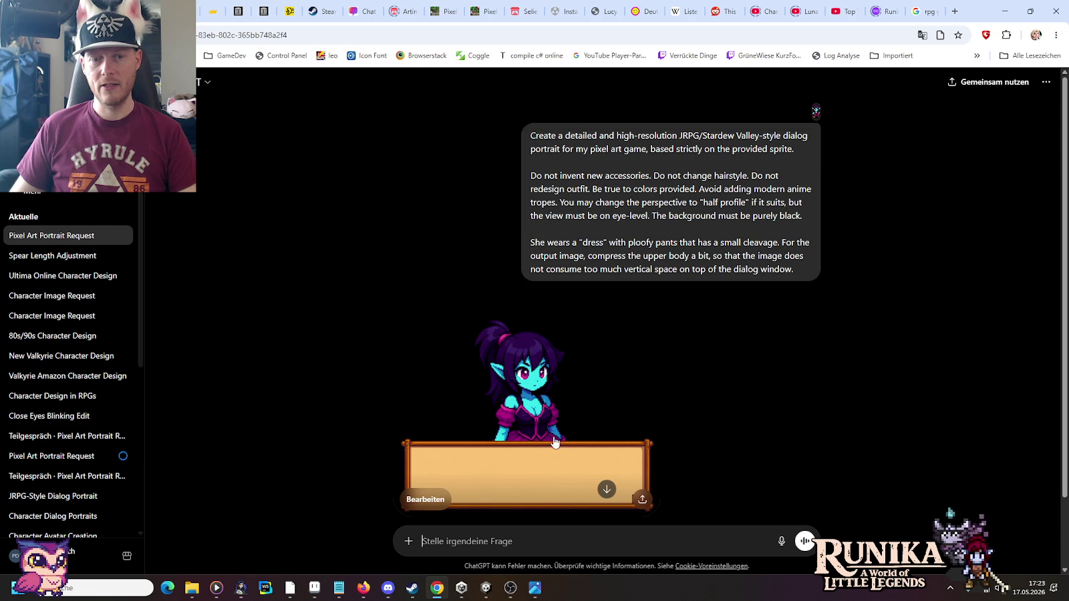
{"action": "key", "text": "alt+Tab"}
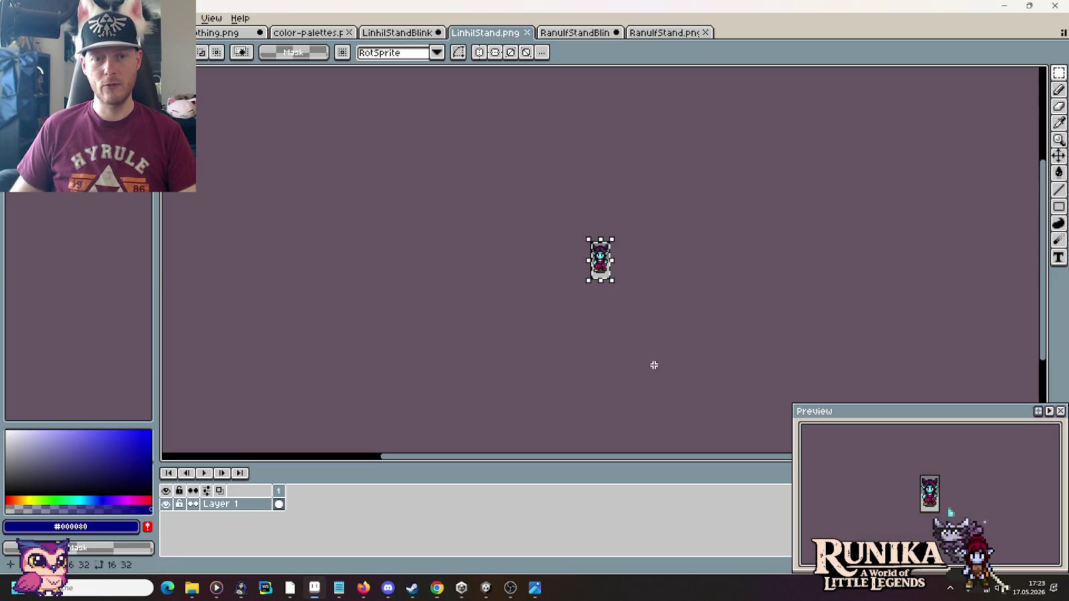
{"action": "key", "text": "alt+Tab"}
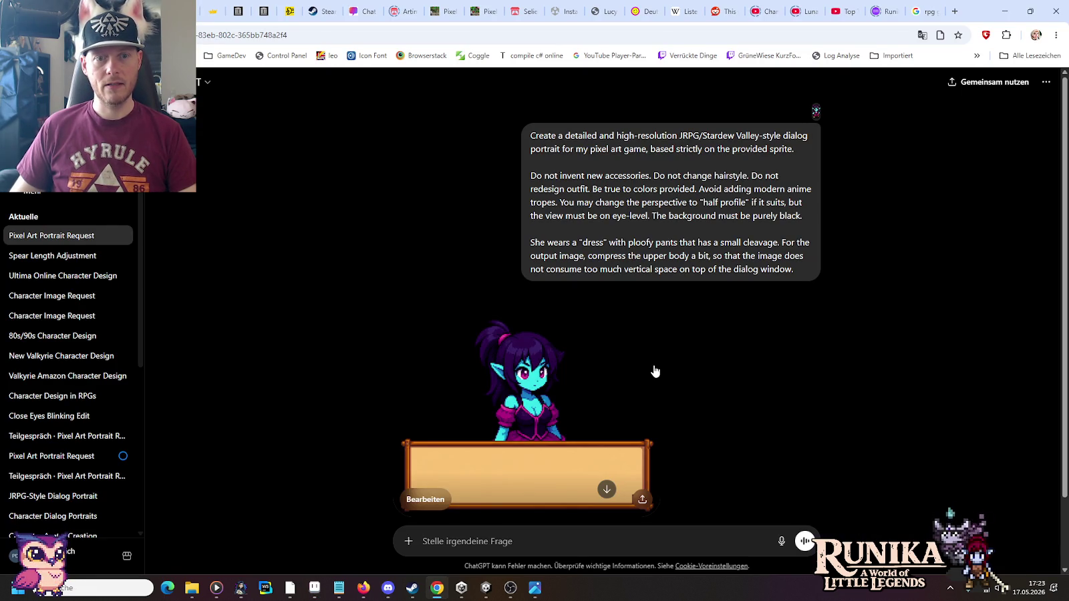
{"action": "mouse_move", "coordinate": [667, 204]}
{"action": "left_click_drag", "start_coordinate": [787, 271], "coordinate": [532, 137]}
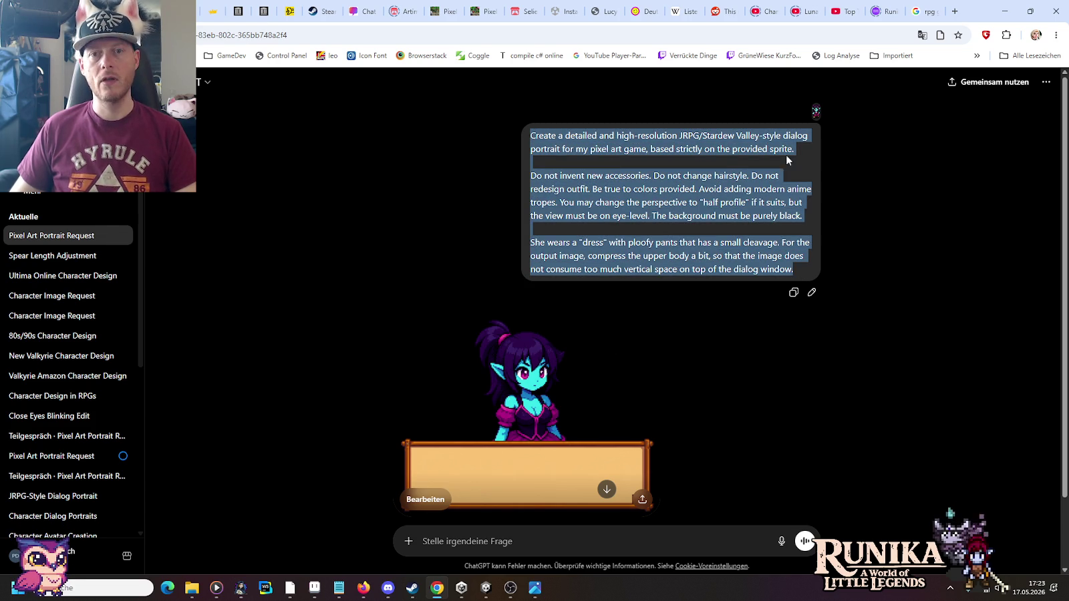
{"action": "left_click", "coordinate": [40, 193]}
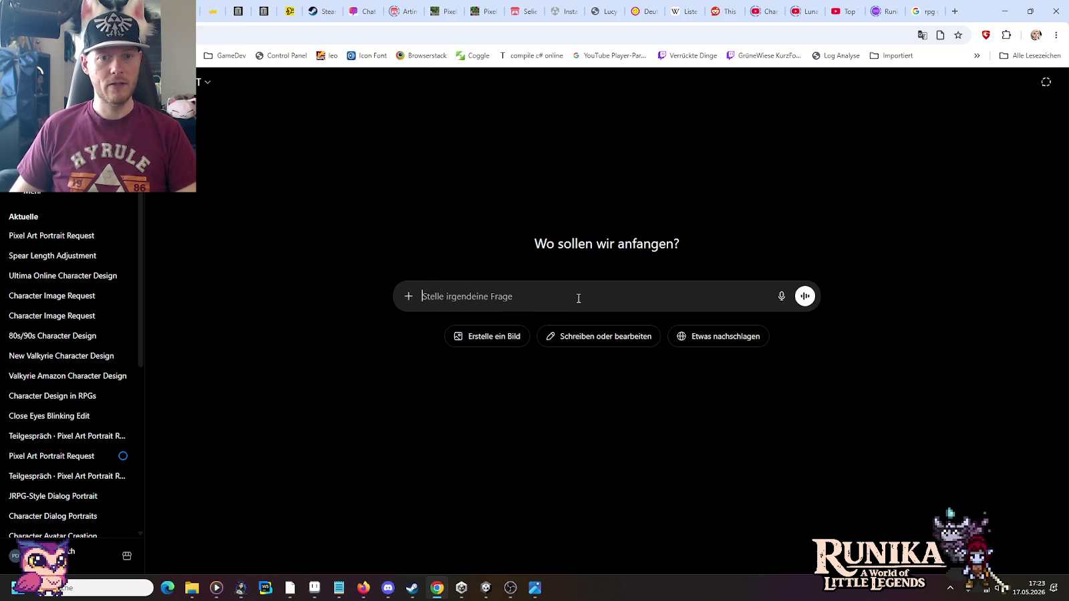
Step: Paste the prompt into the new chat, split it into paragraphs, and drop the dialog-window phrase
{"action": "type", "text": "Create a detailed and high-resolution JRPG/Stardew Valley-style dialog portrait for my pixel art game, based strictly on the provided sprite. Do not invent new accessories. Do not change hairstyle. Do not redesign outfit. Be true to colors provided. Avoid adding modern anime tropes. You may change the perspective to \"half profile\" if it suits, but the view must be on eye-level. The background must be purely black. She wears a \"dress\" with ploofy pants that has a small cleavage. For the output image, compress the upper body a bit, so that the image does not consume too much vertical space on top of the dialog window."}
{"action": "left_click", "coordinate": [548, 310]}
{"action": "key", "text": "BackSpace"}
{"action": "key", "text": "shift+Return"}
{"action": "key", "text": "shift+Return"}
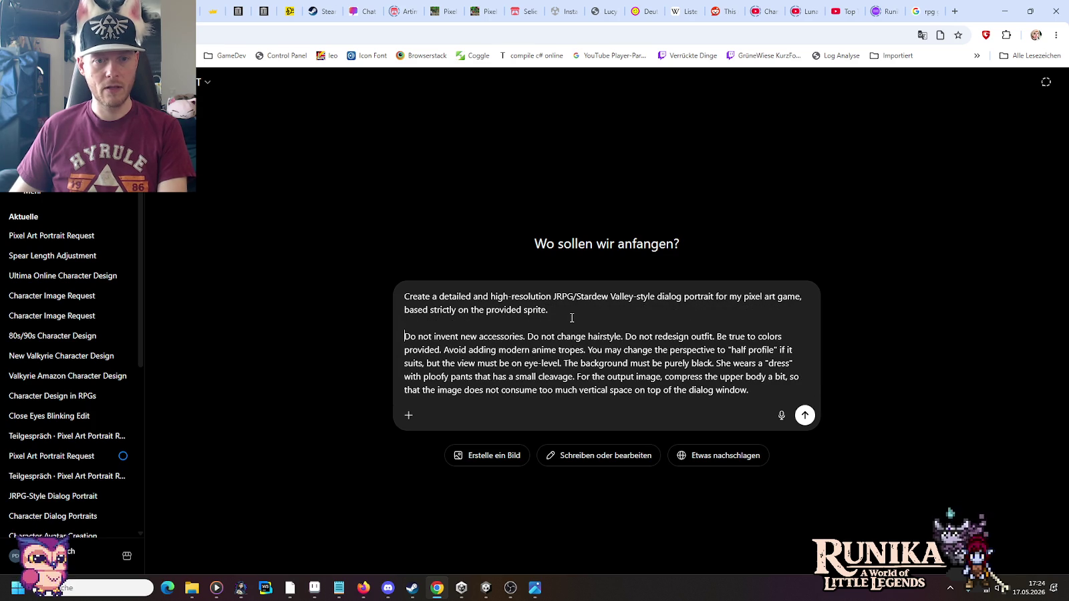
{"action": "left_click", "coordinate": [716, 364]}
{"action": "key", "text": "BackSpace"}
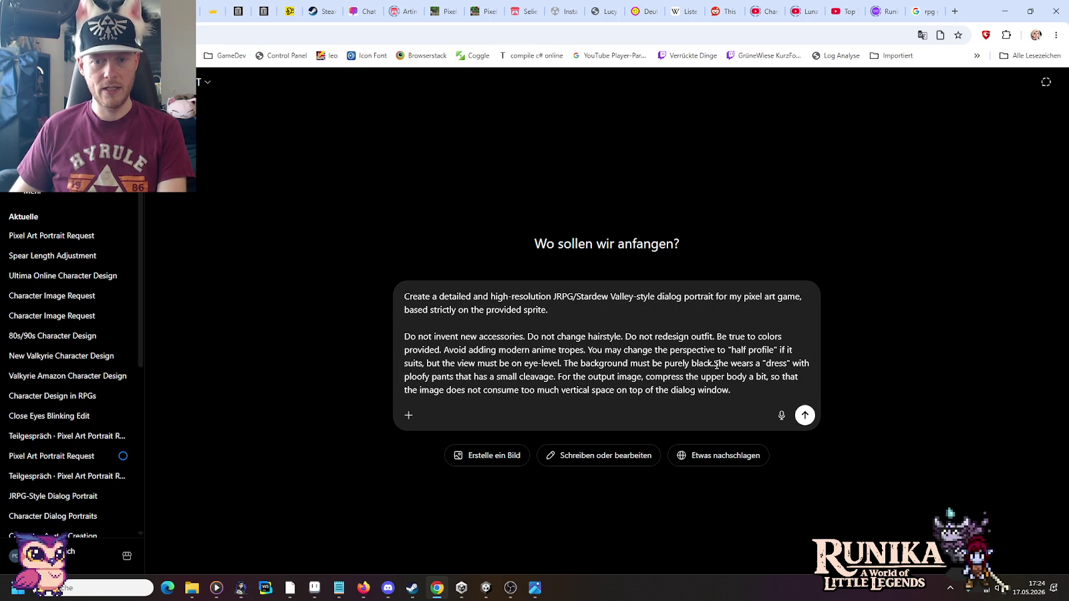
{"action": "key", "text": "shift+Return"}
{"action": "key", "text": "shift+Return"}
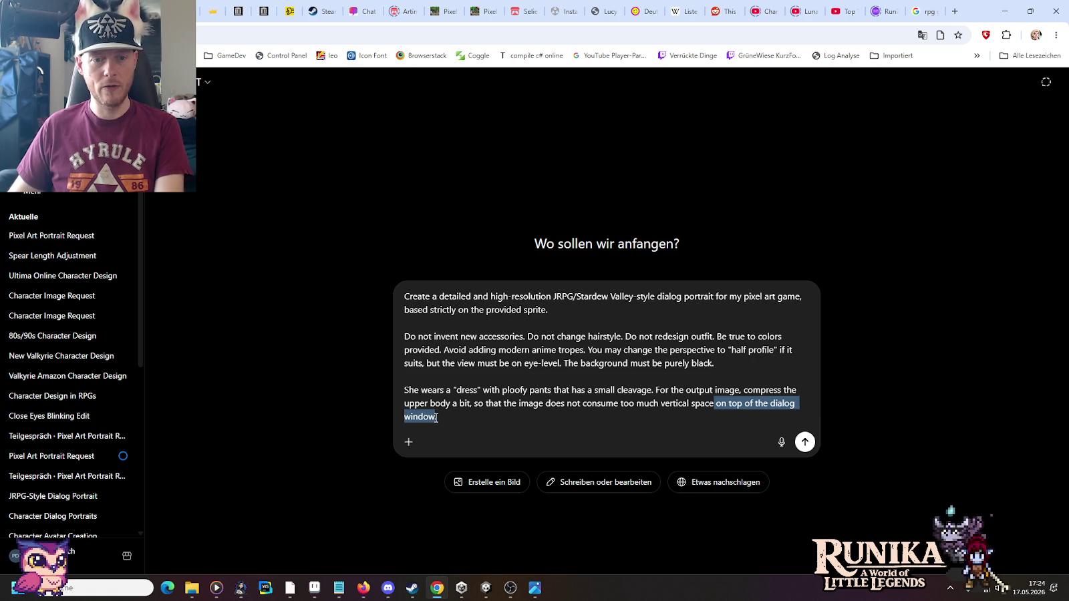
{"action": "key", "text": "BackSpace"}
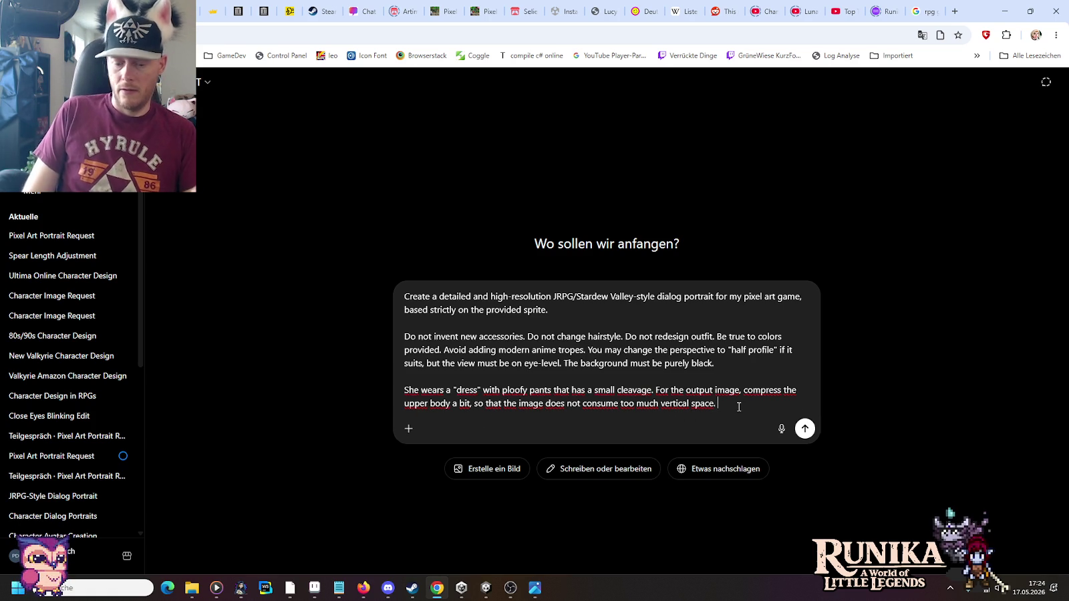
{"action": "type", "text": "Her hair style is Kequin"}
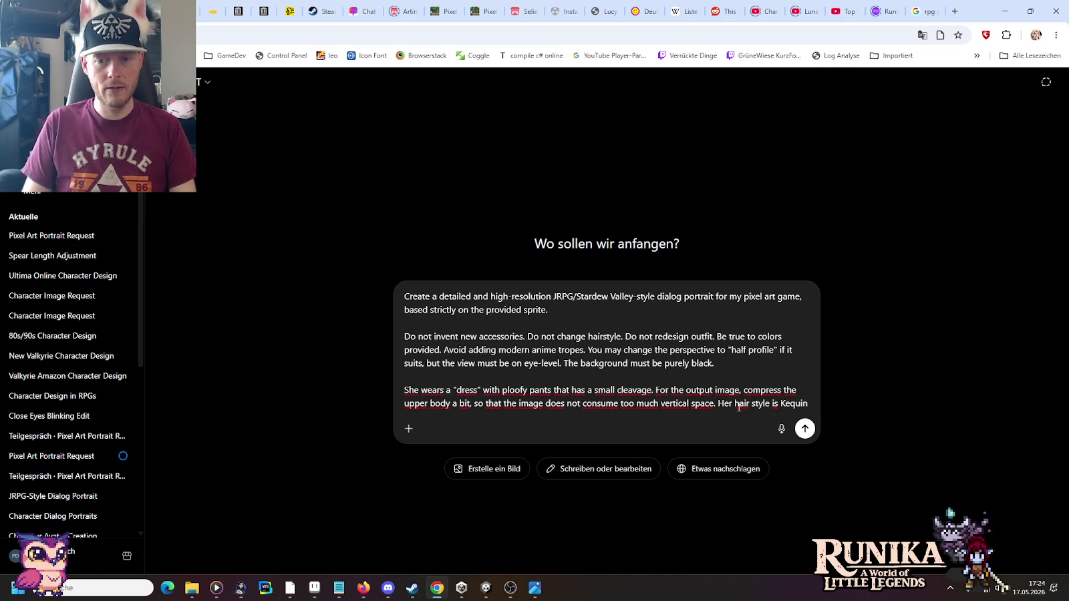
Step: Copy the hair-style name 'Kequin' and search it in a new browser tab
{"action": "double_click", "coordinate": [794, 404]}
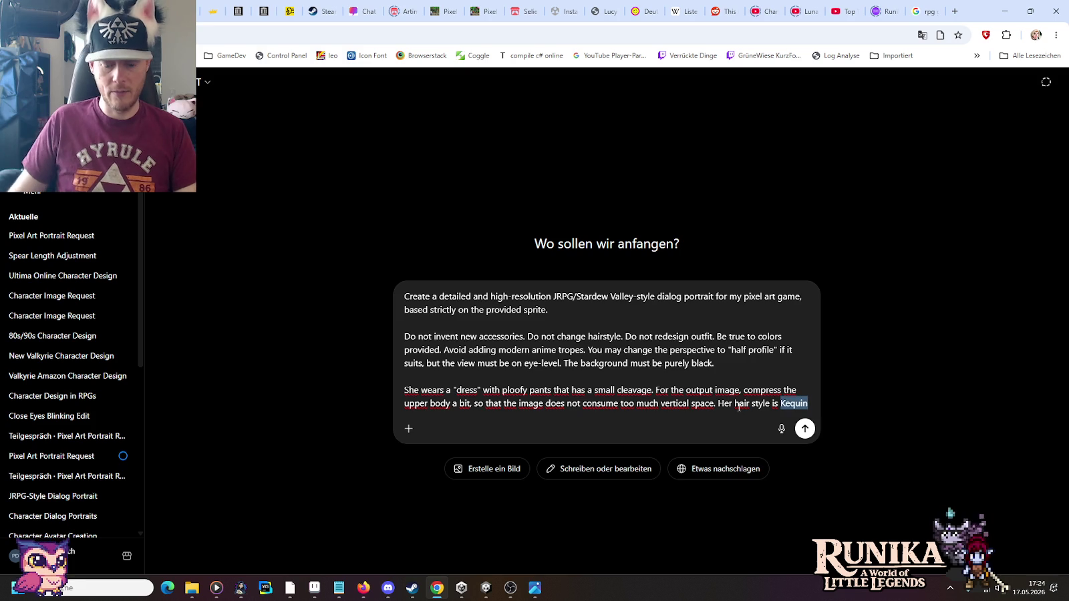
{"action": "left_click", "coordinate": [951, 11]}
{"action": "key", "text": "ctrl+v"}
{"action": "key", "text": "Return"}
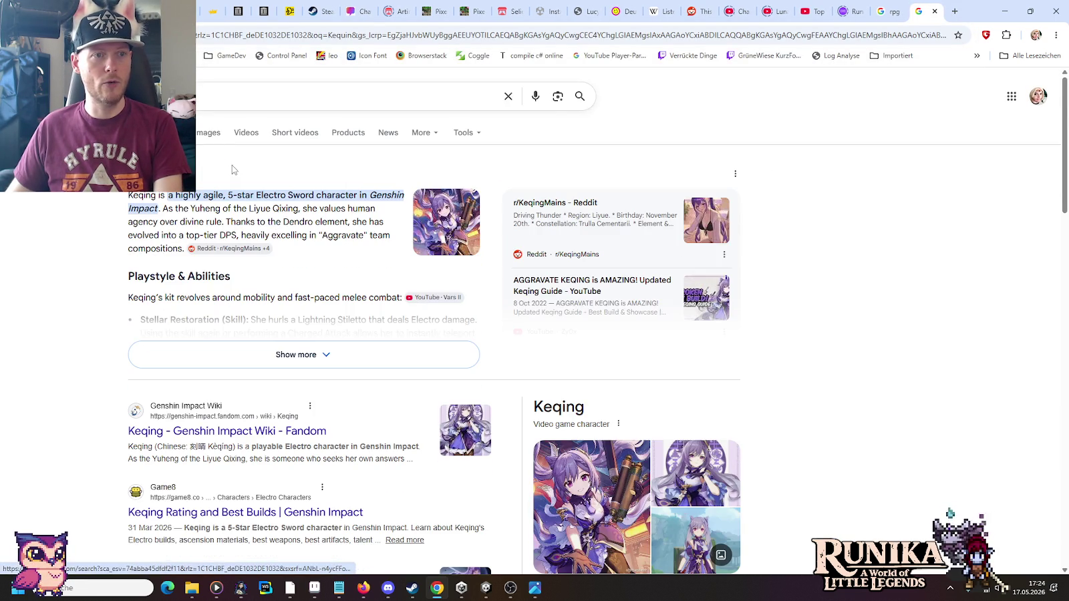
Step: Look over Google image results for Keqing, then close the tab and return to the prompt
{"action": "left_click", "coordinate": [208, 138]}
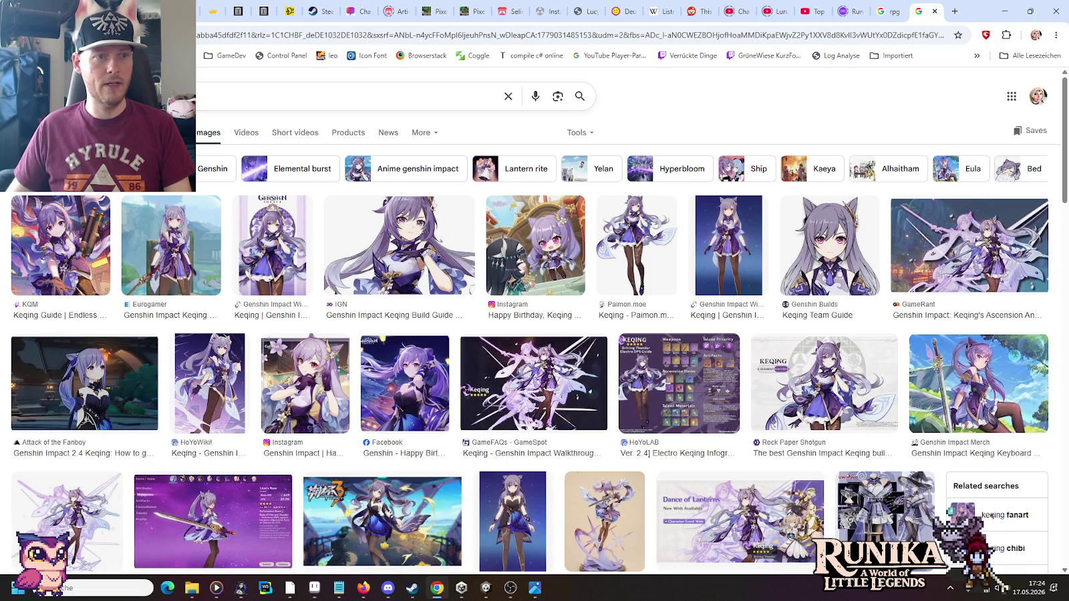
{"action": "left_click", "coordinate": [936, 12]}
{"action": "left_click", "coordinate": [793, 405]}
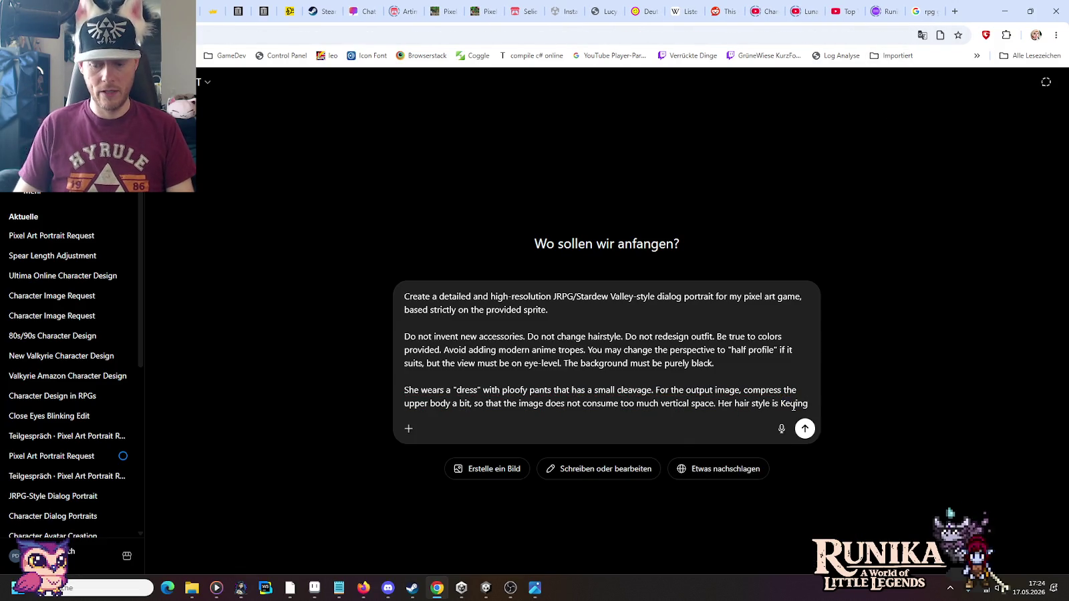
Step: Append '-like (Genshin).' after Keqing to complete the hair-style description
{"action": "type", "text": "-like"}
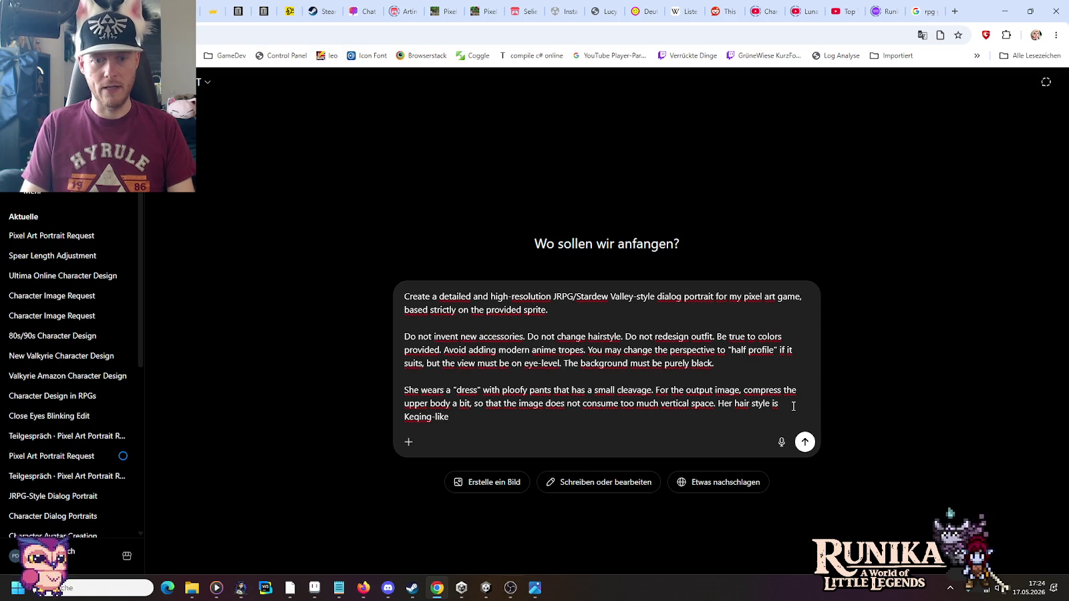
{"action": "type", "text": " s (Genshin)."}
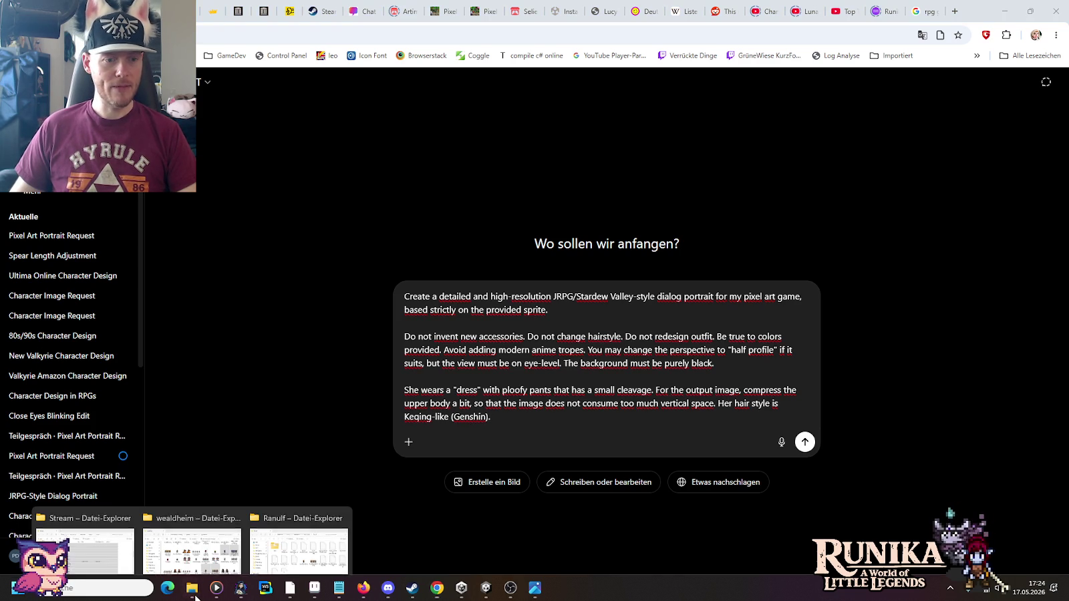
{"action": "mouse_move", "coordinate": [191, 588]}
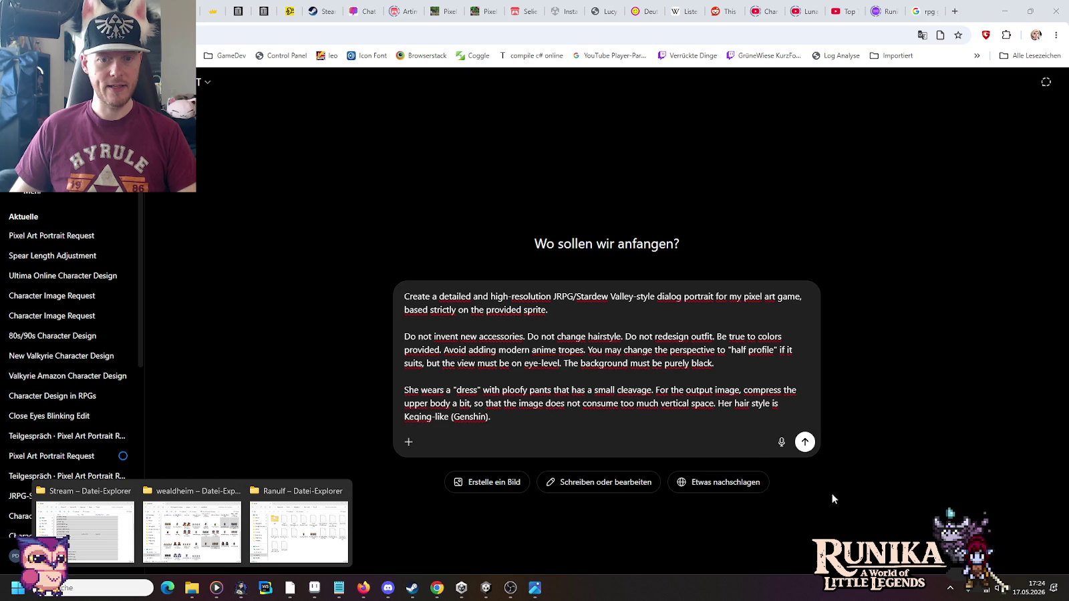
Step: Attach the LinhilStand.png sprite from Aseprite to the ChatGPT prompt
{"action": "left_click", "coordinate": [313, 589]}
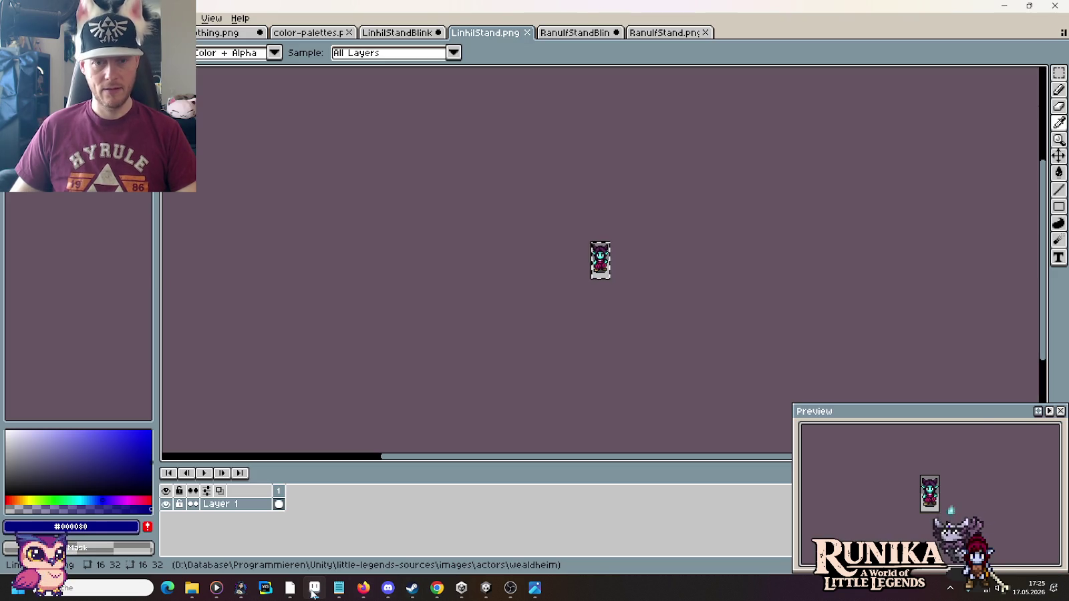
{"action": "left_click", "coordinate": [314, 589]}
{"action": "key", "text": "ctrl+v"}
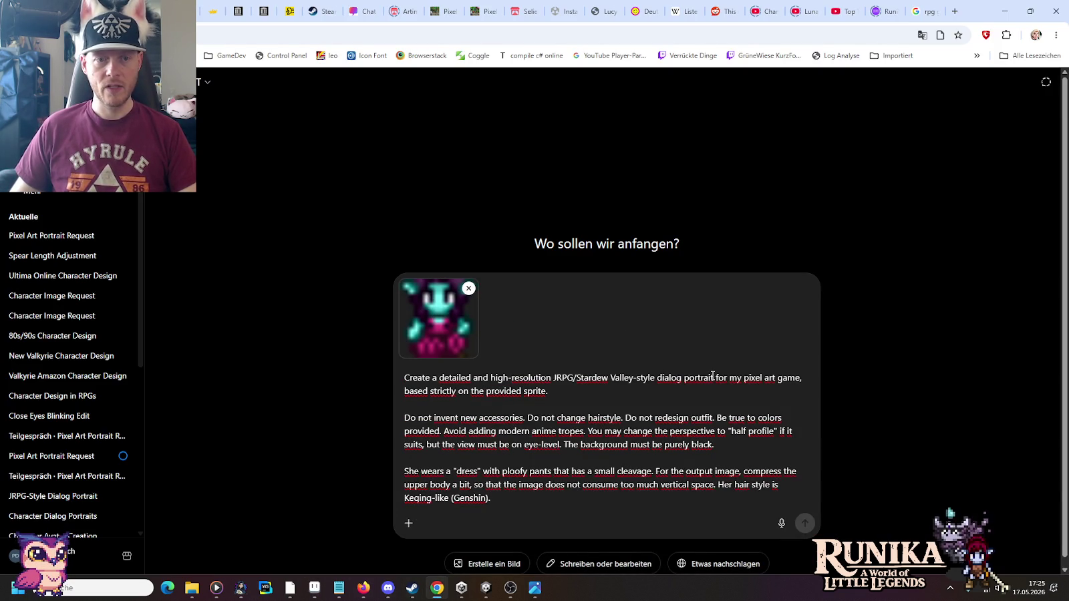
Step: Open Marie Portrait.png in Aseprite, copy its left portrait frame, and attach it as a second image
{"action": "key", "text": "alt+Tab"}
{"action": "mouse_move", "coordinate": [191, 588]}
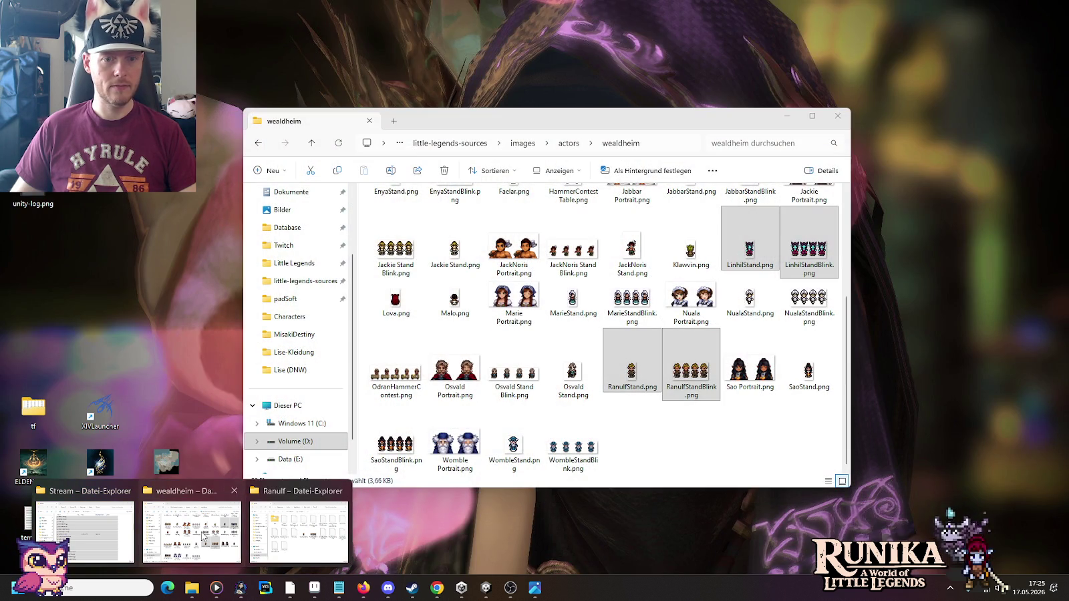
{"action": "left_click", "coordinate": [203, 535]}
{"action": "left_click", "coordinate": [514, 302]}
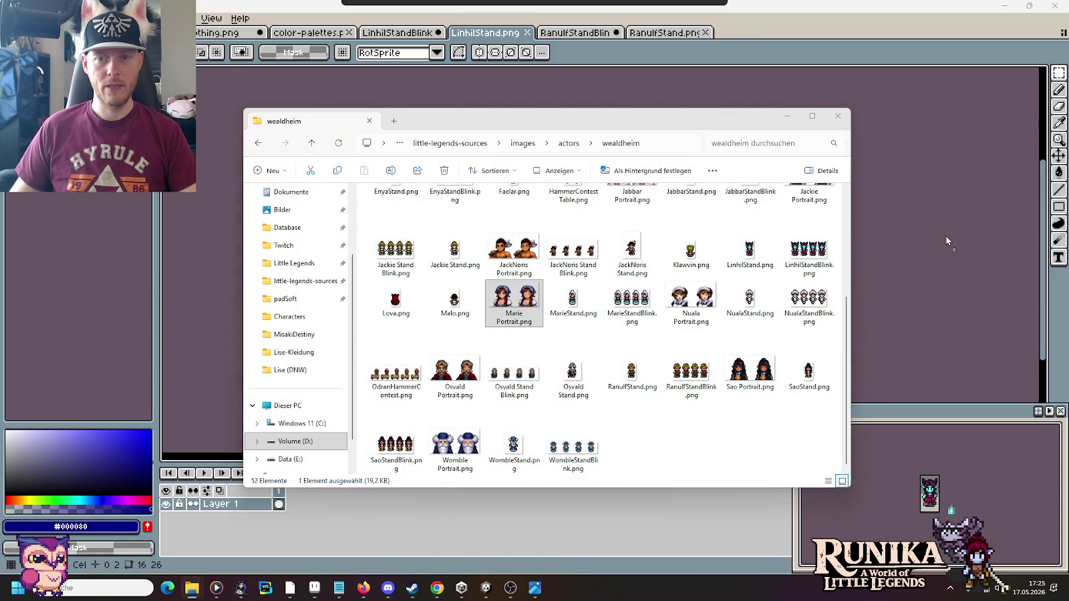
{"action": "left_click_drag", "start_coordinate": [513, 302], "coordinate": [945, 241]}
{"action": "left_click_drag", "start_coordinate": [608, 314], "coordinate": [491, 207]}
{"action": "left_click_drag", "start_coordinate": [600, 322], "coordinate": [510, 224]}
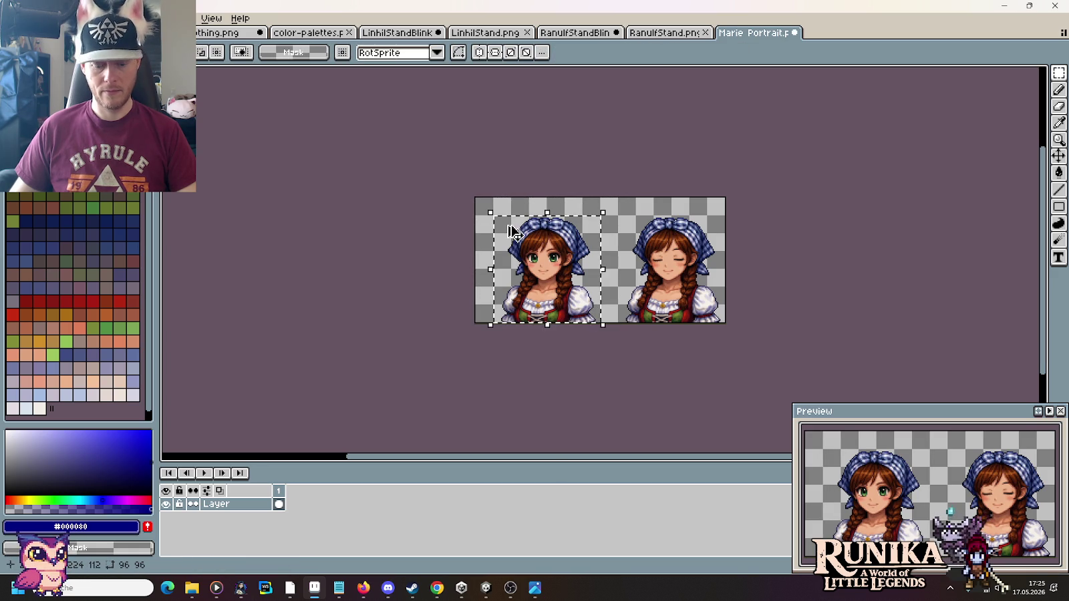
{"action": "key", "text": "alt+Tab"}
{"action": "left_click_drag", "start_coordinate": [627, 329], "coordinate": [555, 500]}
{"action": "key", "text": "alt+Tab"}
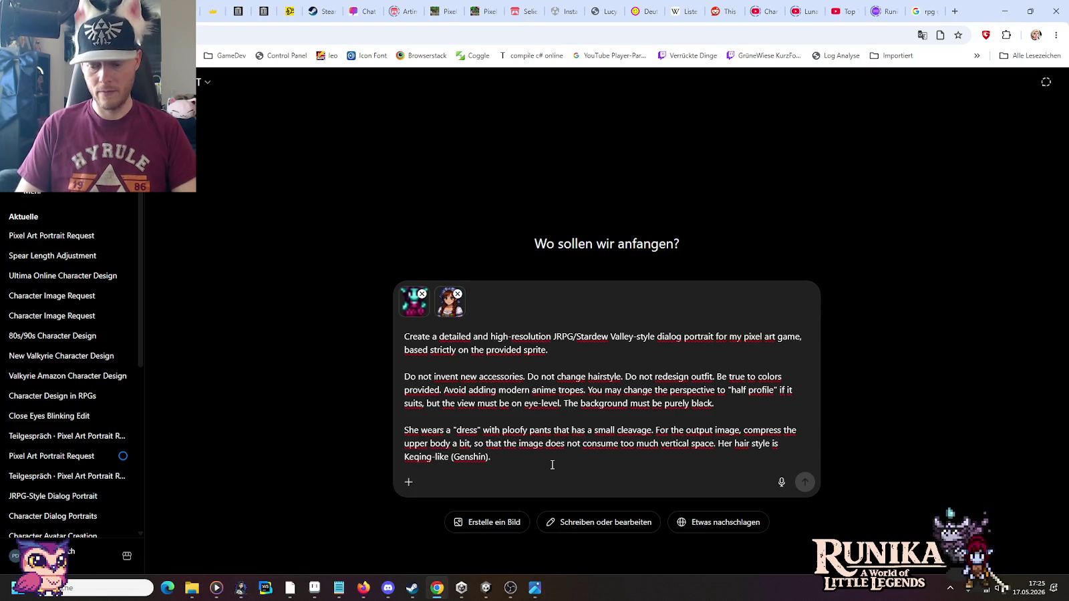
Step: Add 'You may use the second image as style-orientation.' and send the two-image portrait request
{"action": "key", "text": "shift+Return"}
{"action": "key", "text": "shift+Return"}
{"action": "type", "text": "You may use the second imag"}
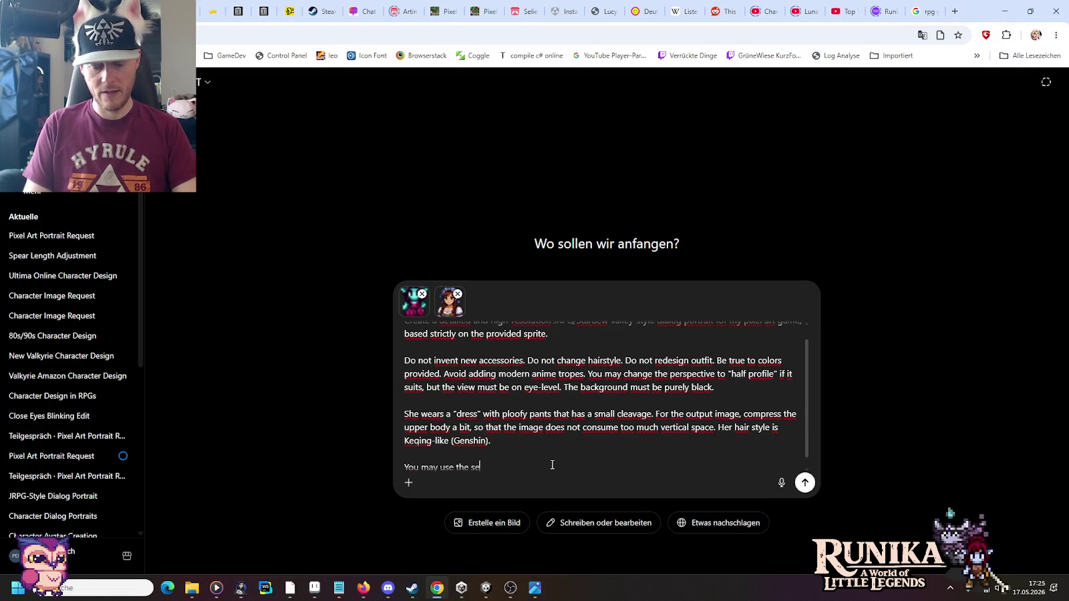
{"action": "type", "text": "e as s"}
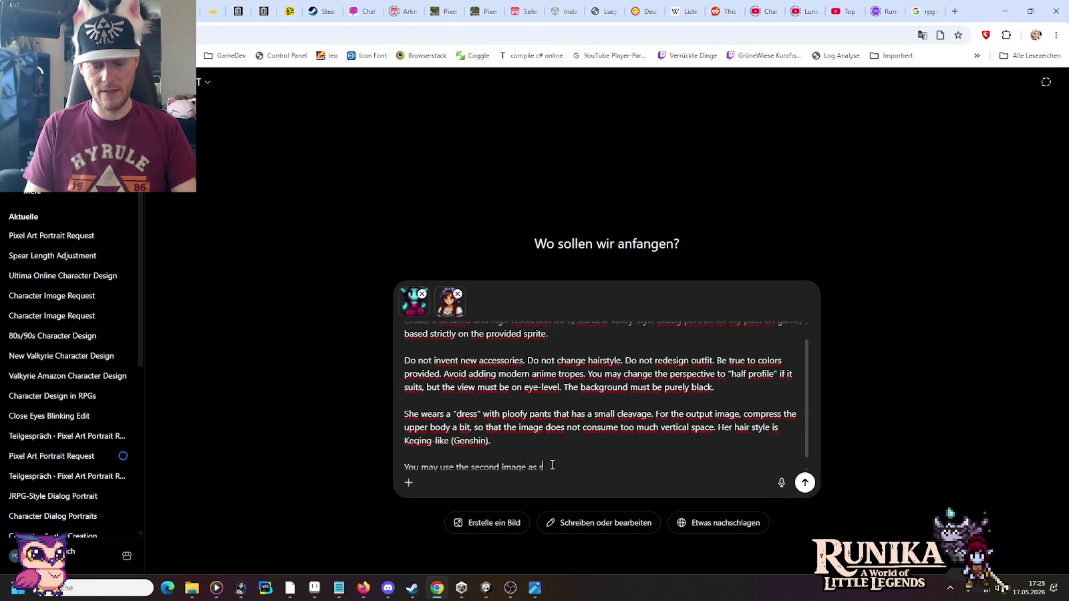
{"action": "type", "text": "tyle-orientation."}
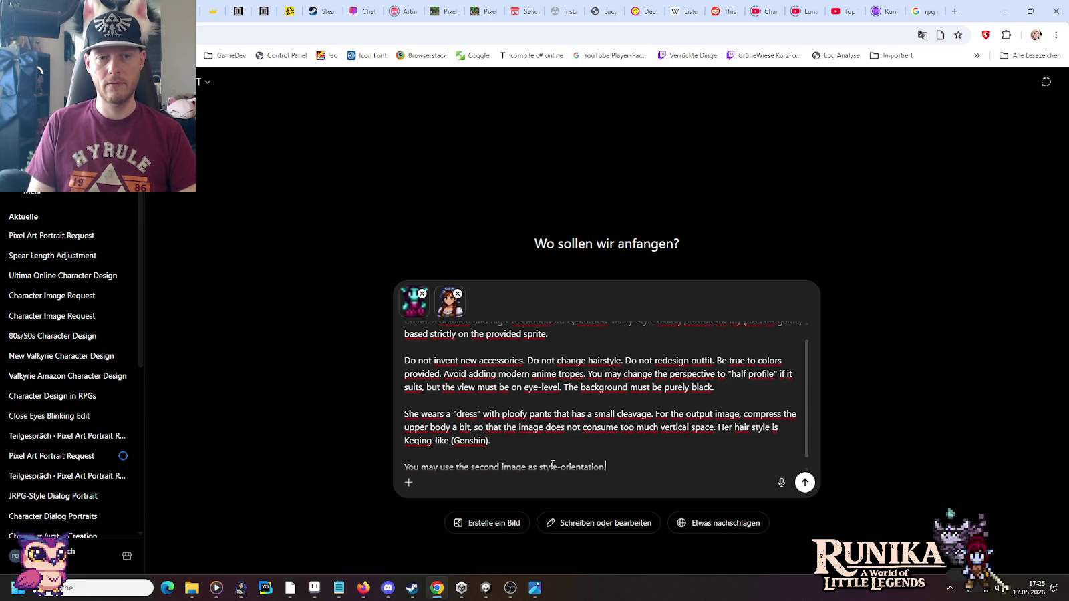
{"action": "key", "text": "Return"}
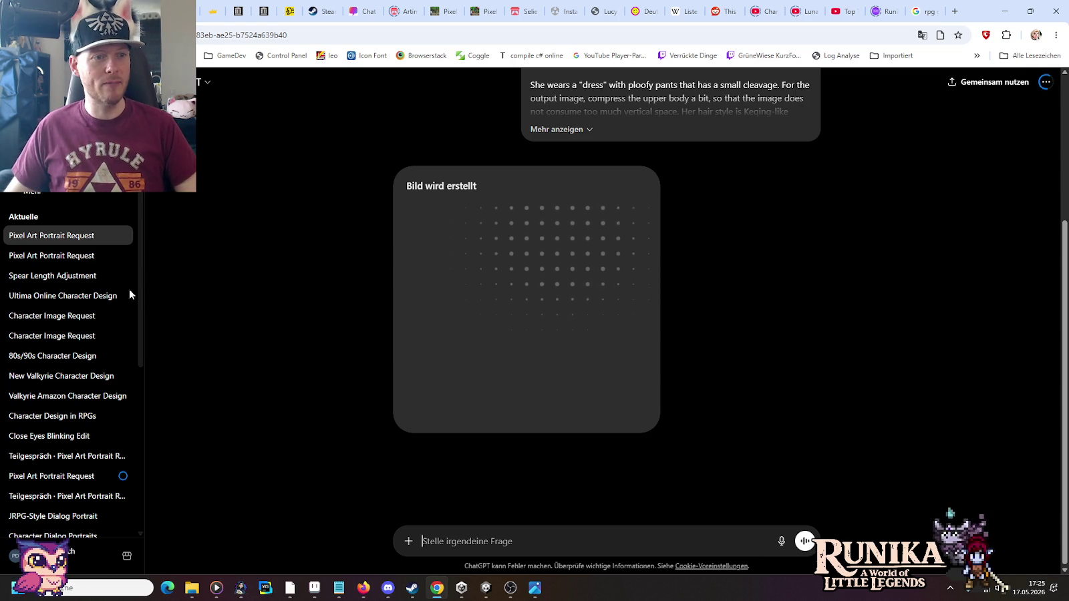
{"action": "left_click", "coordinate": [73, 255]}
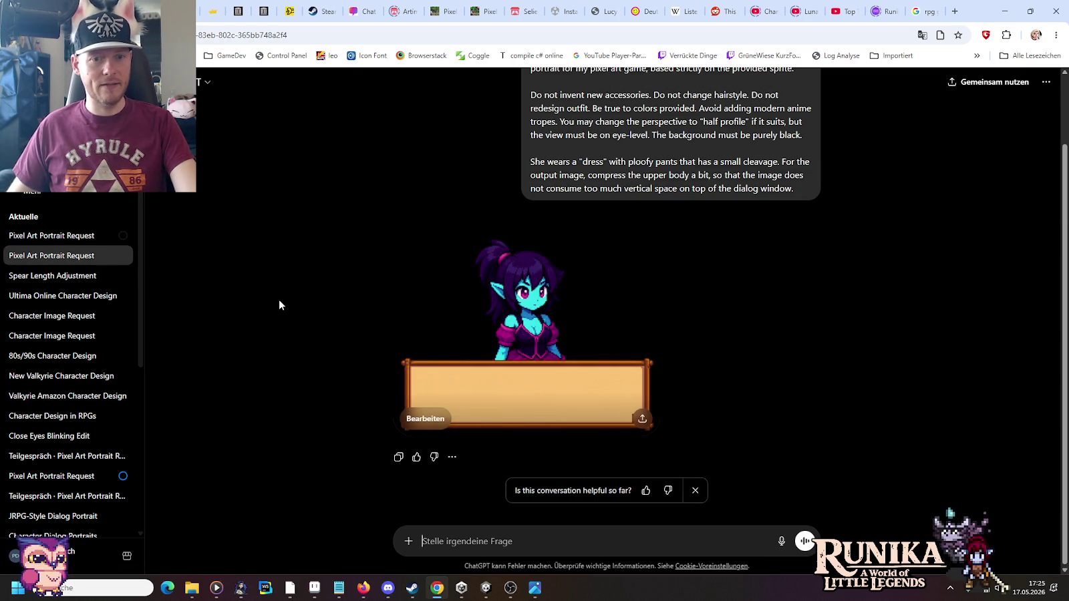
{"action": "mouse_move", "coordinate": [51, 236]}
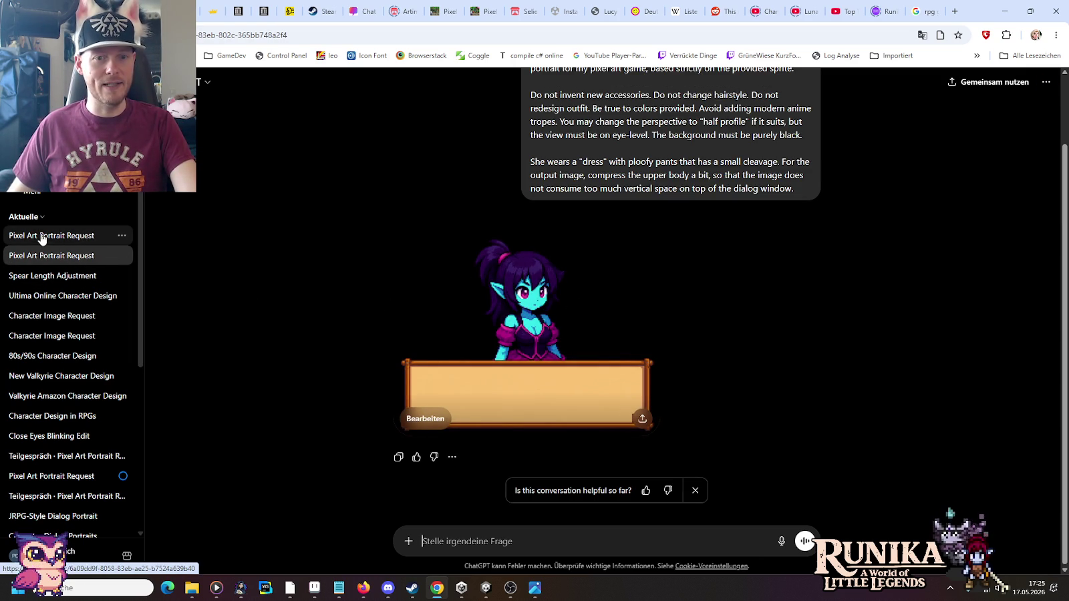
{"action": "left_click", "coordinate": [42, 236]}
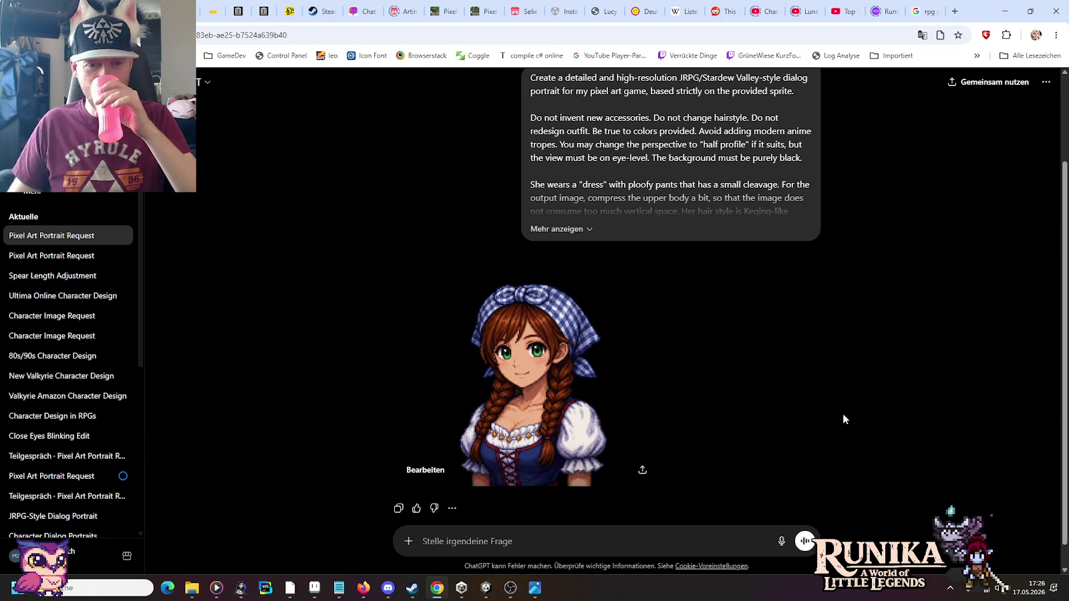
{"action": "scroll", "coordinate": [842, 419], "scroll_direction": "up", "scroll_amount": 2}
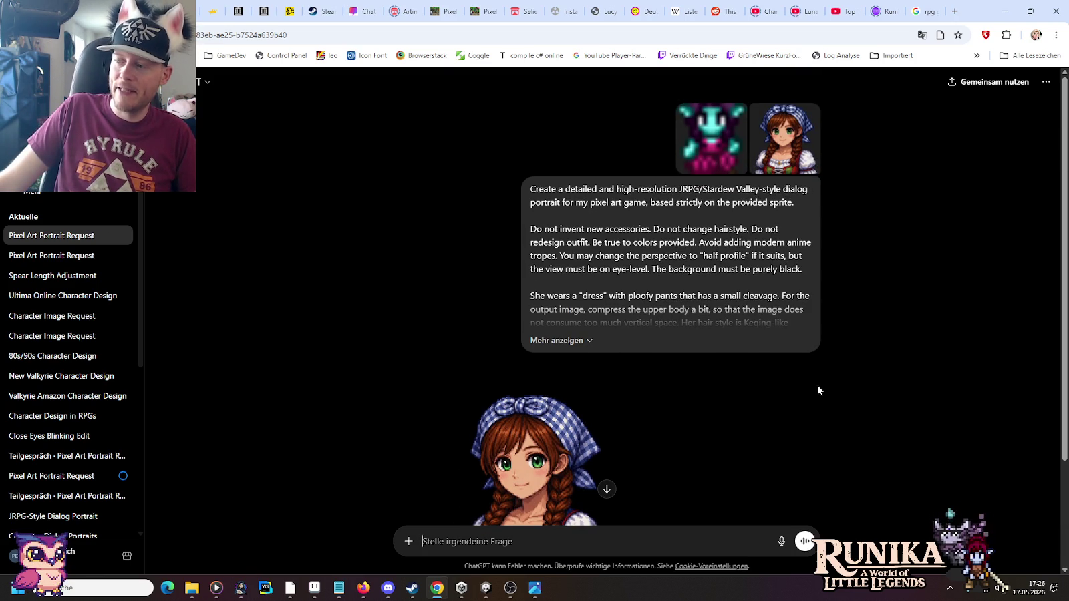
Step: Send a follow-up asking for a portrait of image 1, the frost elf, with image 2 as style only
{"action": "scroll", "coordinate": [818, 389], "scroll_direction": "down", "scroll_amount": 2}
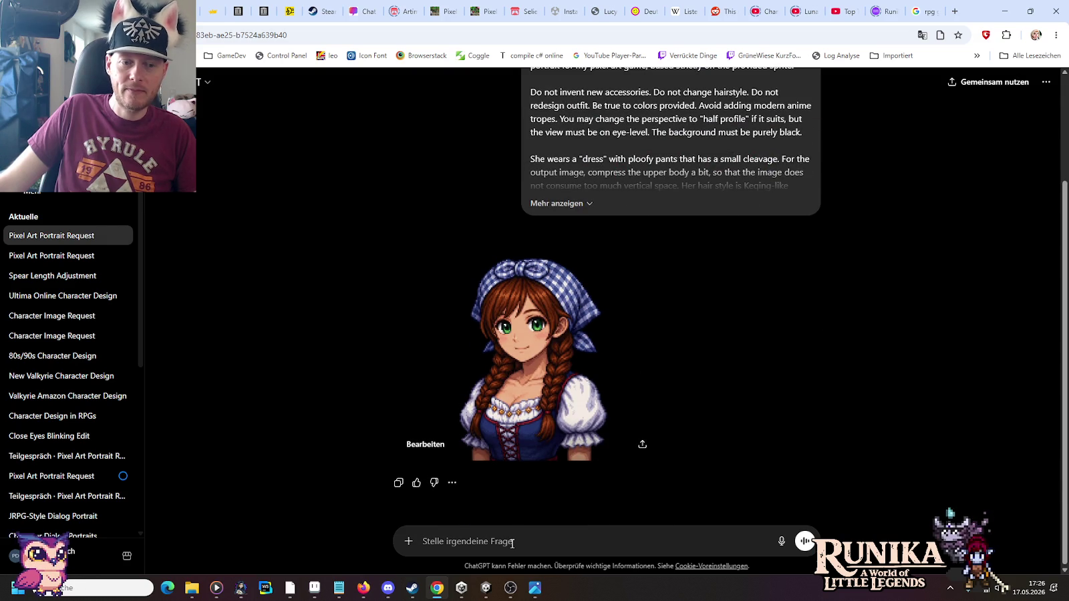
{"action": "type", "text": "Please create the port"}
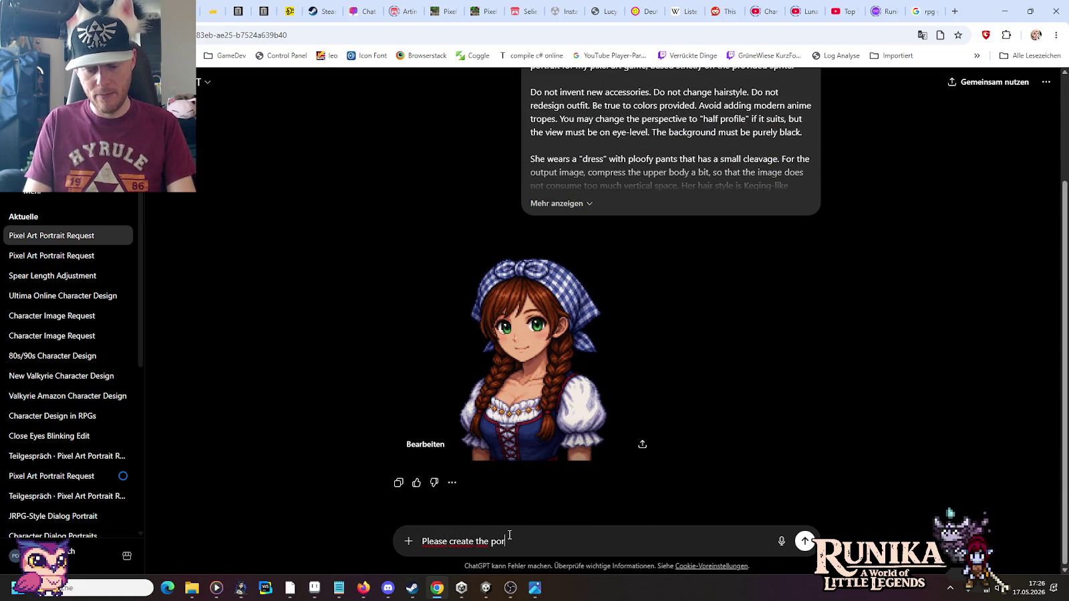
{"action": "type", "text": "rait picture based on image 1"}
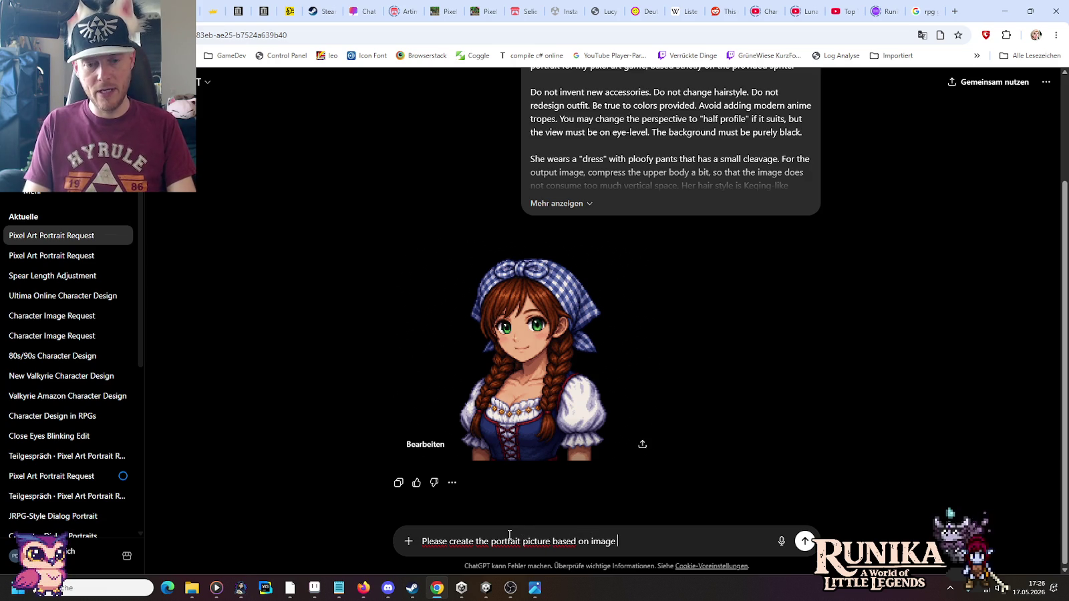
{"action": "type", "text": " (the frost elf). I"}
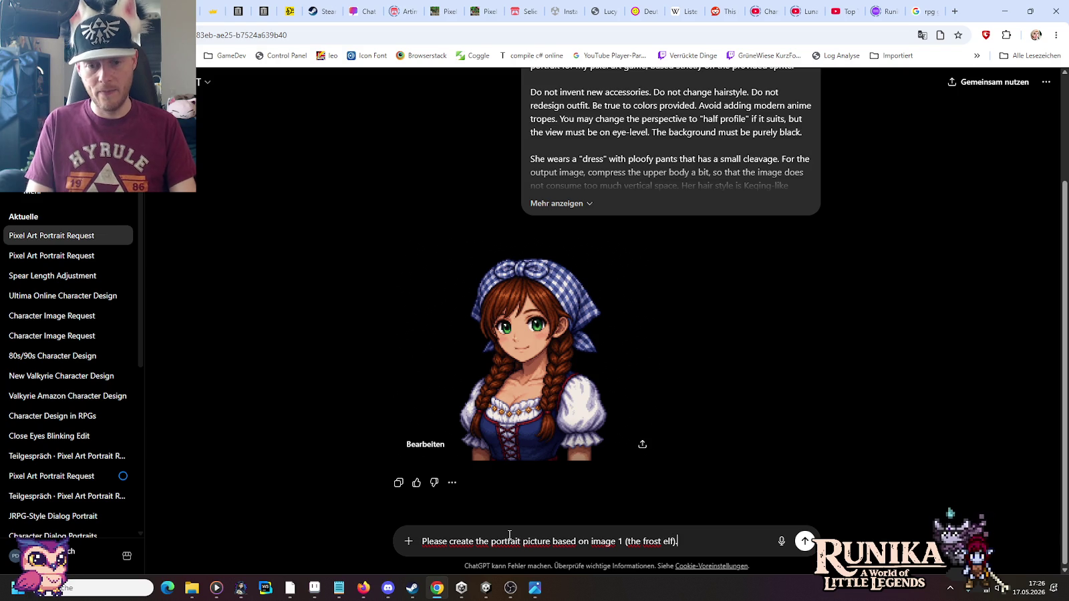
{"action": "type", "text": "mage 2 is just a s"}
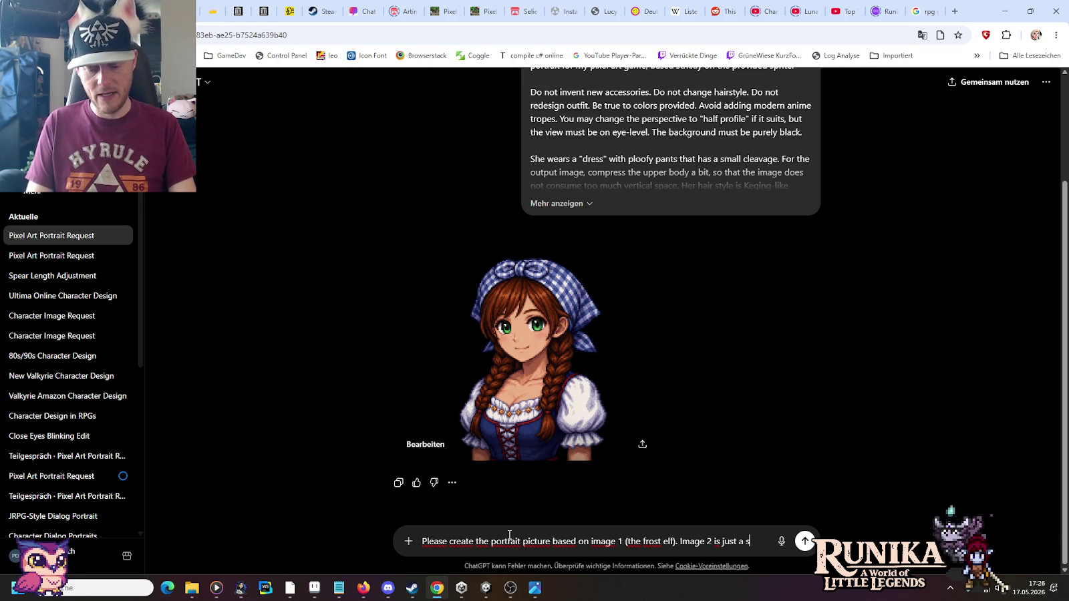
{"action": "type", "text": "tyle-reference."}
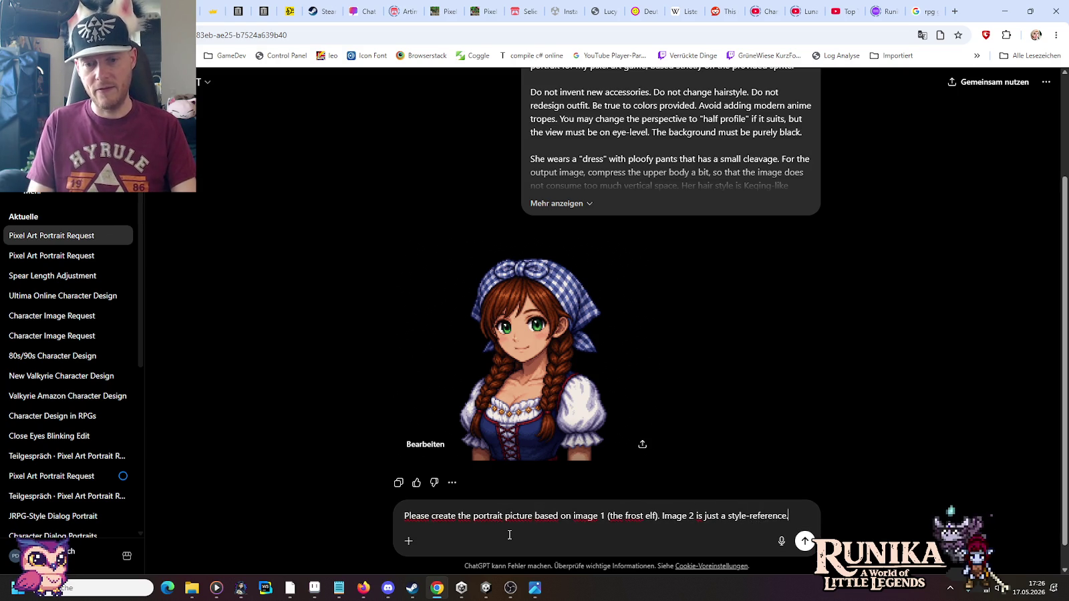
{"action": "key", "text": "Return"}
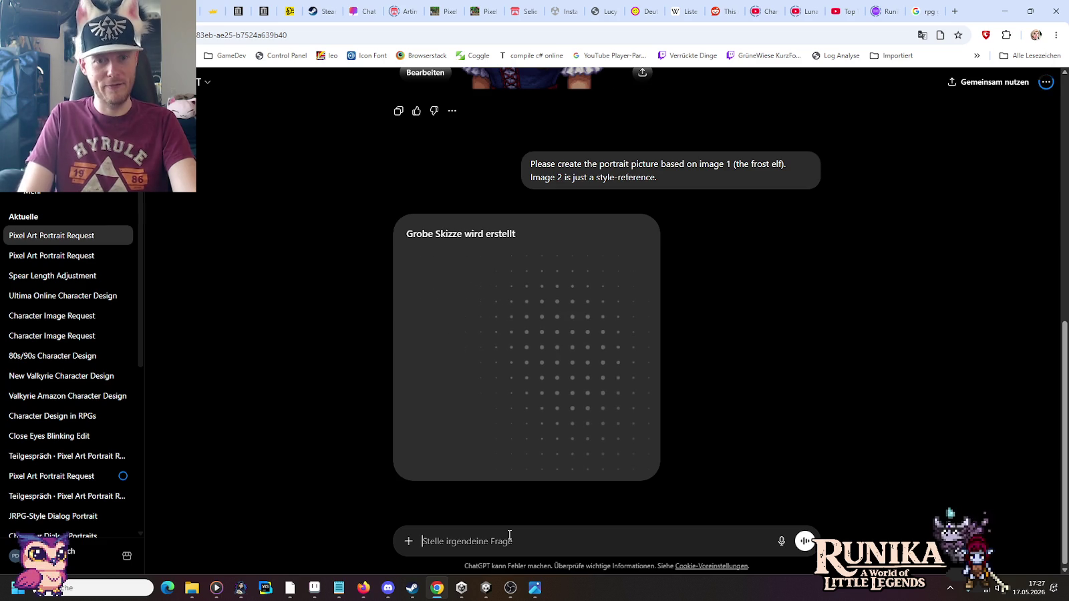
Step: Scroll the chat to view the finished blue-skinned, purple-haired frost-elf portrait
{"action": "scroll", "coordinate": [256, 290], "scroll_direction": "up", "scroll_amount": 4}
{"action": "scroll", "coordinate": [256, 290], "scroll_direction": "up", "scroll_amount": 3}
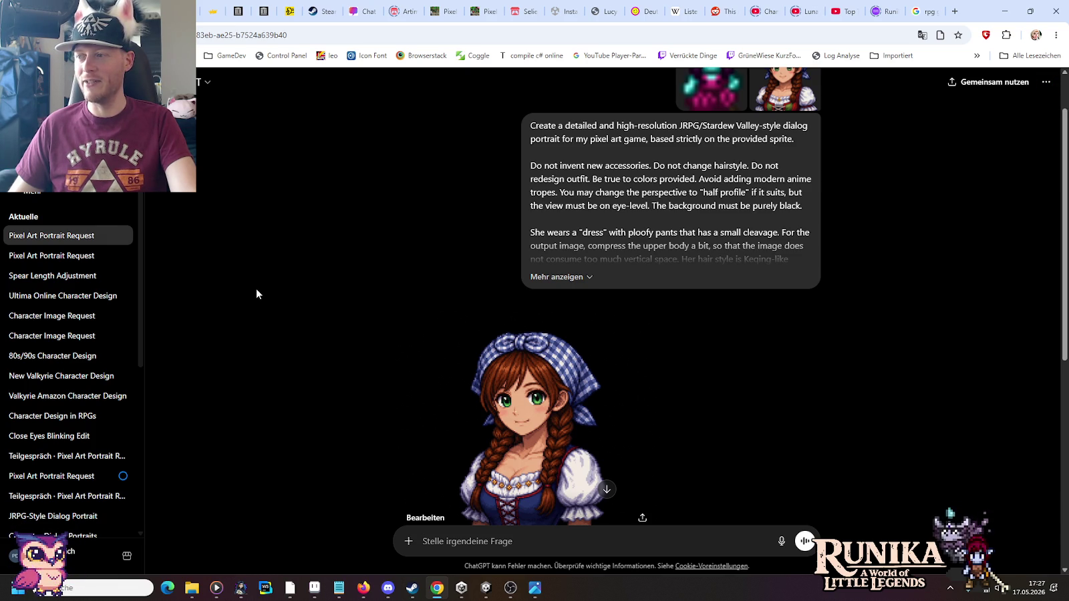
{"action": "scroll", "coordinate": [257, 294], "scroll_direction": "down", "scroll_amount": 4}
{"action": "scroll", "coordinate": [258, 293], "scroll_direction": "down", "scroll_amount": 2}
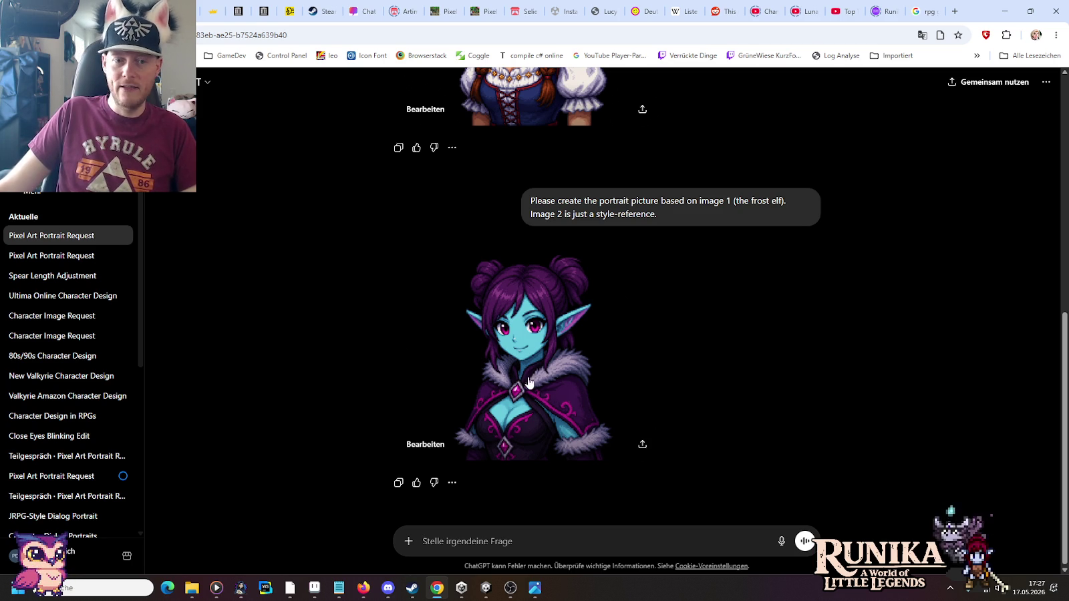
Step: Compare the frost-elf portrait against the earlier reference prompt and start a reply beginning 'I like'
{"action": "scroll", "coordinate": [619, 397], "scroll_direction": "up", "scroll_amount": 5}
{"action": "scroll", "coordinate": [619, 388], "scroll_direction": "up", "scroll_amount": 2}
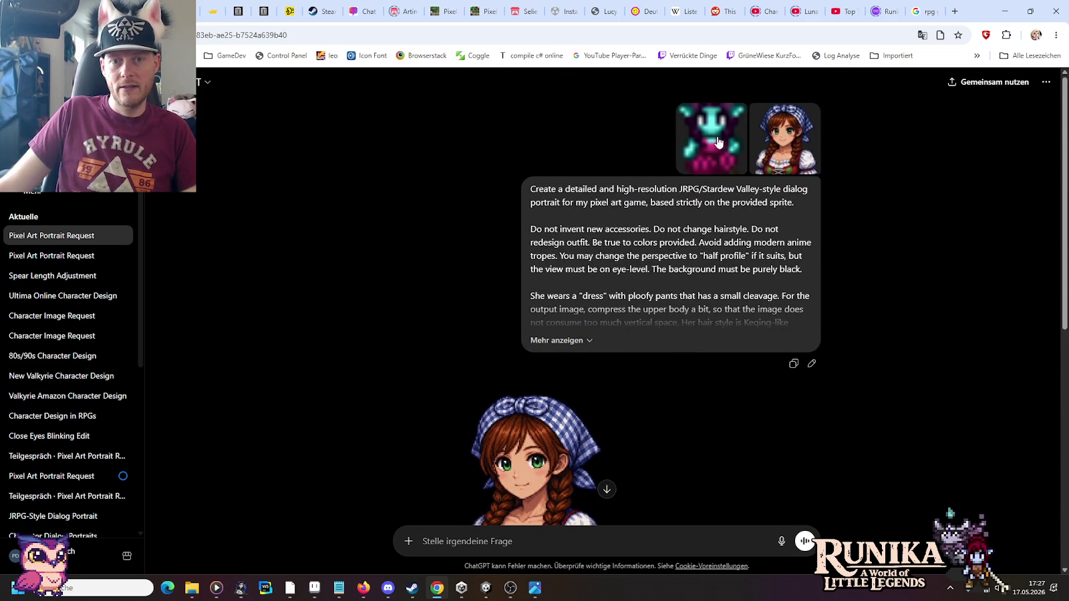
{"action": "scroll", "coordinate": [372, 334], "scroll_direction": "down", "scroll_amount": 1}
{"action": "scroll", "coordinate": [372, 334], "scroll_direction": "down", "scroll_amount": 6}
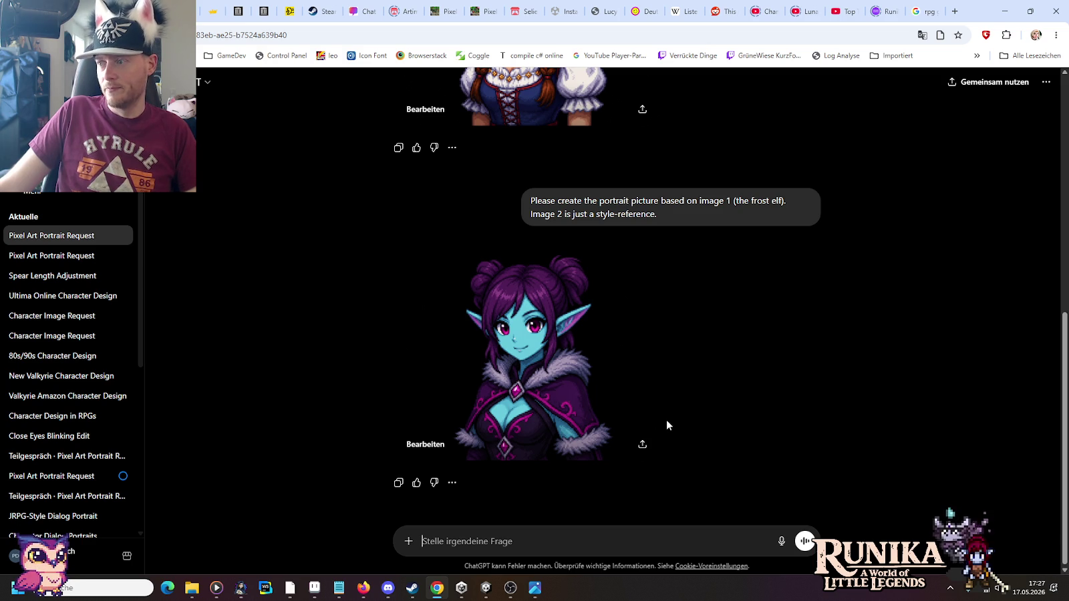
{"action": "scroll", "coordinate": [667, 424], "scroll_direction": "up", "scroll_amount": 5}
{"action": "scroll", "coordinate": [667, 425], "scroll_direction": "up", "scroll_amount": 2}
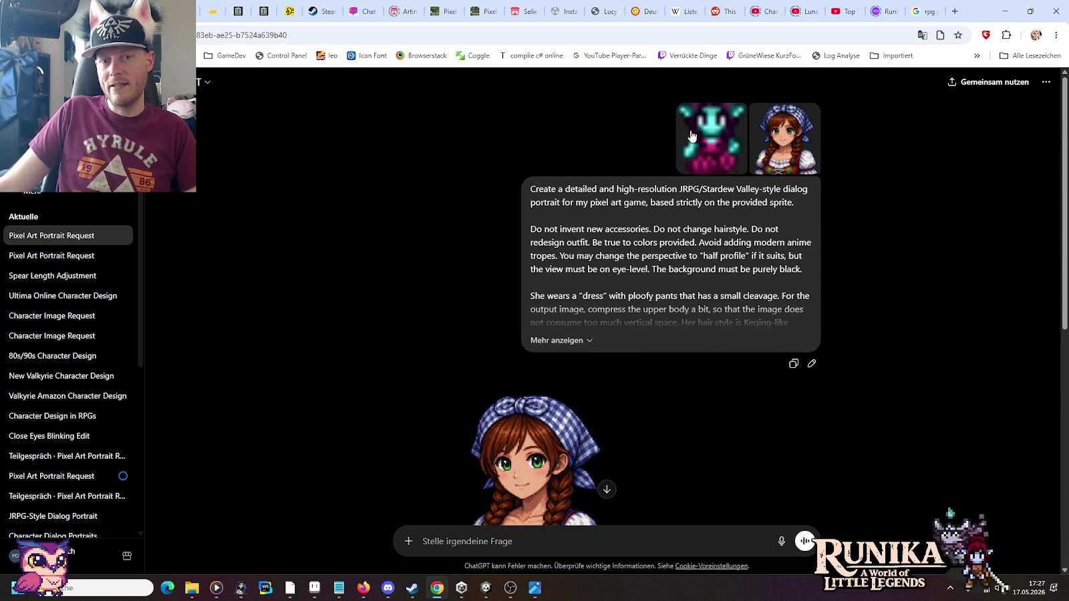
{"action": "scroll", "coordinate": [662, 406], "scroll_direction": "down", "scroll_amount": 5}
{"action": "scroll", "coordinate": [662, 406], "scroll_direction": "down", "scroll_amount": 2}
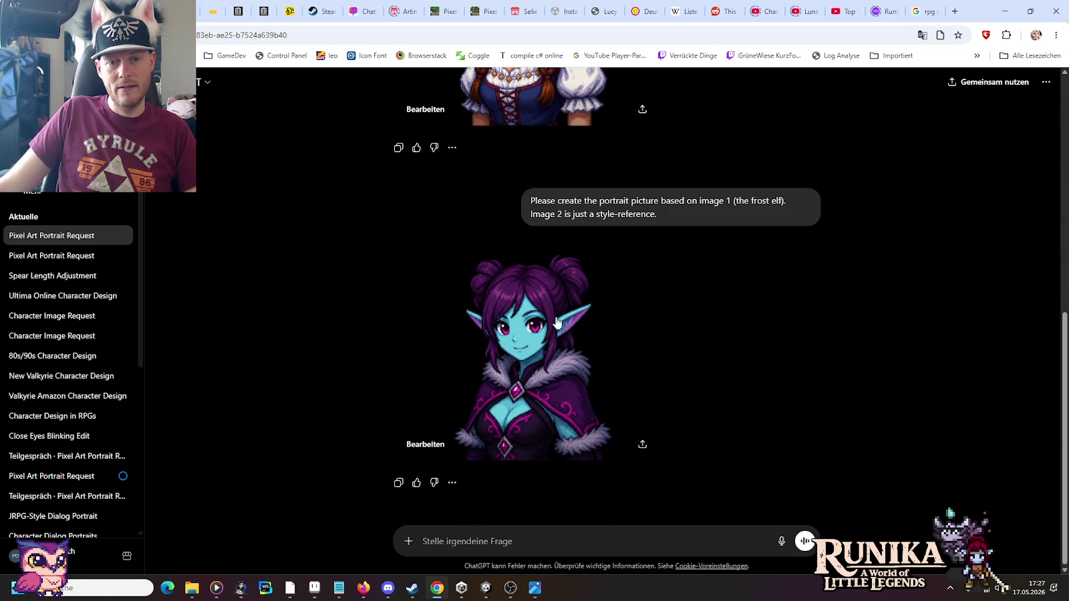
{"action": "scroll", "coordinate": [688, 295], "scroll_direction": "up", "scroll_amount": 7}
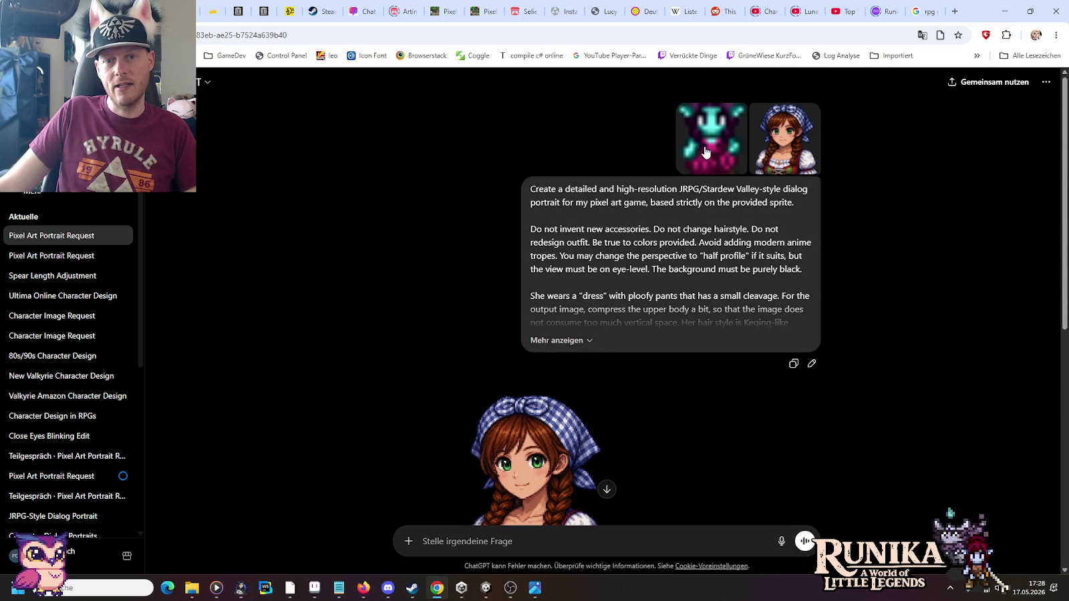
{"action": "scroll", "coordinate": [691, 452], "scroll_direction": "down", "scroll_amount": 5}
{"action": "scroll", "coordinate": [690, 453], "scroll_direction": "down", "scroll_amount": 2}
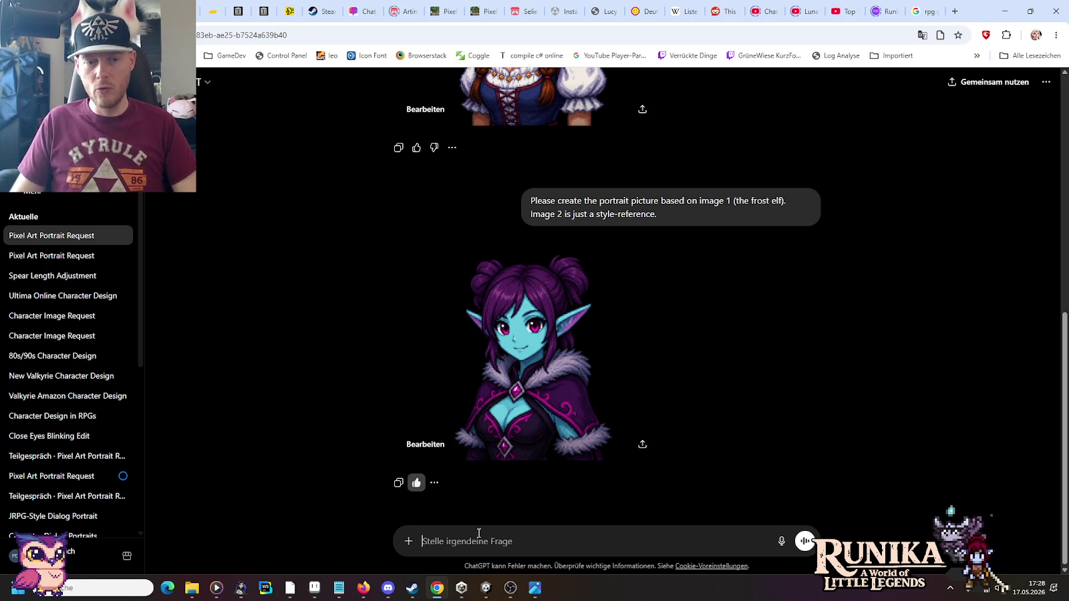
{"action": "type", "text": "I"}
{"action": "type", "text": ","}
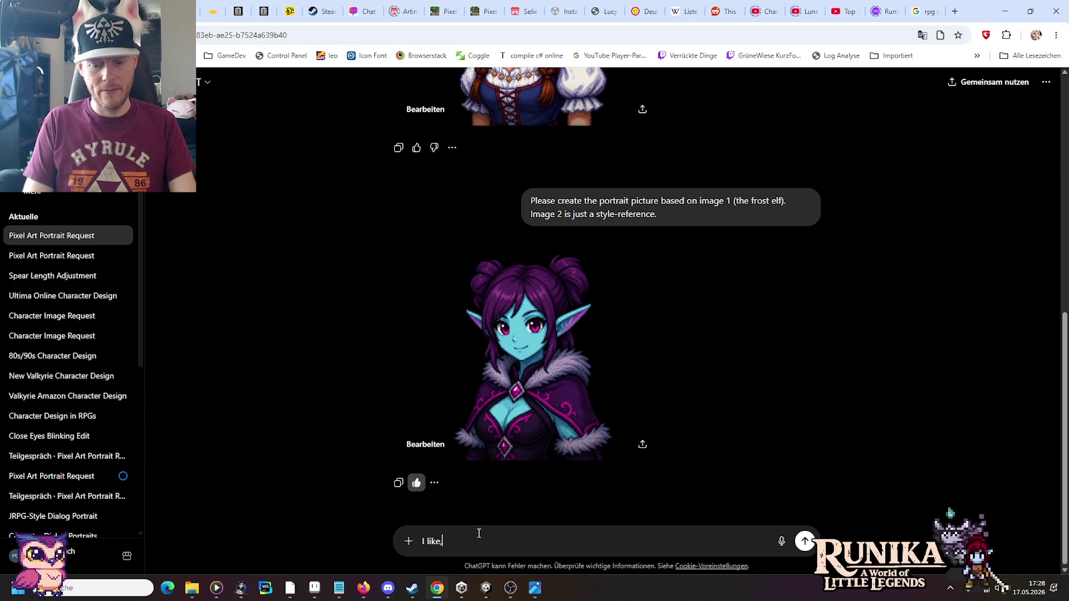
{"action": "type", "text": "w pleas"}
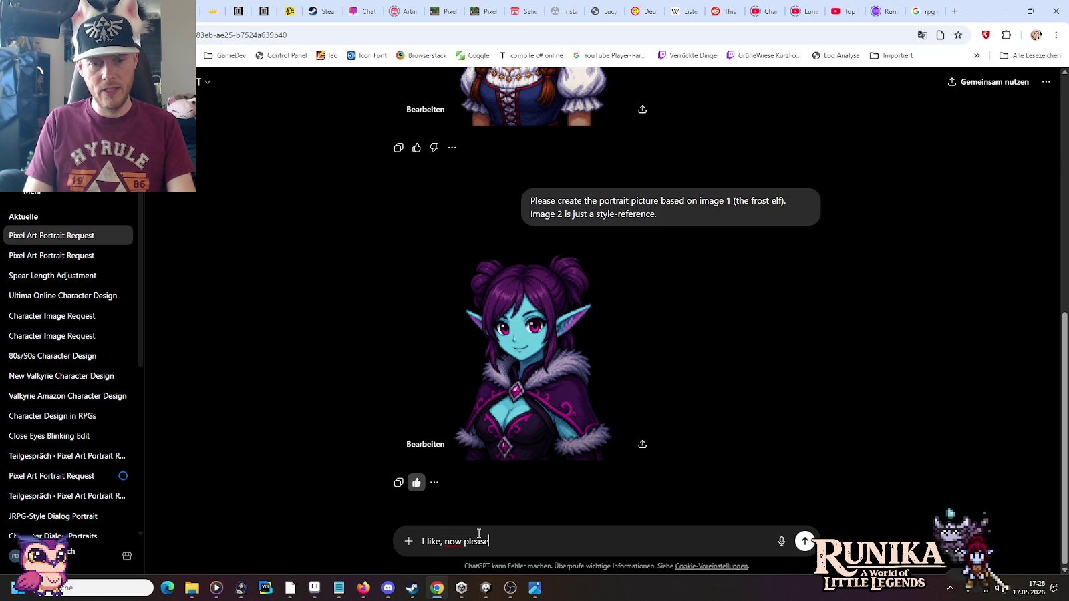
{"action": "type", "text": "e yes for blinking."}
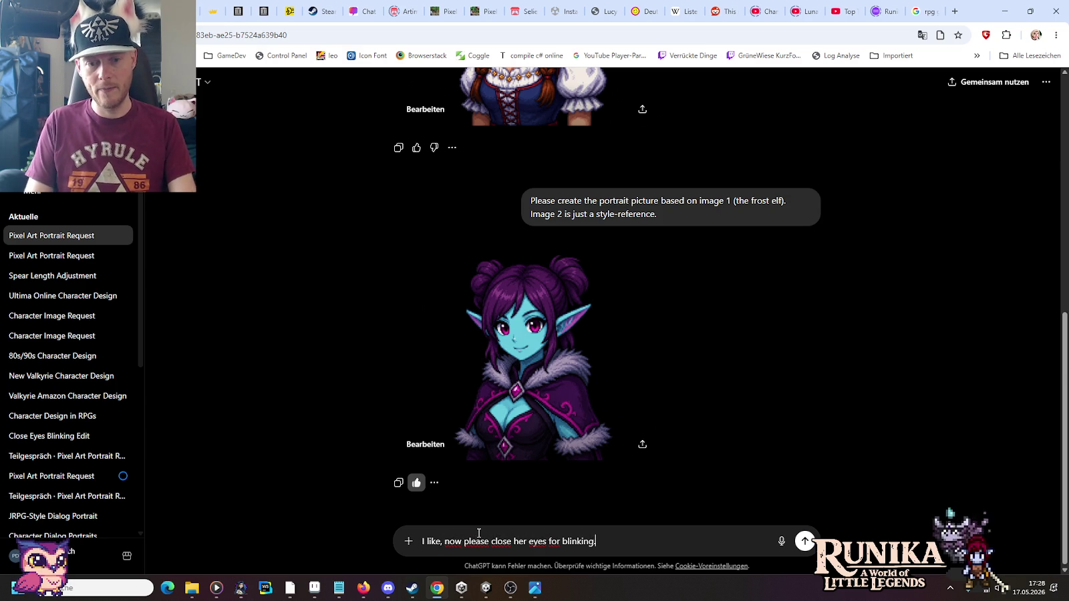
Step: Send the request to close her eyes for blinking, and preview the elf portrait at full size
{"action": "key", "text": "Return"}
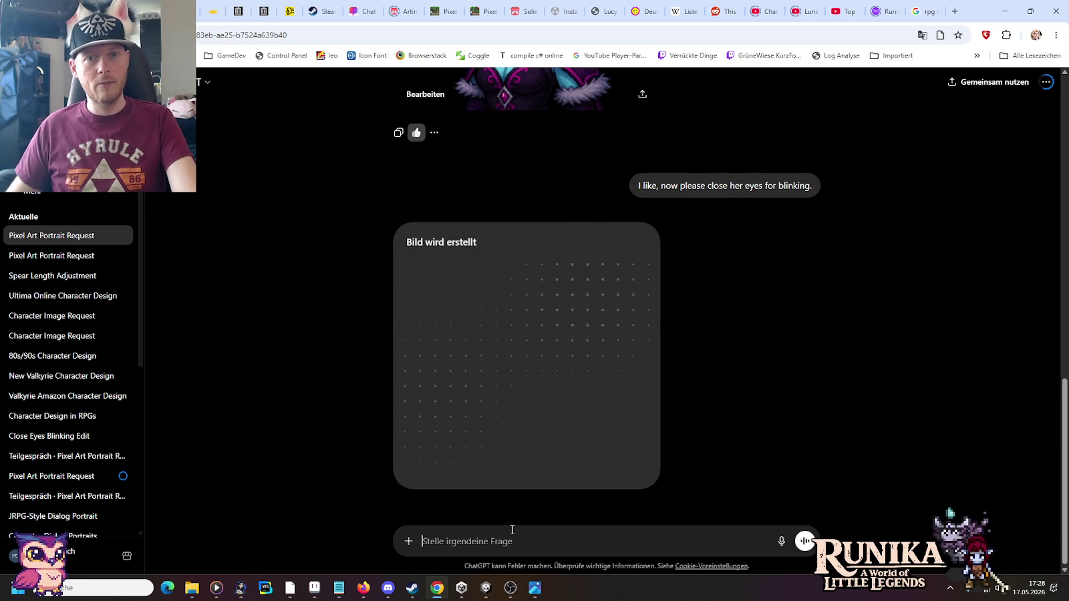
{"action": "scroll", "coordinate": [545, 443], "scroll_direction": "up", "scroll_amount": 3}
{"action": "left_click", "coordinate": [563, 197]}
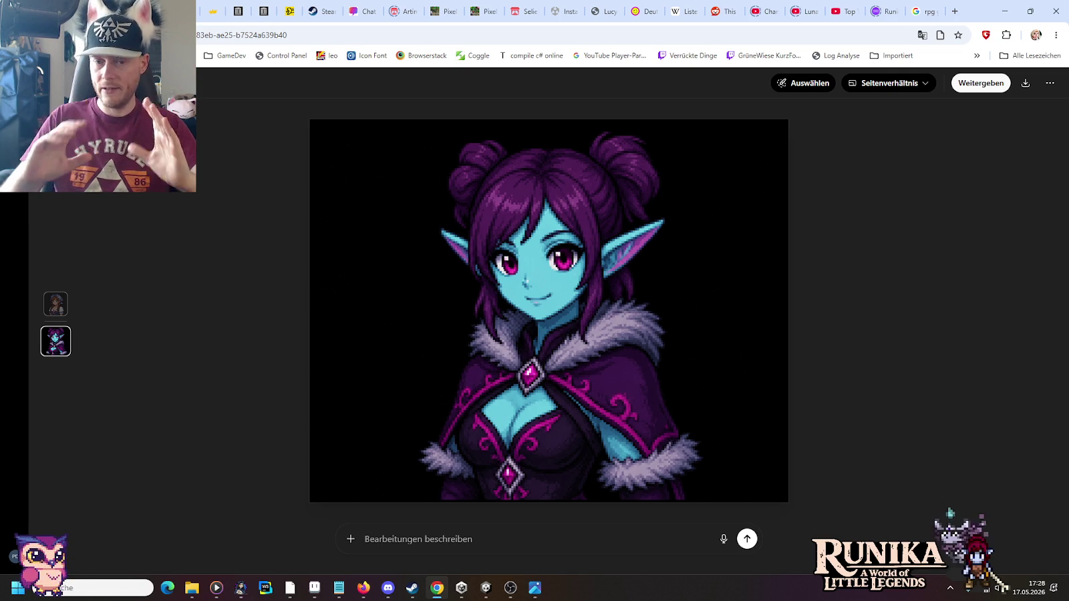
{"action": "key", "text": "Escape"}
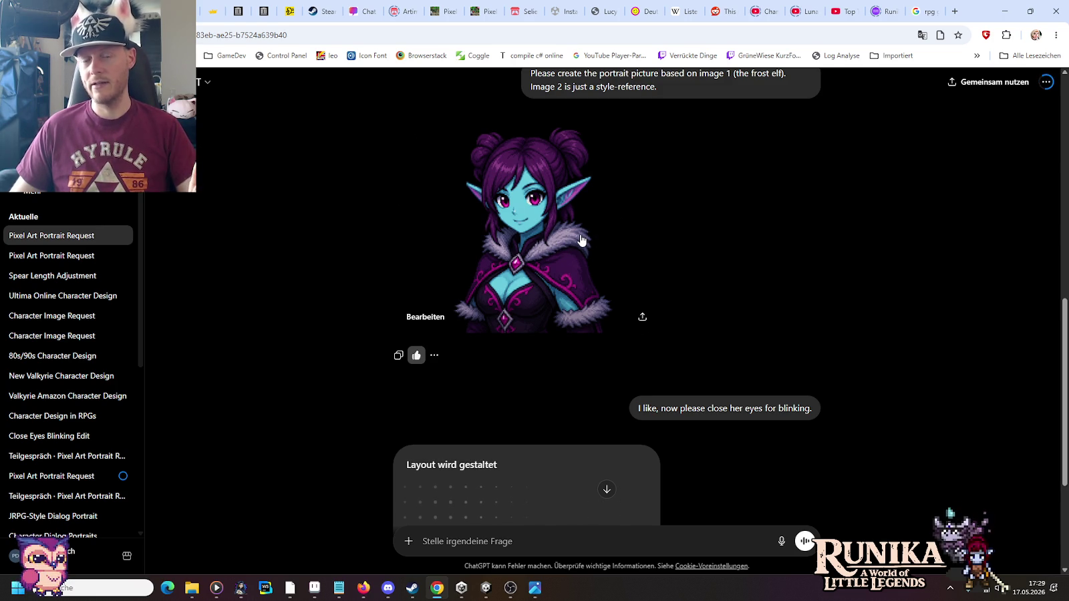
Step: Download the open-eyes frost-elf portrait as a PNG from its full-size view
{"action": "scroll", "coordinate": [261, 273], "scroll_direction": "up", "scroll_amount": 1}
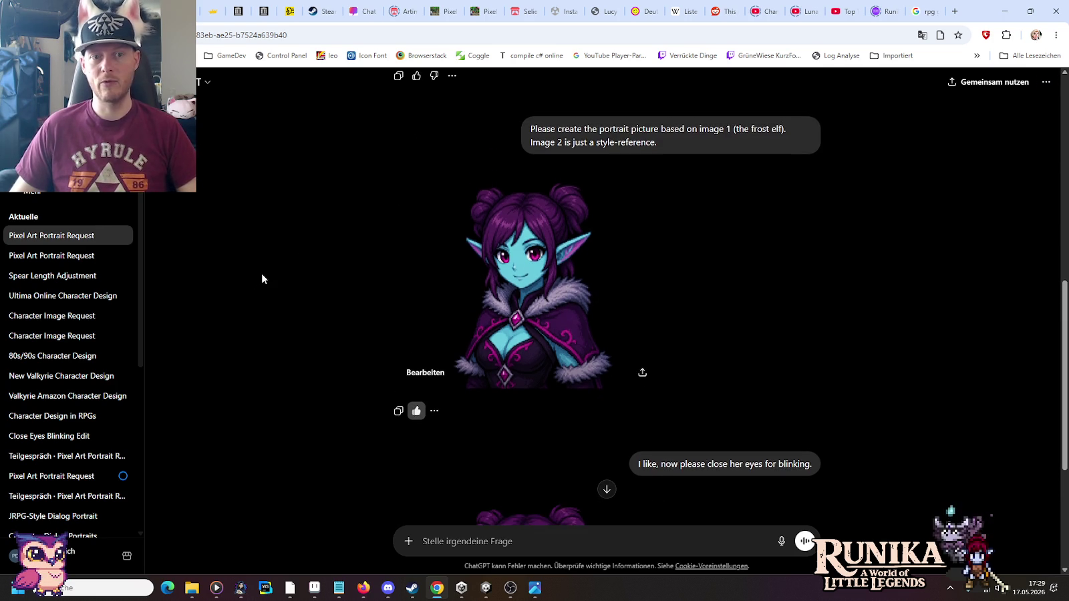
{"action": "scroll", "coordinate": [261, 273], "scroll_direction": "up", "scroll_amount": 3}
{"action": "scroll", "coordinate": [261, 273], "scroll_direction": "up", "scroll_amount": 3}
{"action": "scroll", "coordinate": [470, 170], "scroll_direction": "up", "scroll_amount": 3}
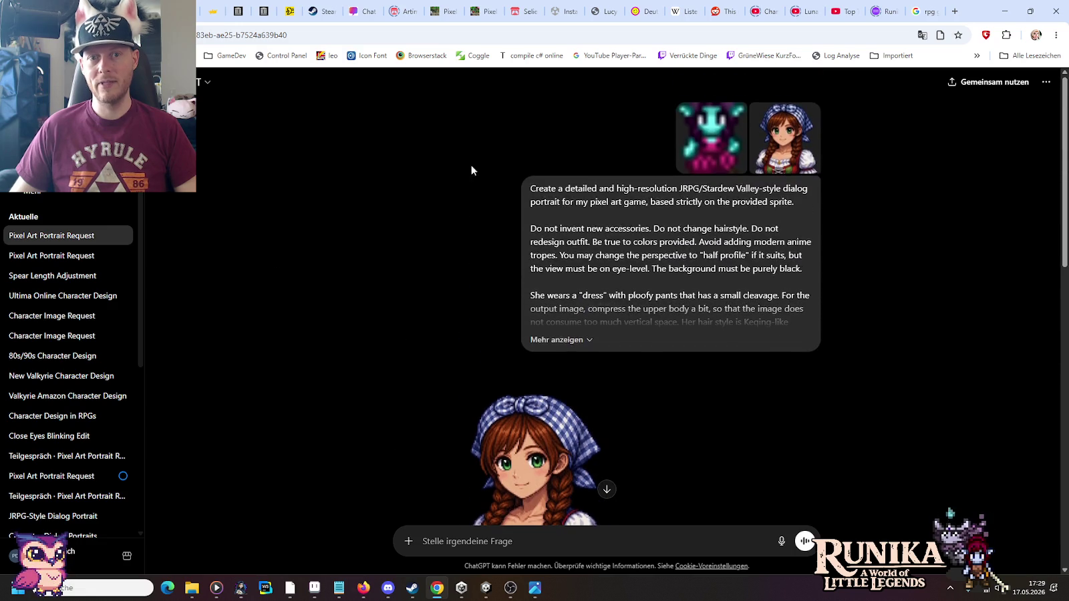
{"action": "scroll", "coordinate": [377, 305], "scroll_direction": "down", "scroll_amount": 2}
{"action": "scroll", "coordinate": [377, 305], "scroll_direction": "down", "scroll_amount": 10}
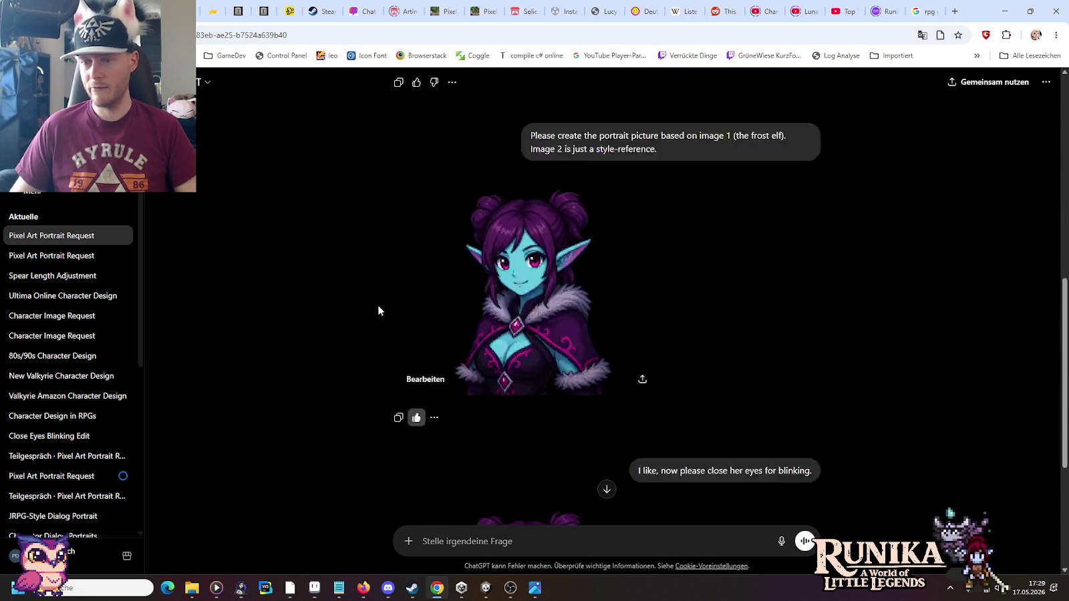
{"action": "scroll", "coordinate": [377, 305], "scroll_direction": "down", "scroll_amount": 4}
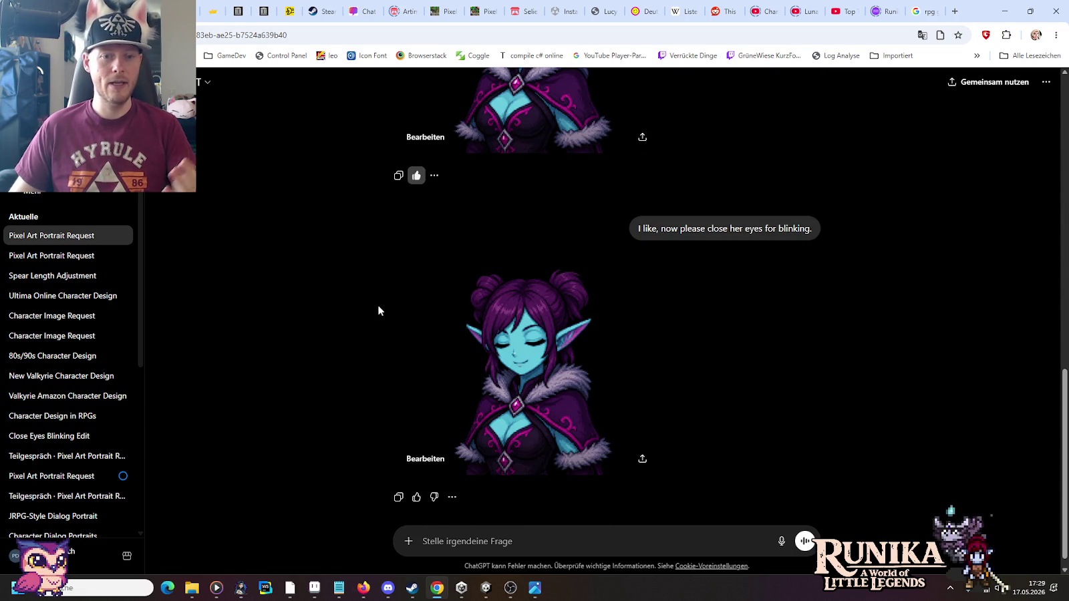
{"action": "scroll", "coordinate": [291, 370], "scroll_direction": "up", "scroll_amount": 3}
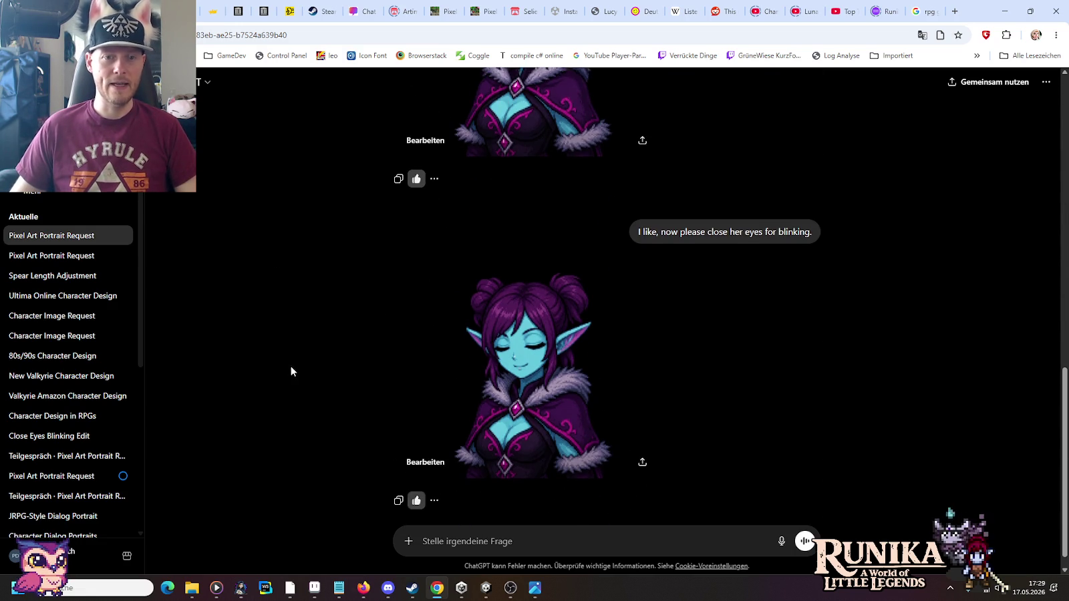
{"action": "left_click", "coordinate": [601, 354]}
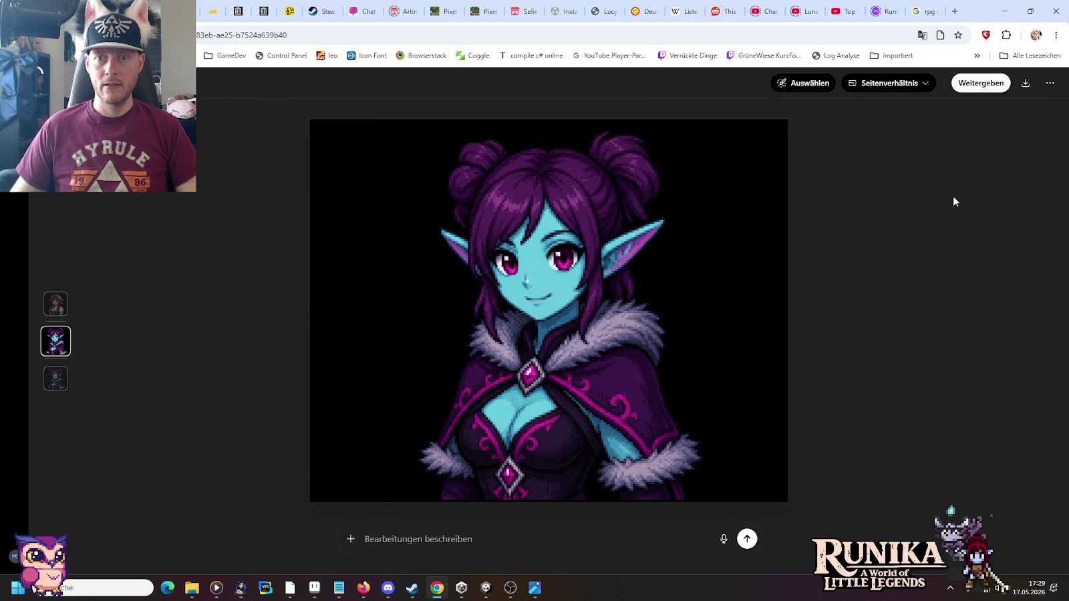
{"action": "left_click", "coordinate": [1022, 82]}
{"action": "key", "text": "Escape"}
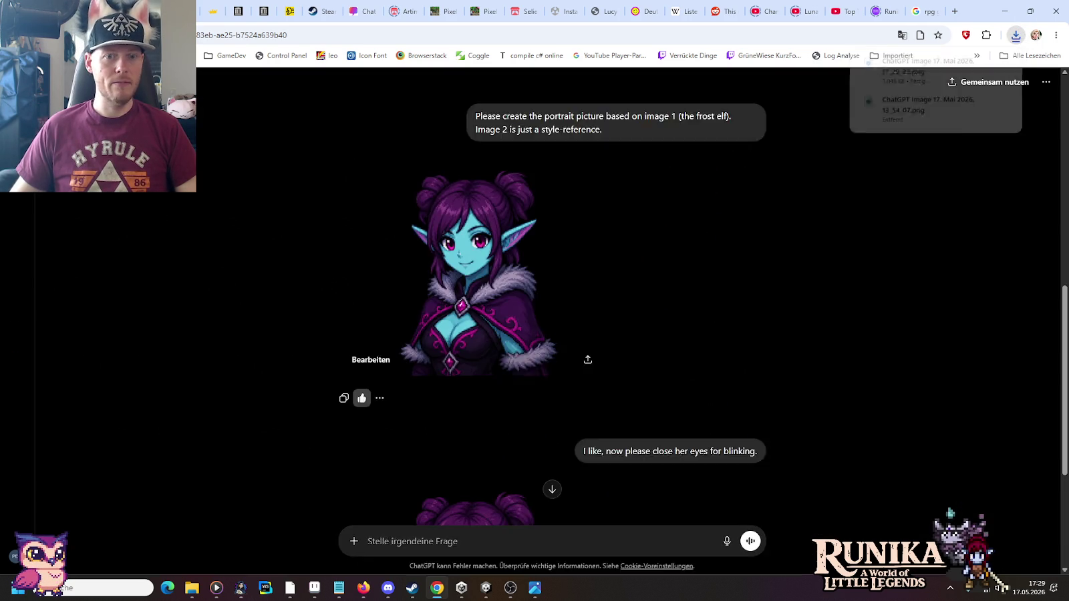
Step: View the closed-eyes portrait at full size, then show the recent downloads list
{"action": "scroll", "coordinate": [666, 399], "scroll_direction": "down", "scroll_amount": 3}
{"action": "left_click", "coordinate": [555, 347]}
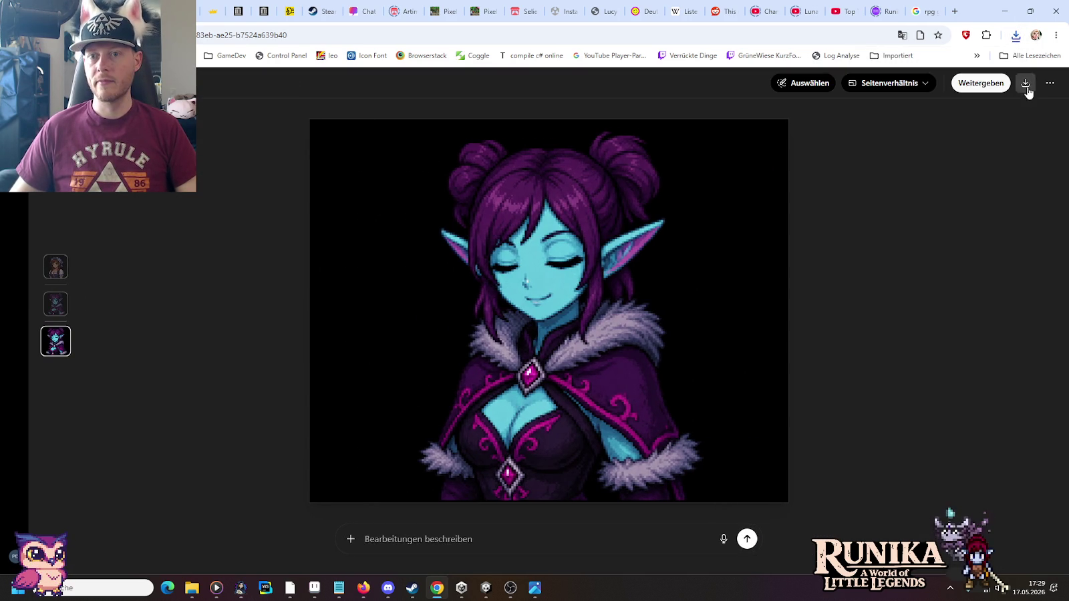
{"action": "key", "text": "Escape"}
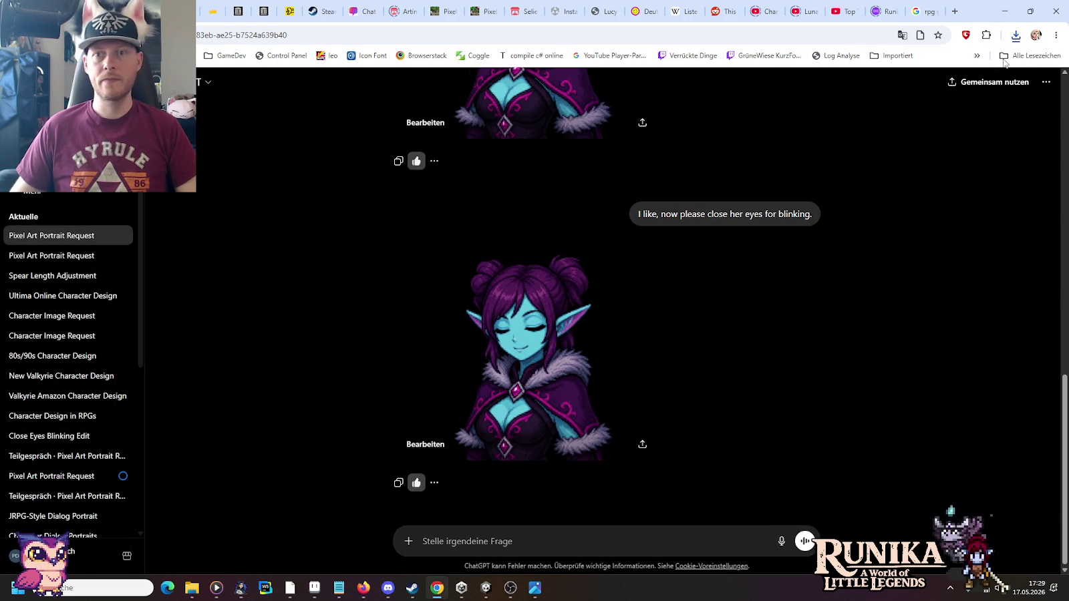
{"action": "left_click", "coordinate": [1015, 34]}
Step: Copy both downloaded elf PNGs into little-legends-sources\artwork\characters\portraits
{"action": "left_click", "coordinate": [986, 84]}
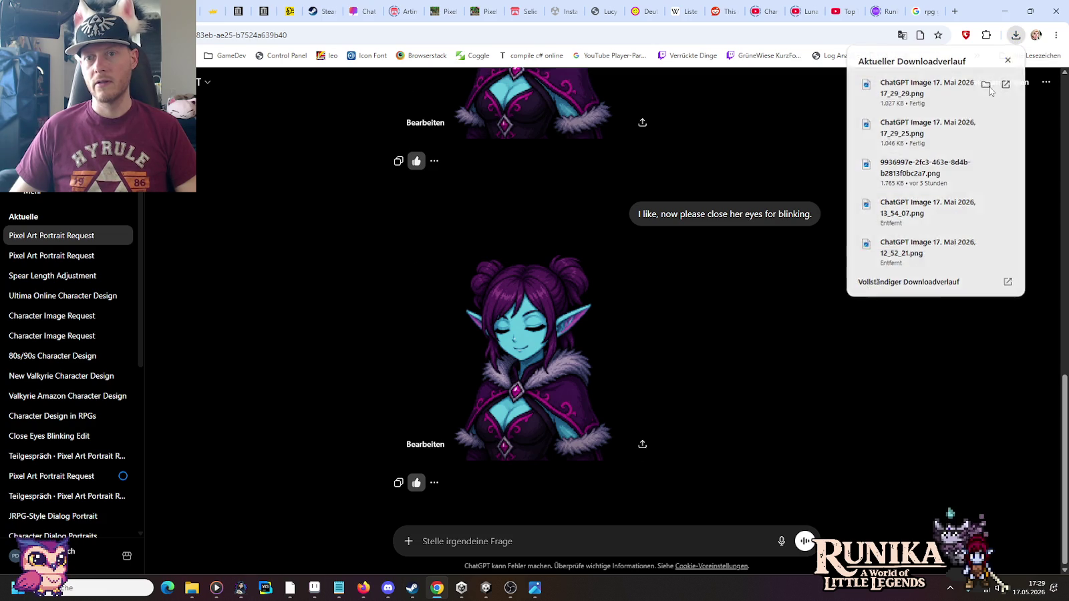
{"action": "left_click", "coordinate": [472, 232], "text": "ctrl"}
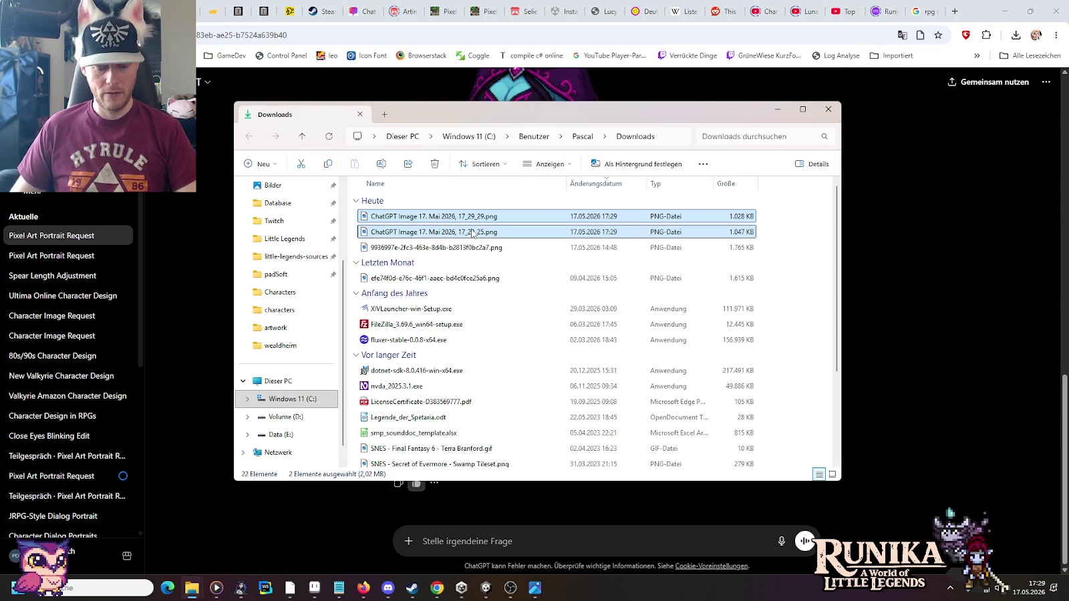
{"action": "mouse_move", "coordinate": [191, 588]}
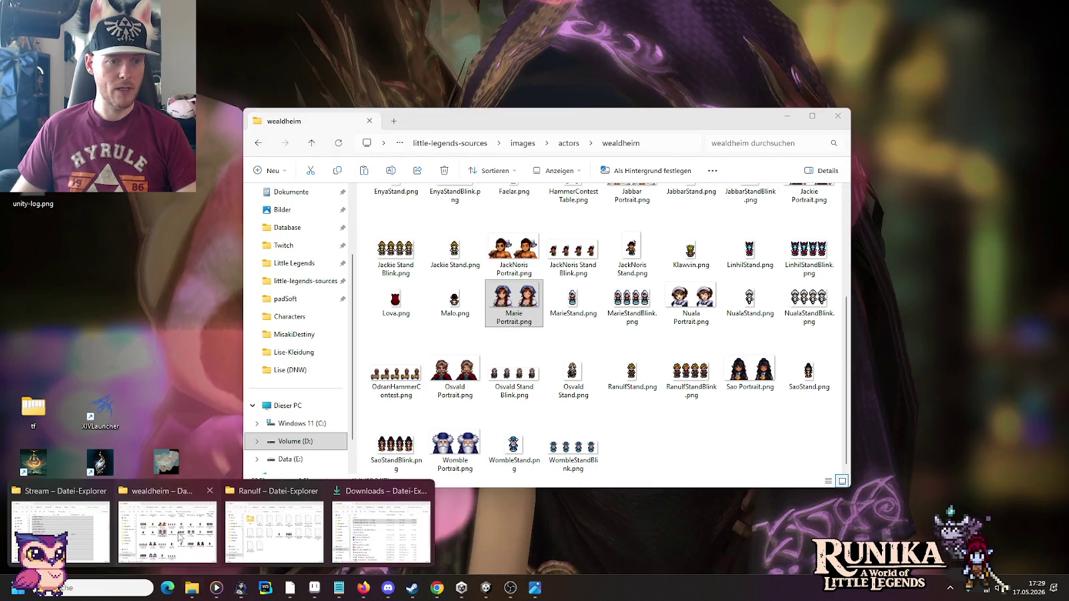
{"action": "left_click", "coordinate": [170, 527]}
{"action": "left_click", "coordinate": [461, 146]}
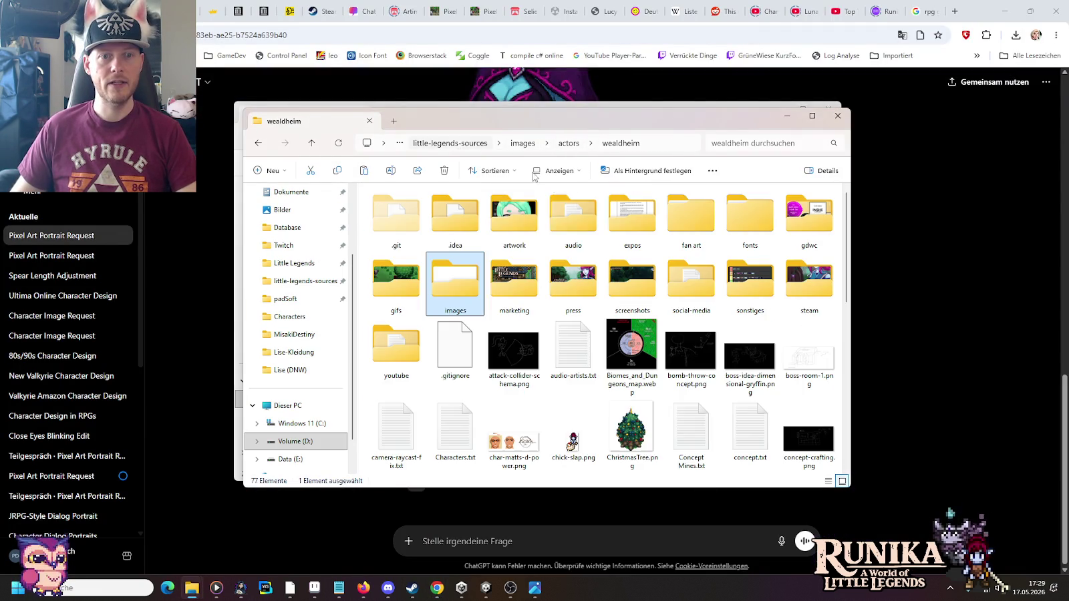
{"action": "double_click", "coordinate": [514, 213]}
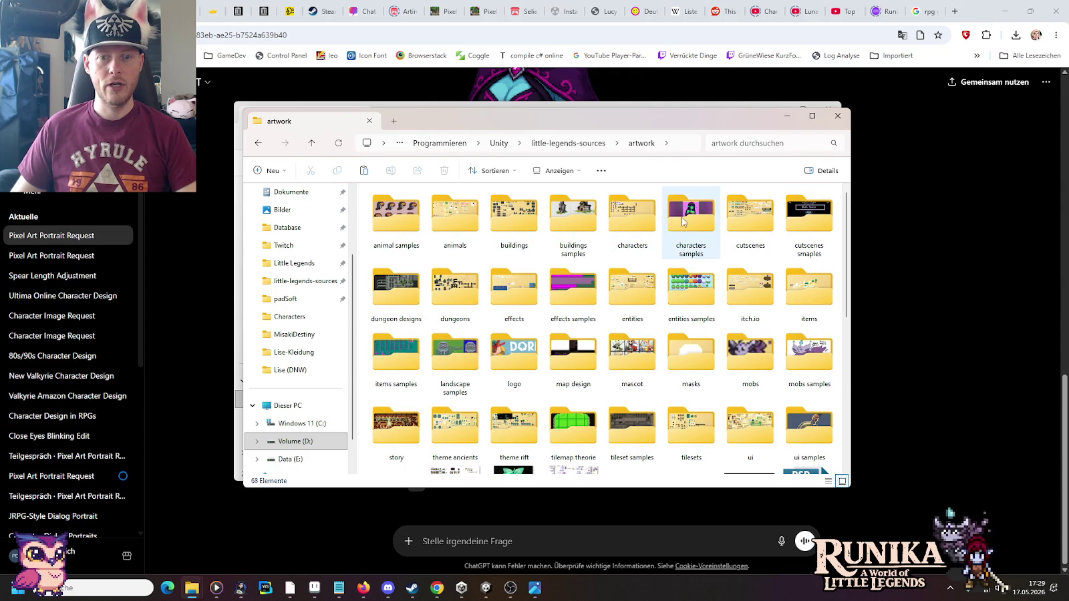
{"action": "double_click", "coordinate": [631, 215]}
{"action": "double_click", "coordinate": [409, 221]}
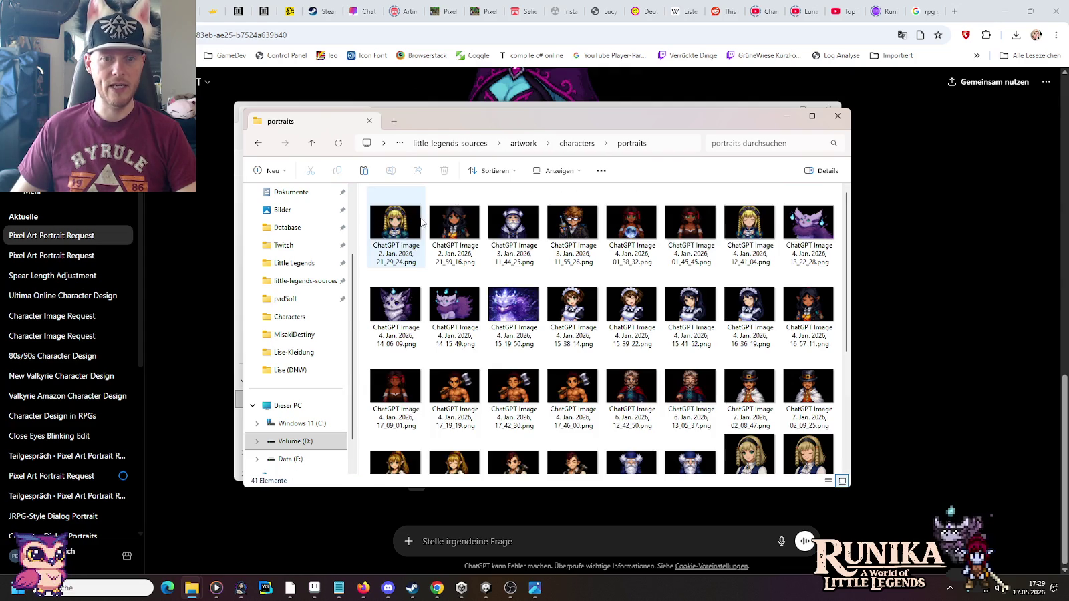
{"action": "key", "text": "ctrl+v"}
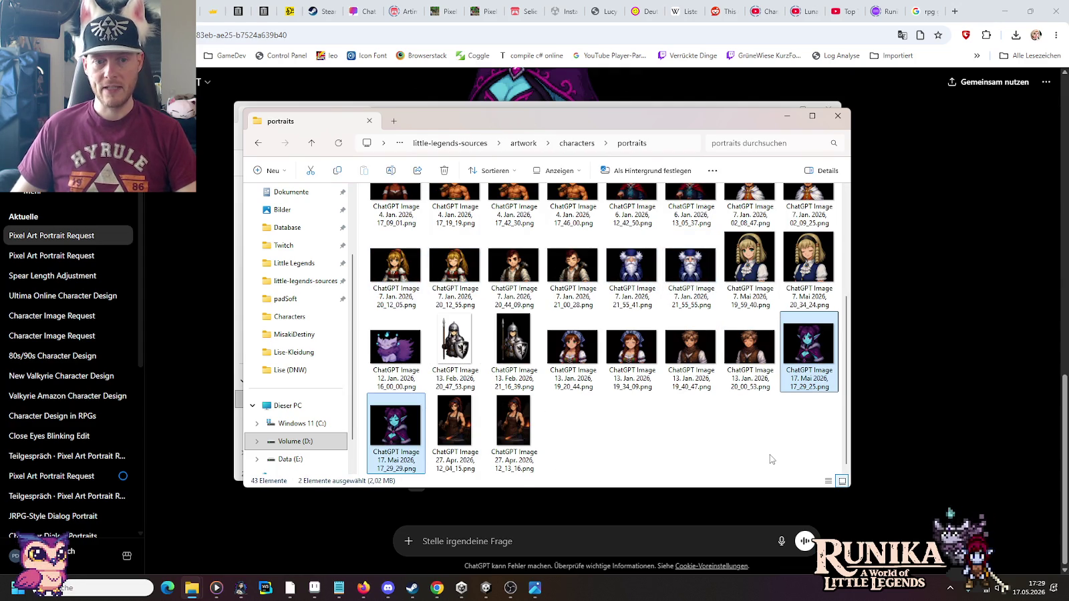
{"action": "left_click", "coordinate": [771, 459]}
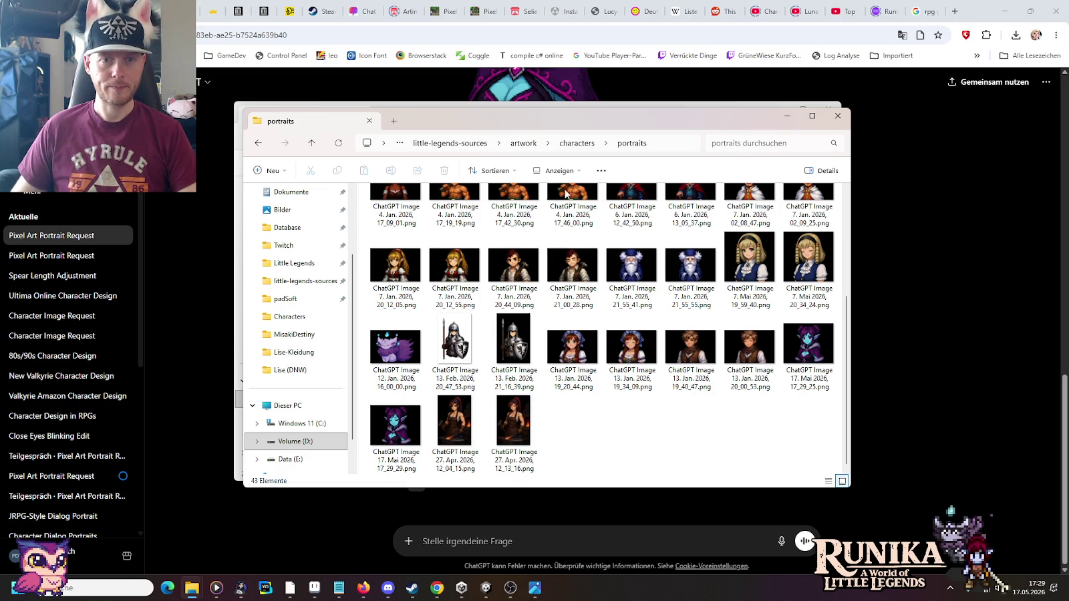
Step: Launch the Photoshop Elements editor and open the open-eyes purple elf portrait
{"action": "key", "text": "super"}
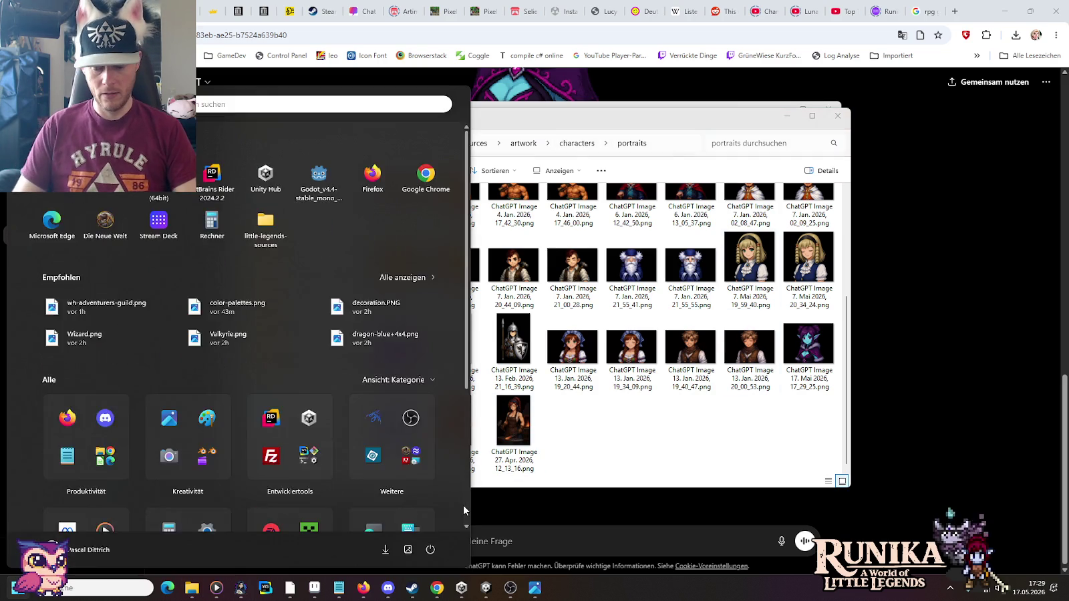
{"action": "key", "text": "Escape"}
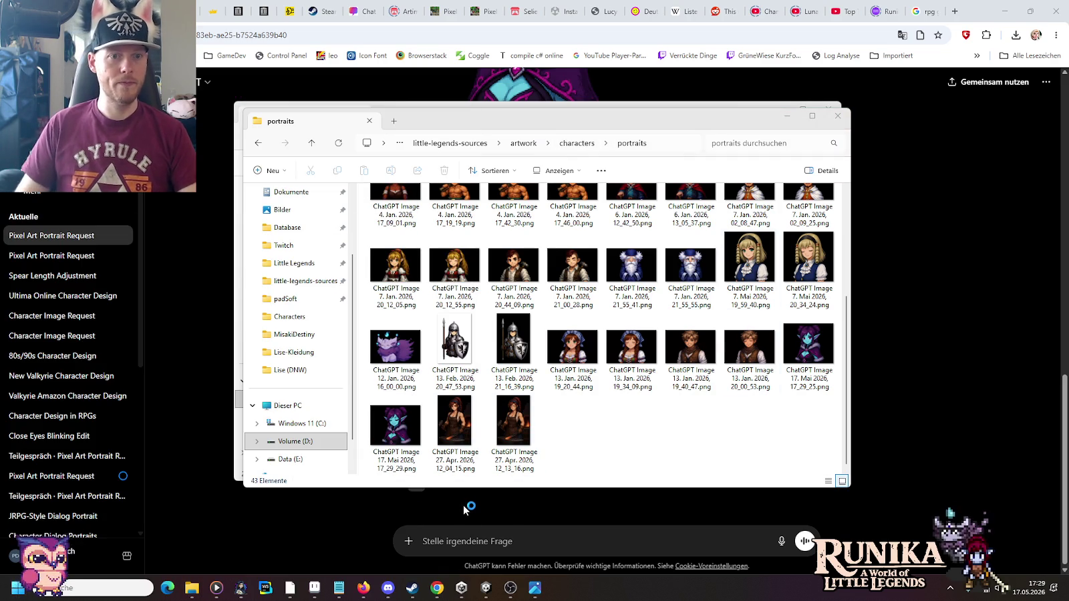
{"action": "left_click", "coordinate": [656, 200]}
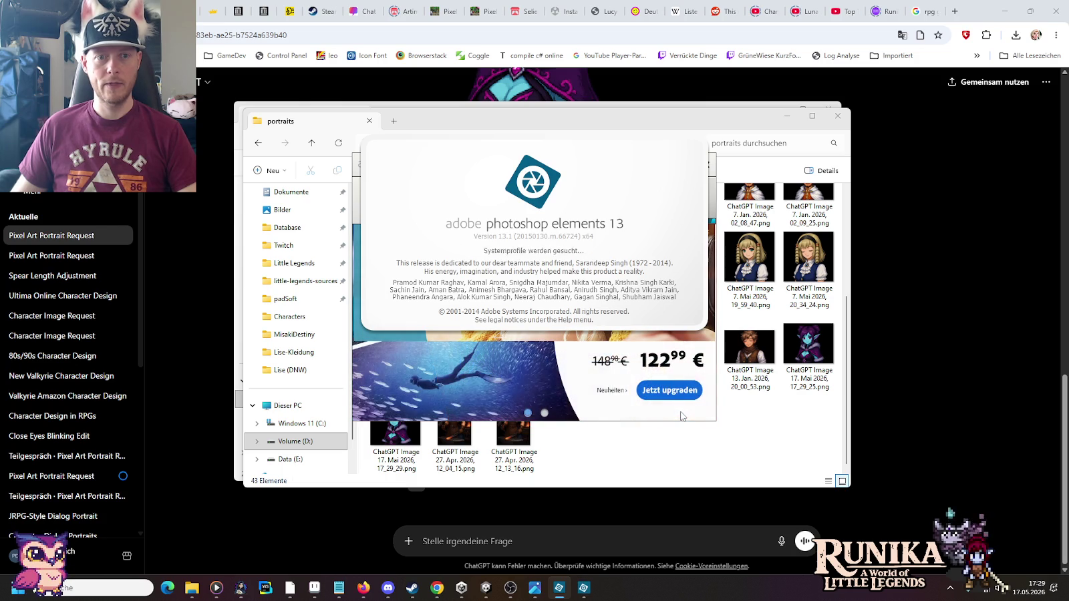
{"action": "key", "text": "alt+Tab"}
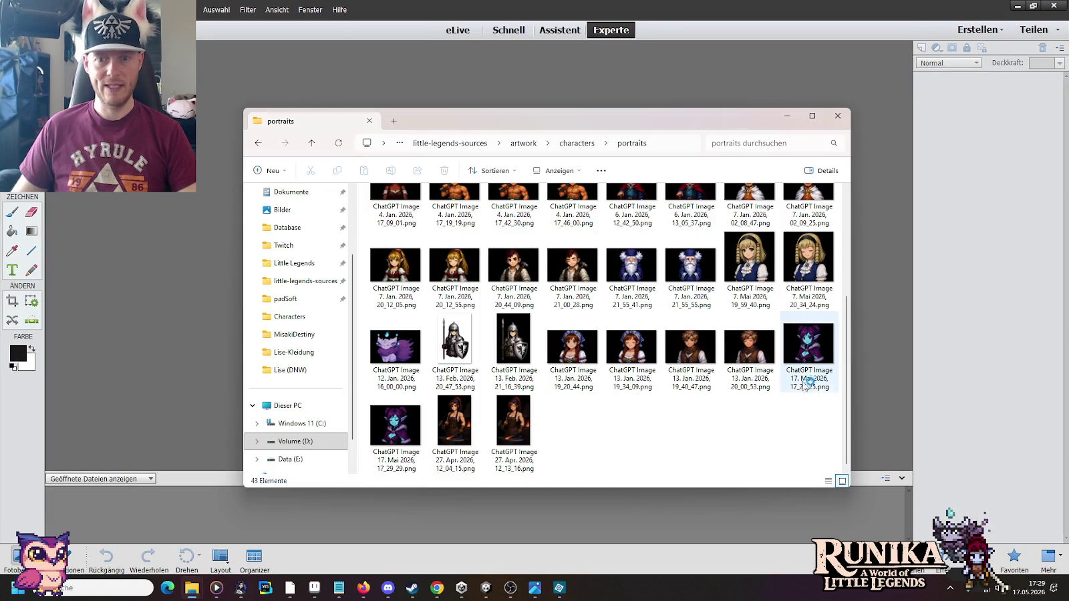
{"action": "double_click", "coordinate": [404, 427]}
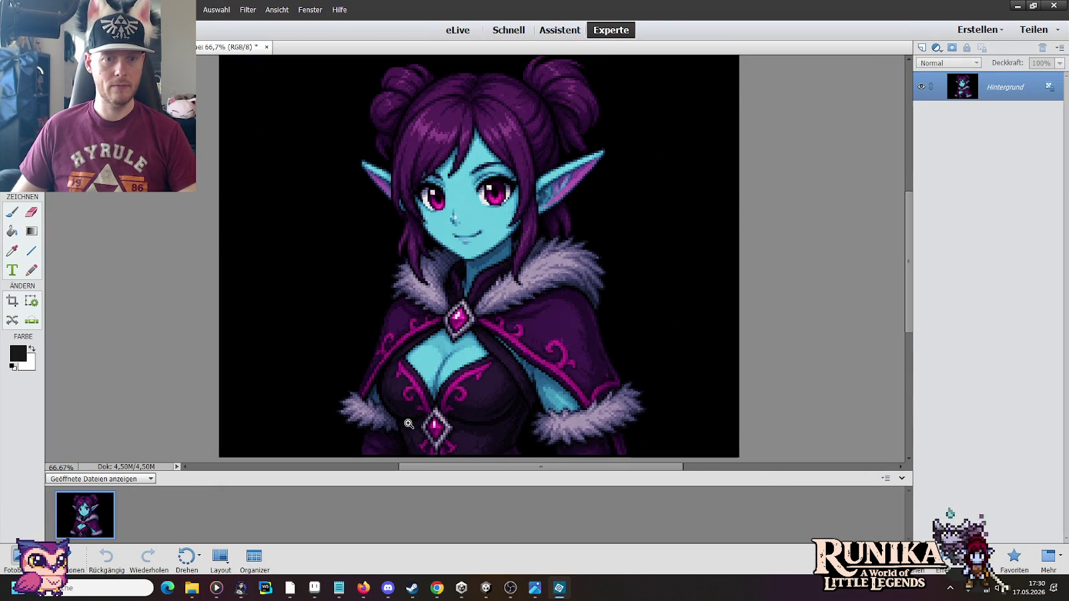
Step: Open the closed-eyes portrait as a second document and fit the first to Ganzes Bild
{"action": "key", "text": "alt+Tab"}
{"action": "left_click_drag", "start_coordinate": [401, 424], "coordinate": [171, 300]}
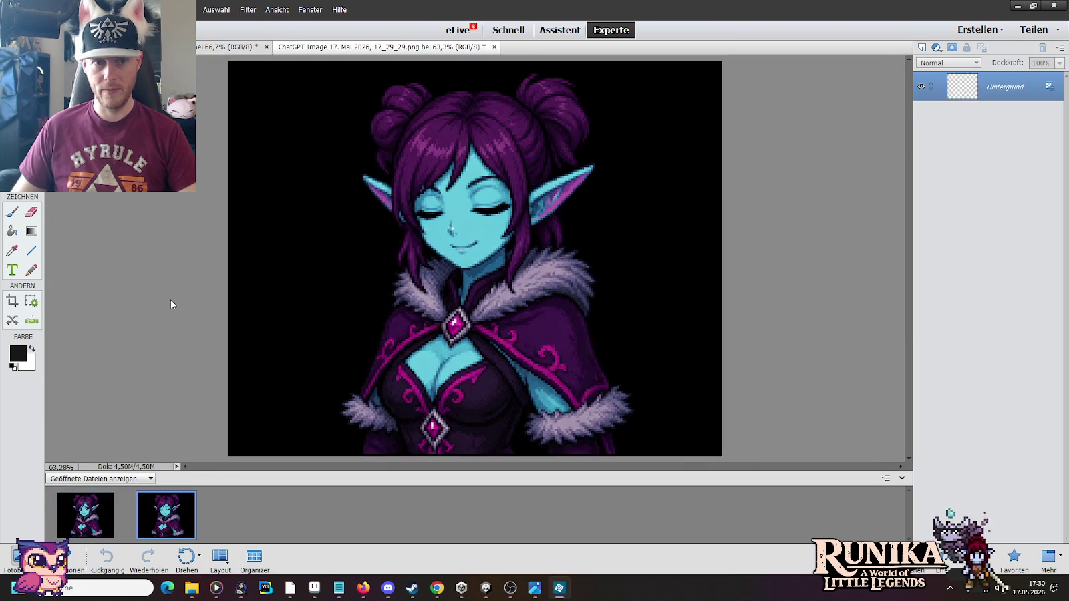
{"action": "left_click", "coordinate": [227, 46]}
{"action": "right_click", "coordinate": [310, 139]}
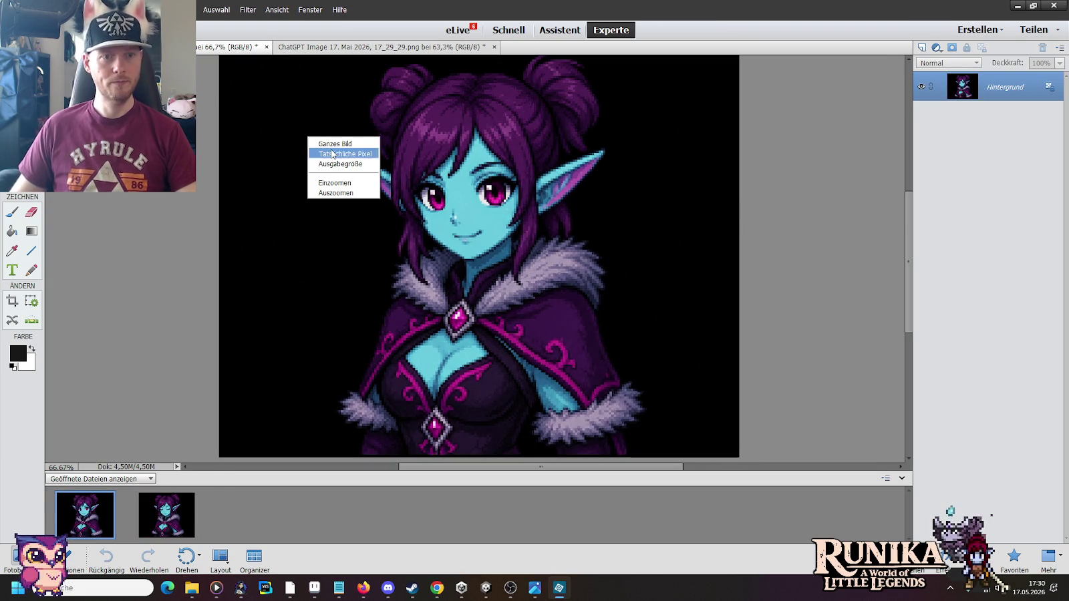
{"action": "left_click", "coordinate": [329, 144]}
{"action": "key", "text": "alt+Tab"}
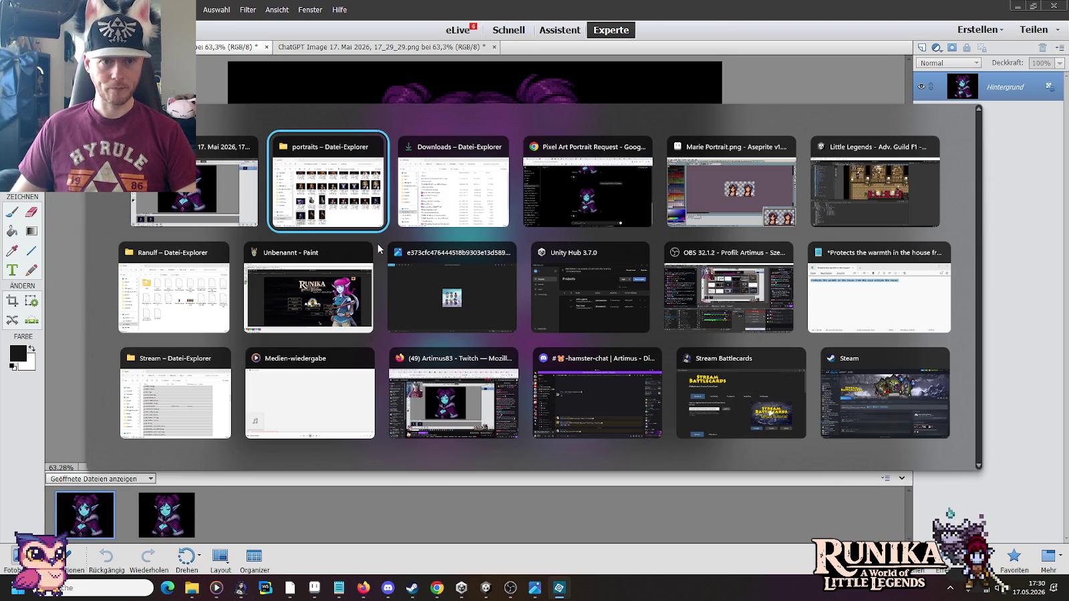
Step: Open the portraits.png sheet in Aseprite from the characters folder
{"action": "left_click", "coordinate": [586, 142]}
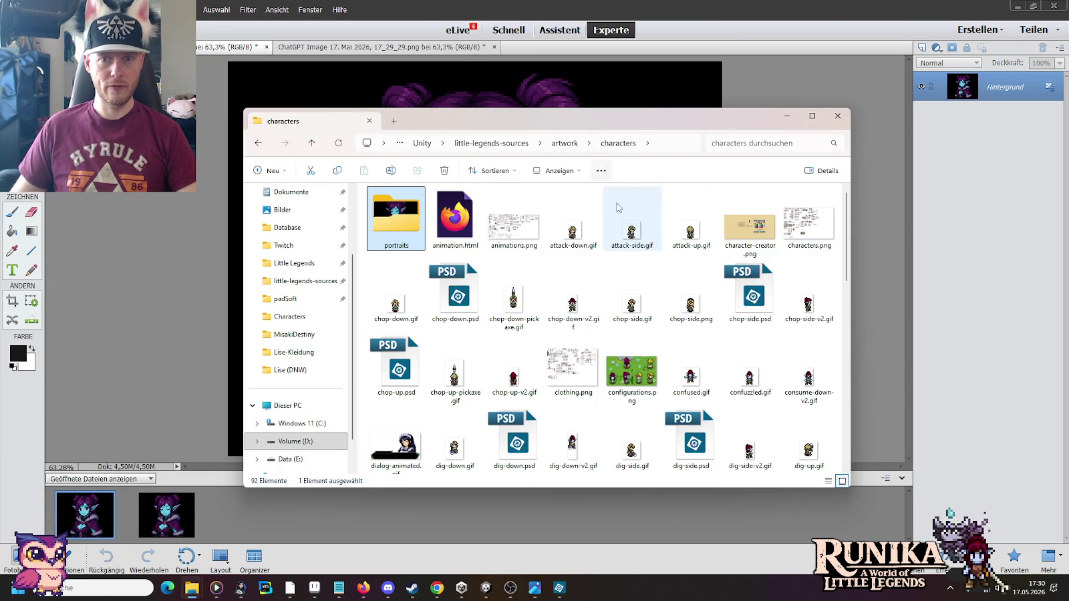
{"action": "scroll", "coordinate": [614, 254], "scroll_direction": "down", "scroll_amount": 5}
{"action": "scroll", "coordinate": [609, 314], "scroll_direction": "down", "scroll_amount": 4}
{"action": "scroll", "coordinate": [605, 375], "scroll_direction": "down", "scroll_amount": 3}
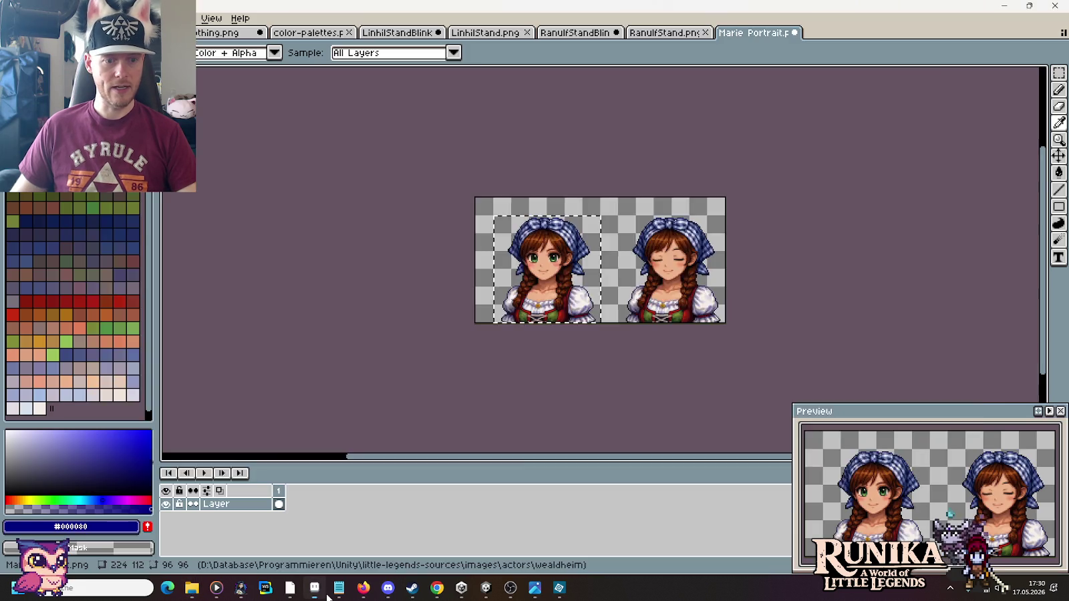
{"action": "mouse_move", "coordinate": [396, 288]}
{"action": "left_mouse_down"}
{"action": "mouse_move", "coordinate": [465, 399]}
{"action": "mouse_move", "coordinate": [891, 237]}
{"action": "left_mouse_up"}
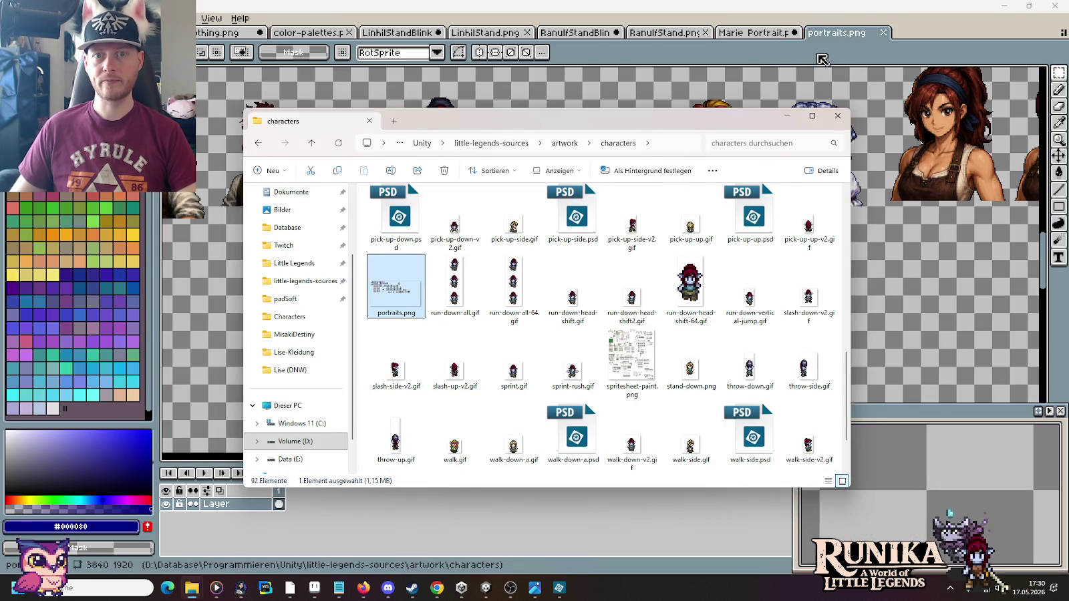
{"action": "scroll", "coordinate": [581, 254], "scroll_direction": "right", "scroll_amount": 5}
{"action": "scroll", "coordinate": [327, 293], "scroll_direction": "right", "scroll_amount": 3}
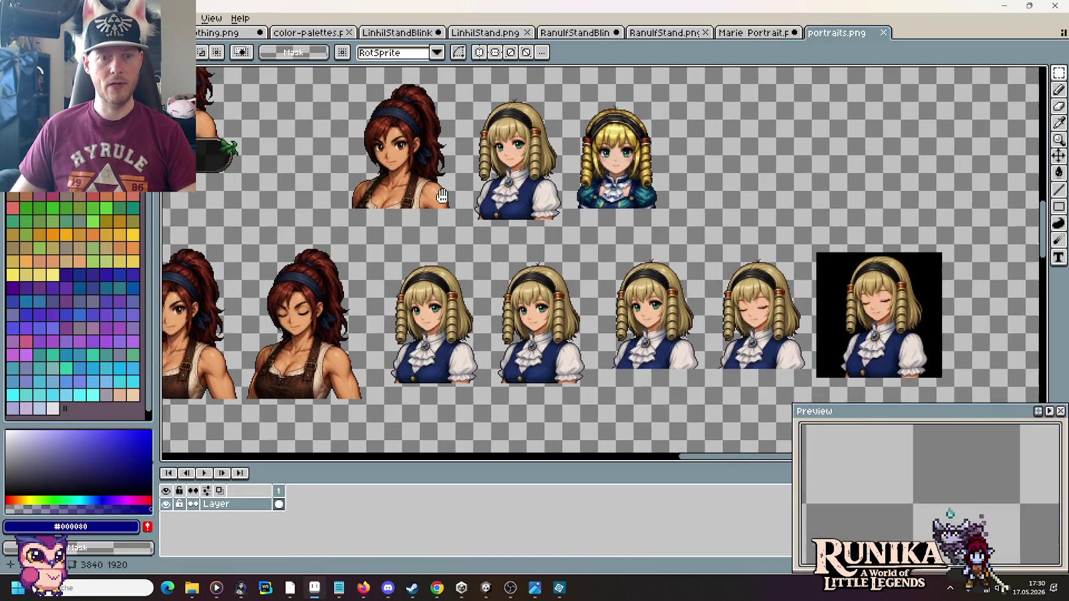
{"action": "scroll", "coordinate": [710, 296], "scroll_direction": "up", "scroll_amount": 5}
{"action": "scroll", "coordinate": [688, 314], "scroll_direction": "left", "scroll_amount": 5}
{"action": "scroll", "coordinate": [669, 330], "scroll_direction": "up", "scroll_amount": 5}
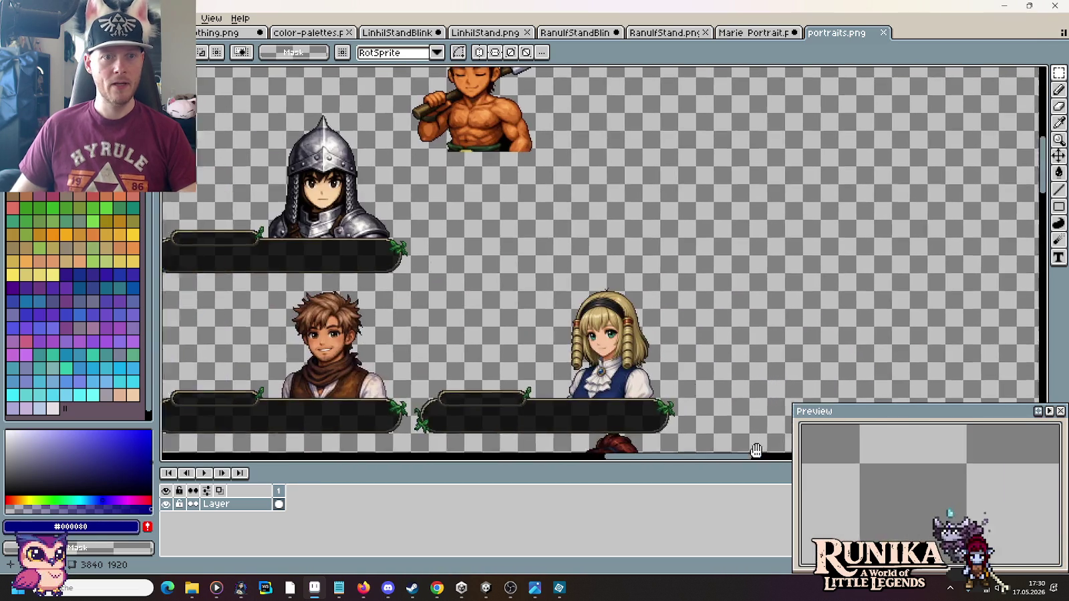
{"action": "scroll", "coordinate": [425, 282], "scroll_direction": "left", "scroll_amount": 5}
{"action": "scroll", "coordinate": [424, 282], "scroll_direction": "left", "scroll_amount": 3}
Step: Copy the left dialogue banner to the right of the knight's banner
{"action": "left_click_drag", "start_coordinate": [460, 285], "coordinate": [190, 210]}
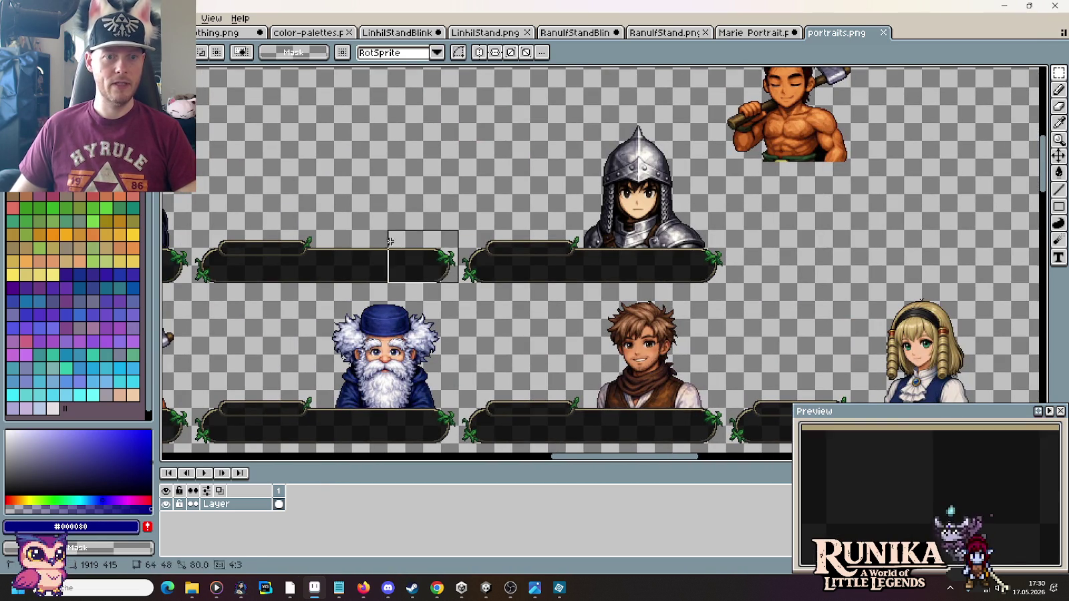
{"action": "mouse_move", "coordinate": [241, 259]}
{"action": "left_mouse_down"}
{"action": "mouse_move", "coordinate": [798, 261]}
{"action": "mouse_move", "coordinate": [781, 259]}
{"action": "left_mouse_up"}
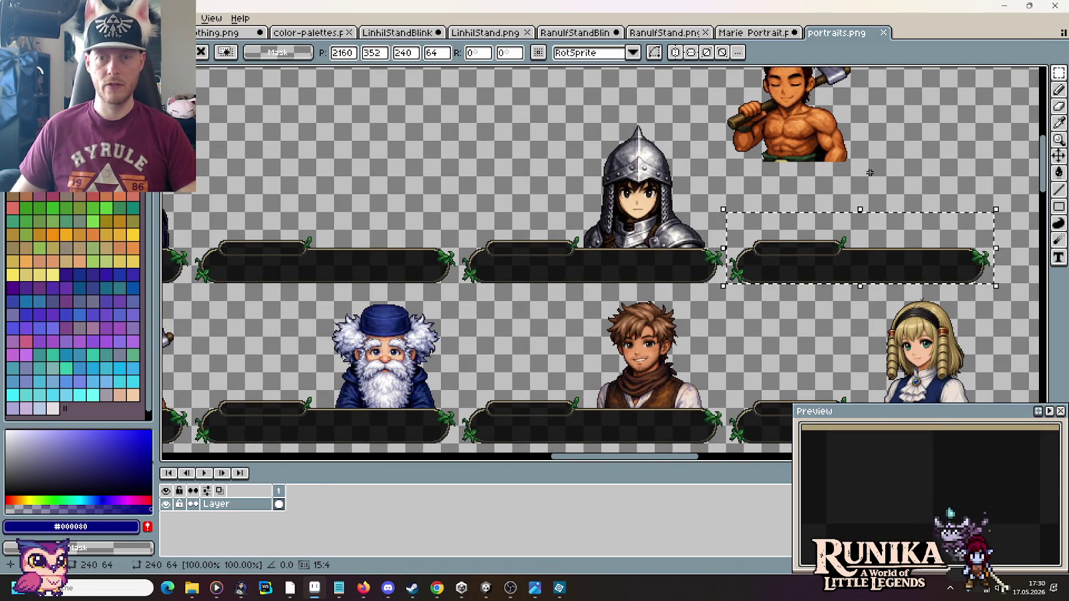
{"action": "key", "text": "ctrl+d"}
{"action": "scroll", "coordinate": [616, 194], "scroll_direction": "right", "scroll_amount": 5}
{"action": "scroll", "coordinate": [616, 194], "scroll_direction": "down", "scroll_amount": 3}
{"action": "scroll", "coordinate": [644, 258], "scroll_direction": "down", "scroll_amount": 1}
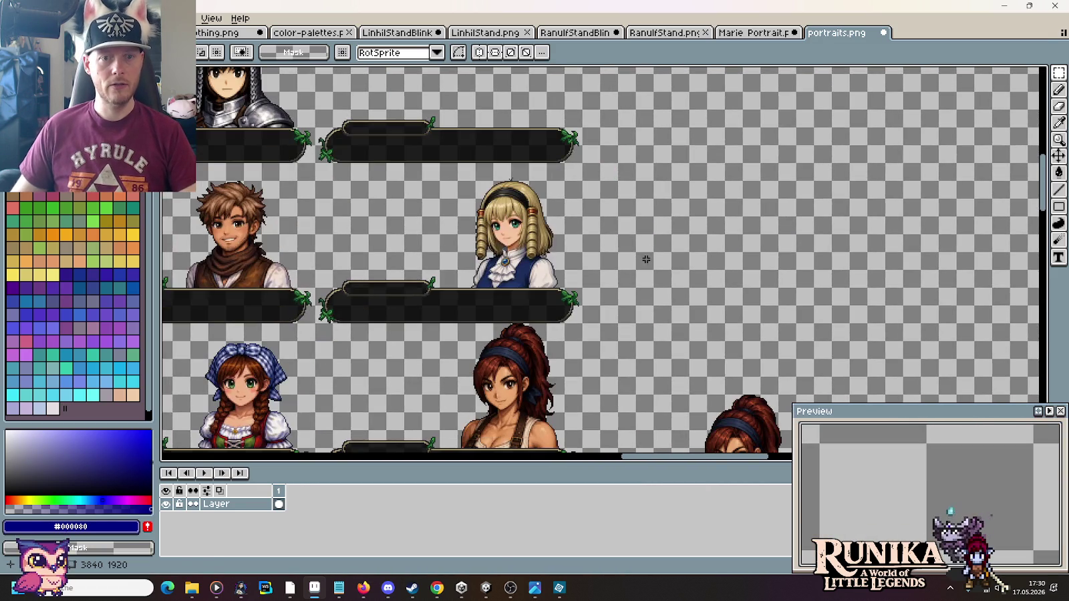
{"action": "key", "text": "alt+Tab"}
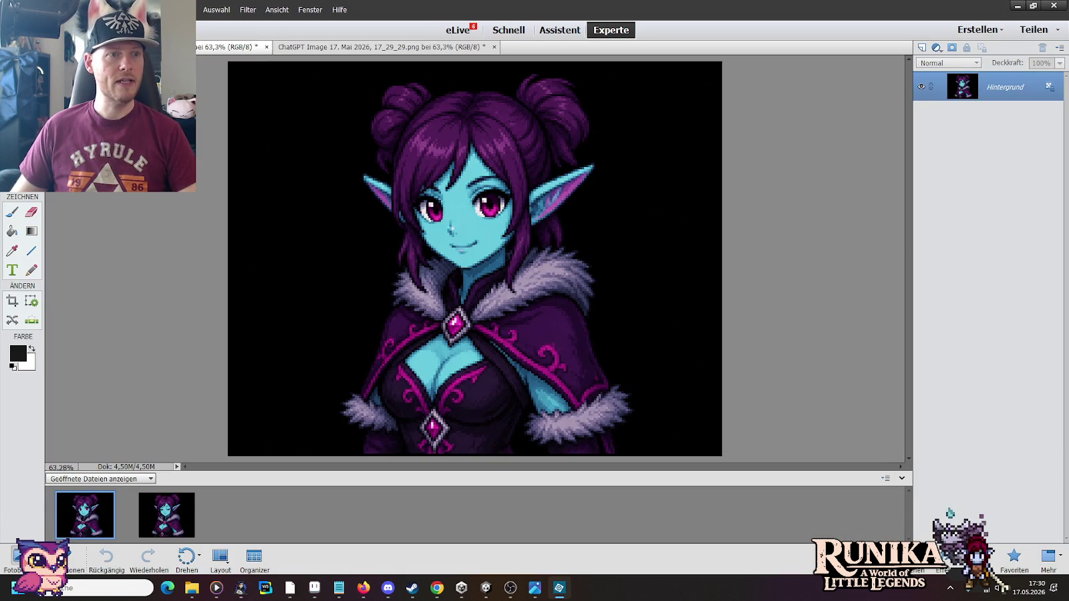
Step: Resize the elf portrait to 18 percent width with Bilinear resampling
{"action": "left_click", "coordinate": [100, 9]}
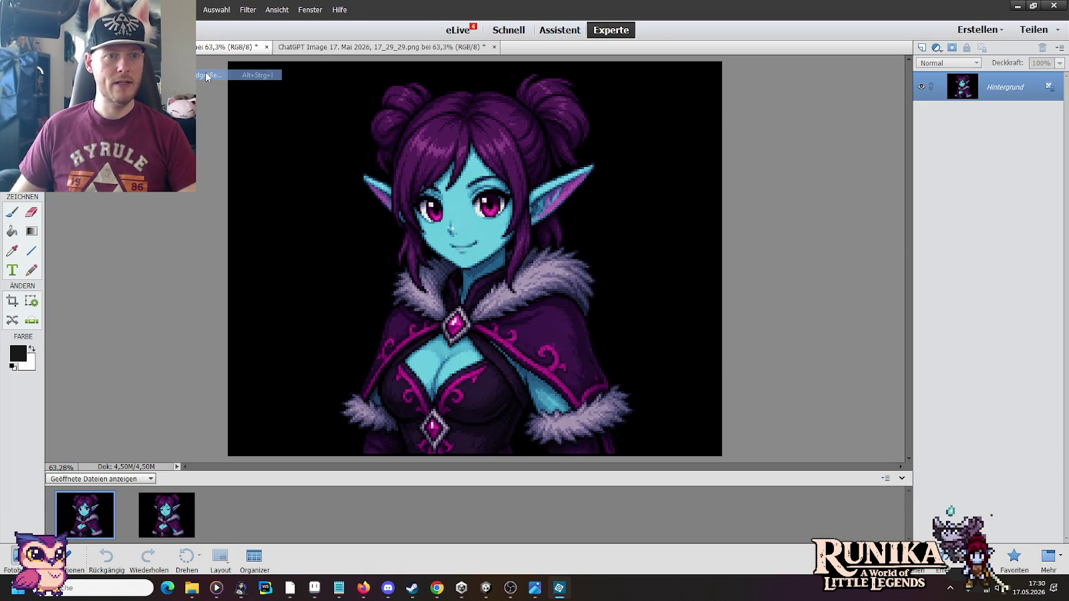
{"action": "left_click", "coordinate": [207, 77]}
{"action": "left_click", "coordinate": [734, 189]}
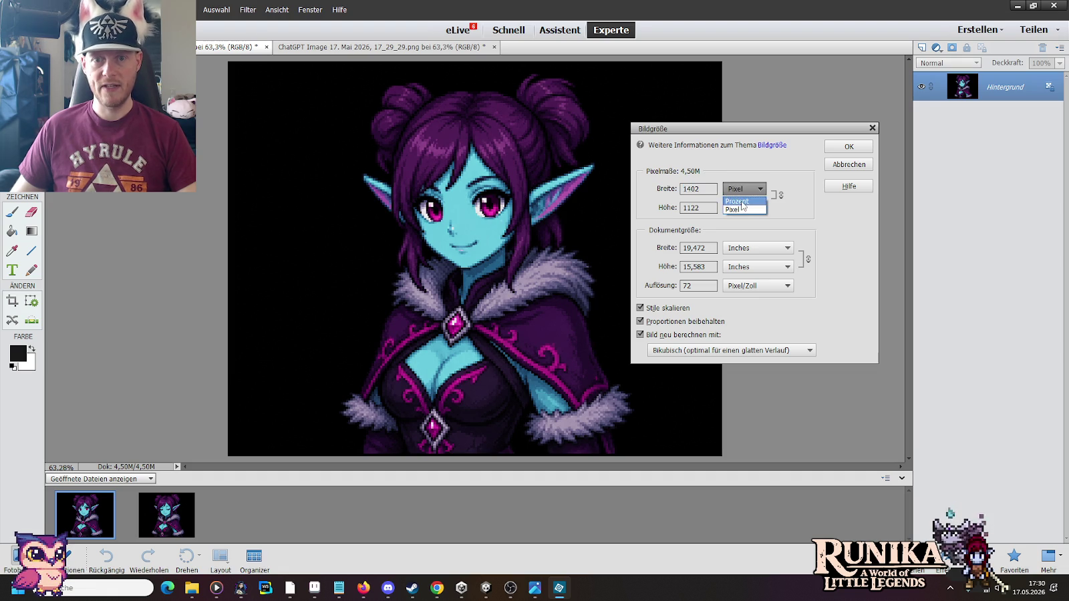
{"action": "left_click", "coordinate": [739, 206]}
{"action": "key", "text": "BackSpace"}
{"action": "key", "text": "BackSpace"}
{"action": "type", "text": "8"}
{"action": "left_click", "coordinate": [719, 351]}
{"action": "left_click", "coordinate": [685, 410]}
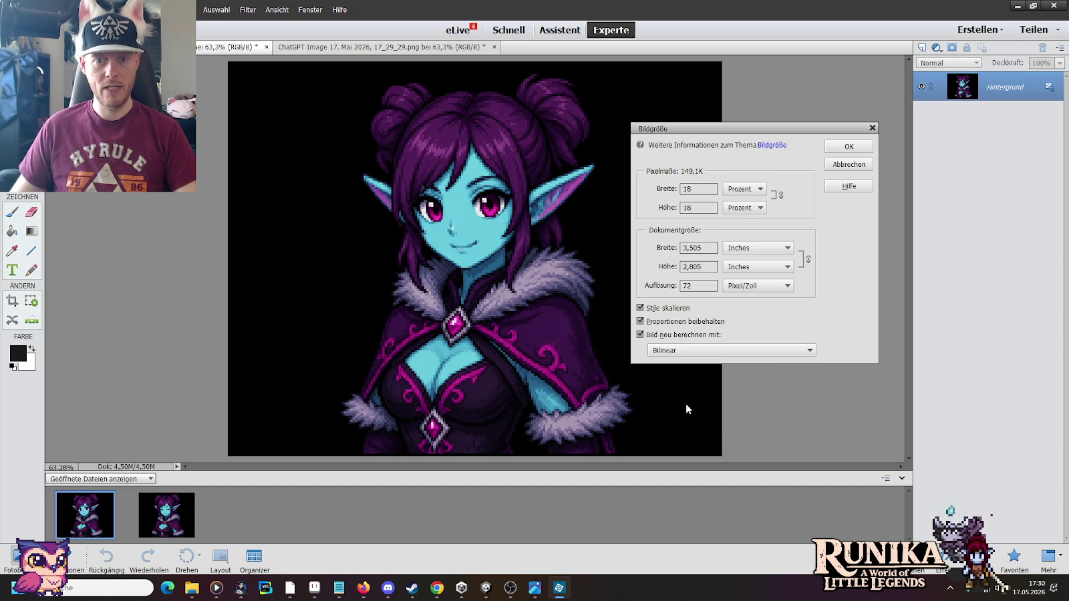
{"action": "left_click", "coordinate": [848, 147]}
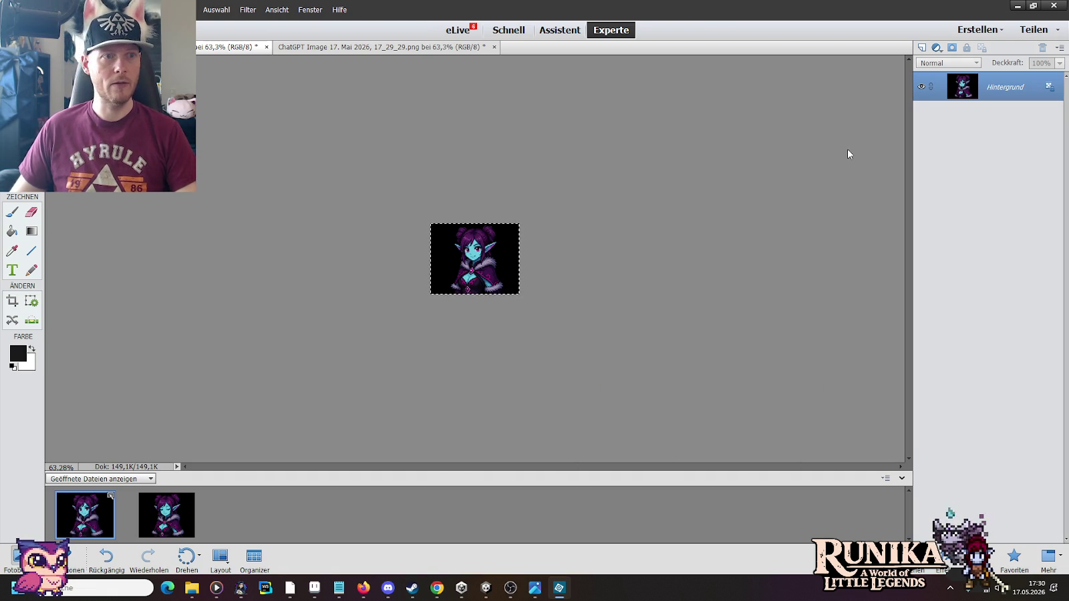
Step: Test-paste the 18% portrait onto portraits.png, discard it, and undo the resize
{"action": "key", "text": "alt+Tab"}
{"action": "key", "text": "ctrl+v"}
{"action": "mouse_move", "coordinate": [646, 286]}
{"action": "left_mouse_down"}
{"action": "mouse_move", "coordinate": [472, 257]}
{"action": "mouse_move", "coordinate": [604, 251]}
{"action": "mouse_move", "coordinate": [585, 255]}
{"action": "left_mouse_up"}
{"action": "key", "text": "Escape"}
{"action": "key", "text": "alt+Tab"}
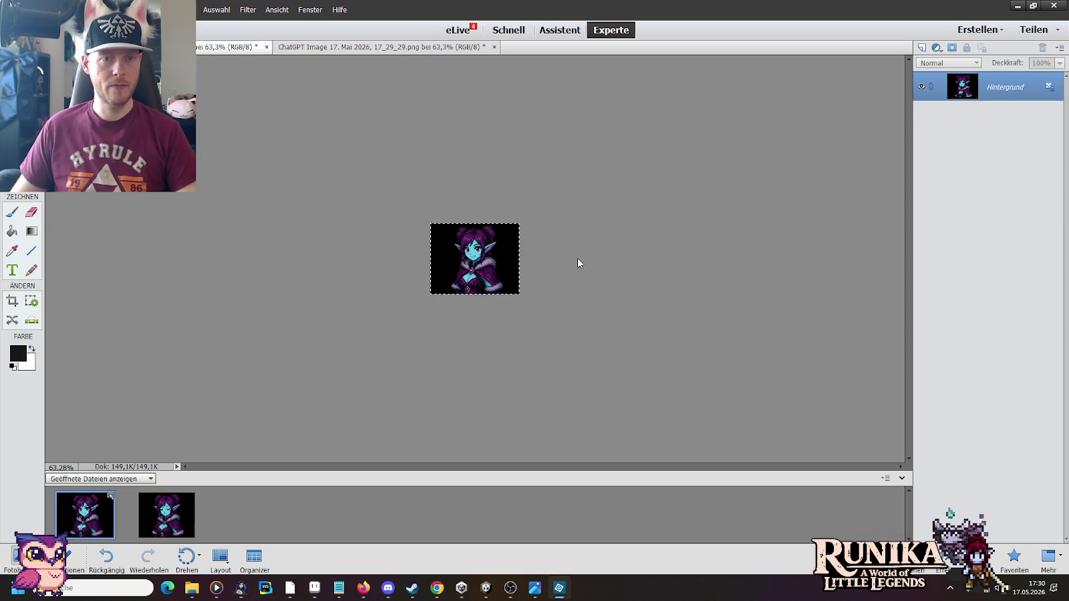
{"action": "key", "text": "ctrl+z"}
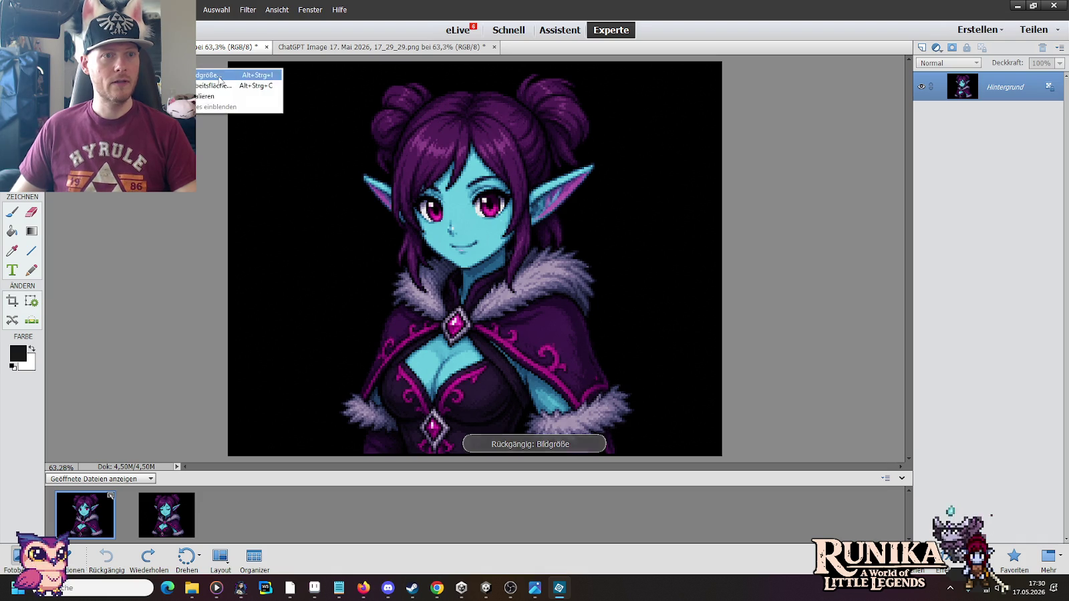
Step: Resize the elf portrait to 9 percent with Pixelwiederholung resampling
{"action": "left_click", "coordinate": [208, 79]}
{"action": "left_click", "coordinate": [743, 189]}
{"action": "left_click", "coordinate": [738, 208]}
{"action": "type", "text": "9"}
{"action": "left_click", "coordinate": [710, 350]}
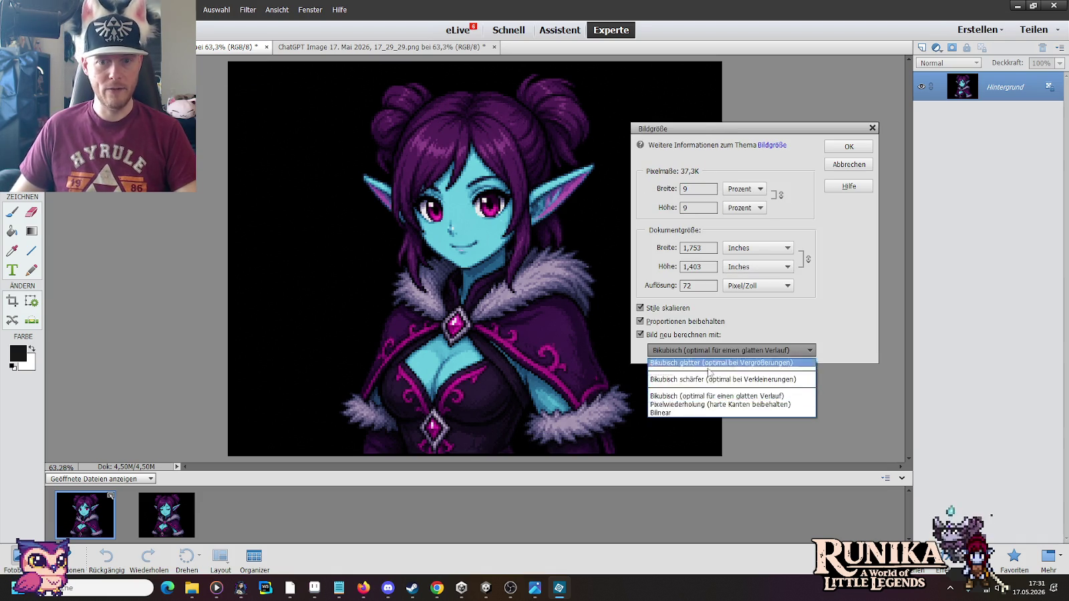
{"action": "left_click", "coordinate": [692, 404]}
{"action": "left_click", "coordinate": [848, 148]}
Step: Test-paste the 9% portrait beside the blonde girl, then discard it and undo
{"action": "key", "text": "ctrl+a"}
{"action": "key", "text": "ctrl+c"}
{"action": "key", "text": "alt+Tab"}
{"action": "key", "text": "ctrl+v"}
{"action": "mouse_move", "coordinate": [636, 258]}
{"action": "left_mouse_down"}
{"action": "mouse_move", "coordinate": [491, 235]}
{"action": "mouse_move", "coordinate": [525, 227]}
{"action": "left_mouse_up"}
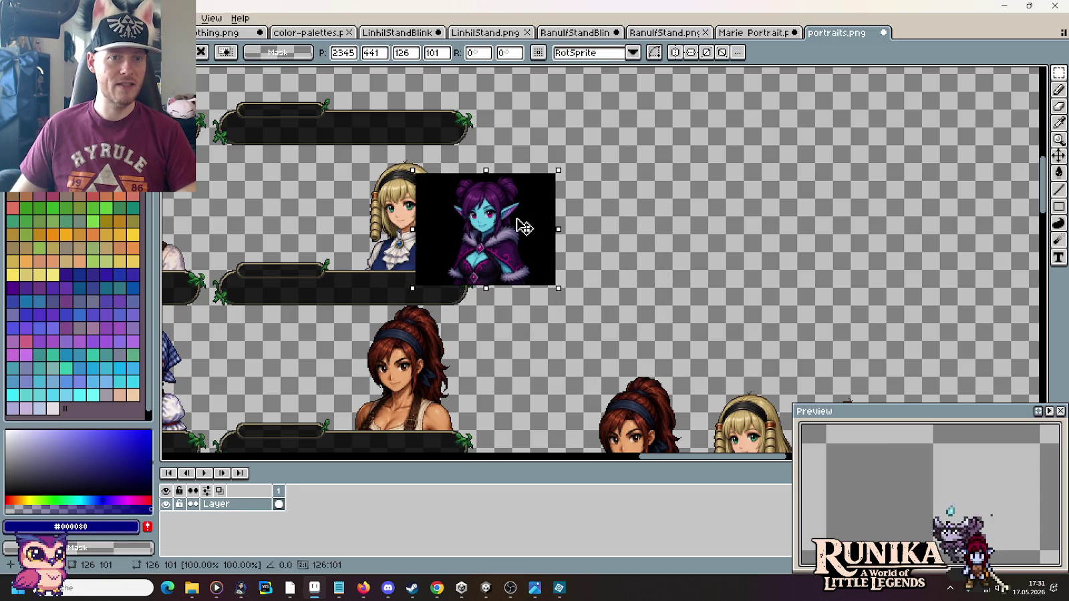
{"action": "key", "text": "Escape"}
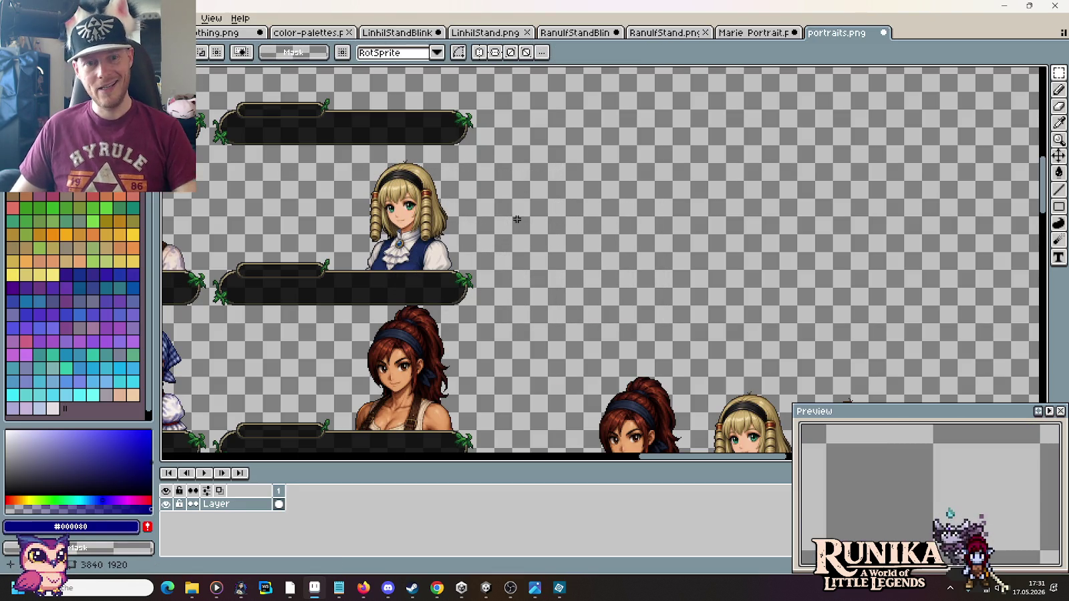
{"action": "key", "text": "alt+Tab"}
{"action": "key", "text": "ctrl+z"}
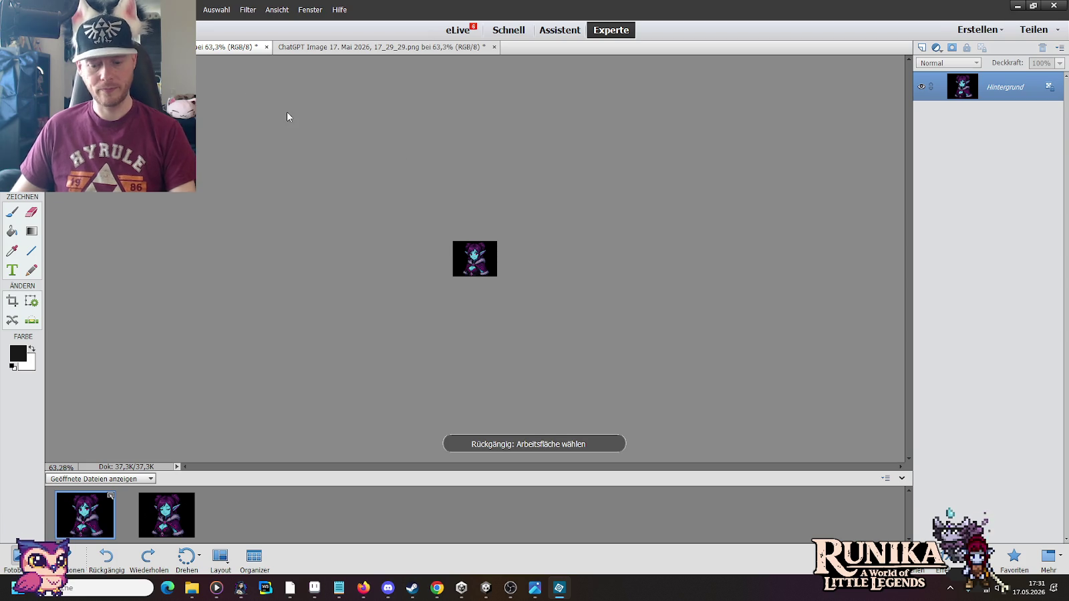
Step: Undo the 9% resize and resize the portrait to 11 percent with Bilinear
{"action": "key", "text": "ctrl+z"}
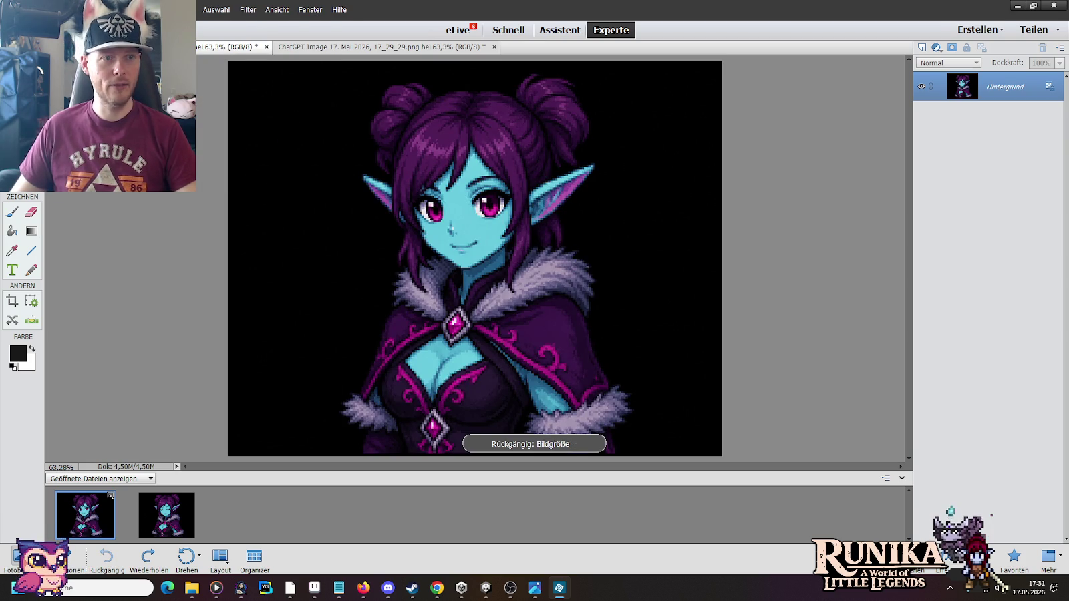
{"action": "left_click", "coordinate": [120, 10]}
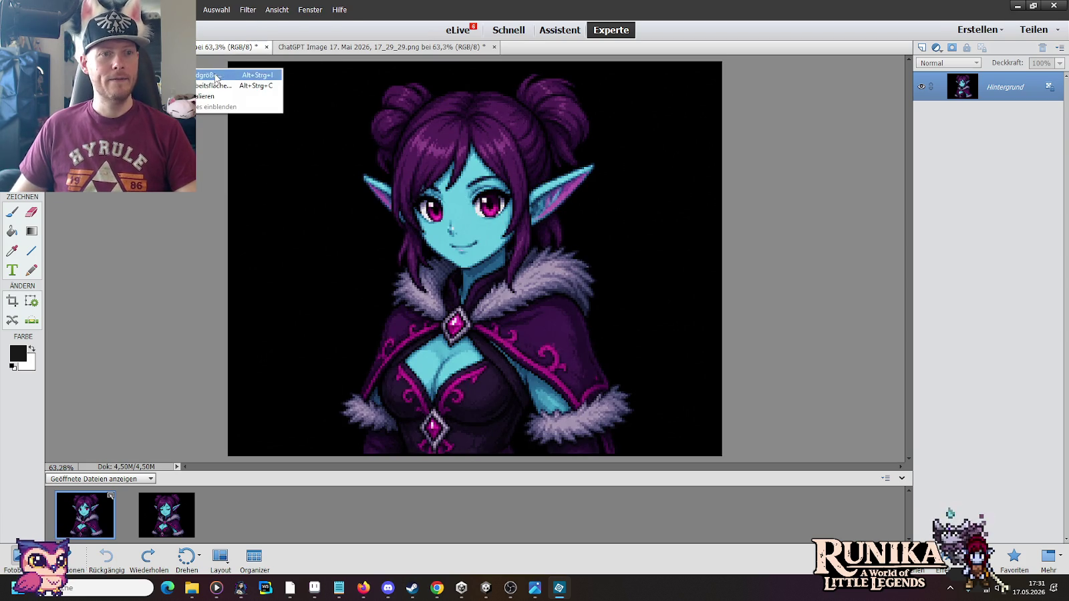
{"action": "left_click", "coordinate": [216, 78]}
{"action": "left_click", "coordinate": [742, 189]}
{"action": "left_click", "coordinate": [736, 200]}
{"action": "left_click", "coordinate": [743, 189]}
{"action": "left_click", "coordinate": [734, 199]}
{"action": "double_click", "coordinate": [698, 189]}
{"action": "type", "text": "11"}
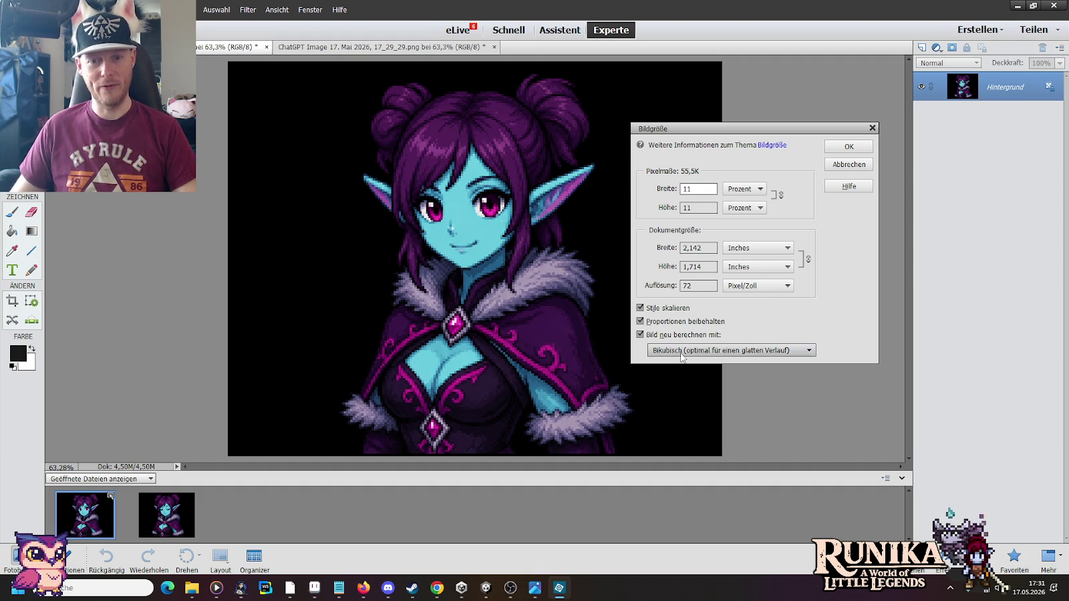
{"action": "left_click", "coordinate": [682, 350]}
{"action": "left_click", "coordinate": [681, 376]}
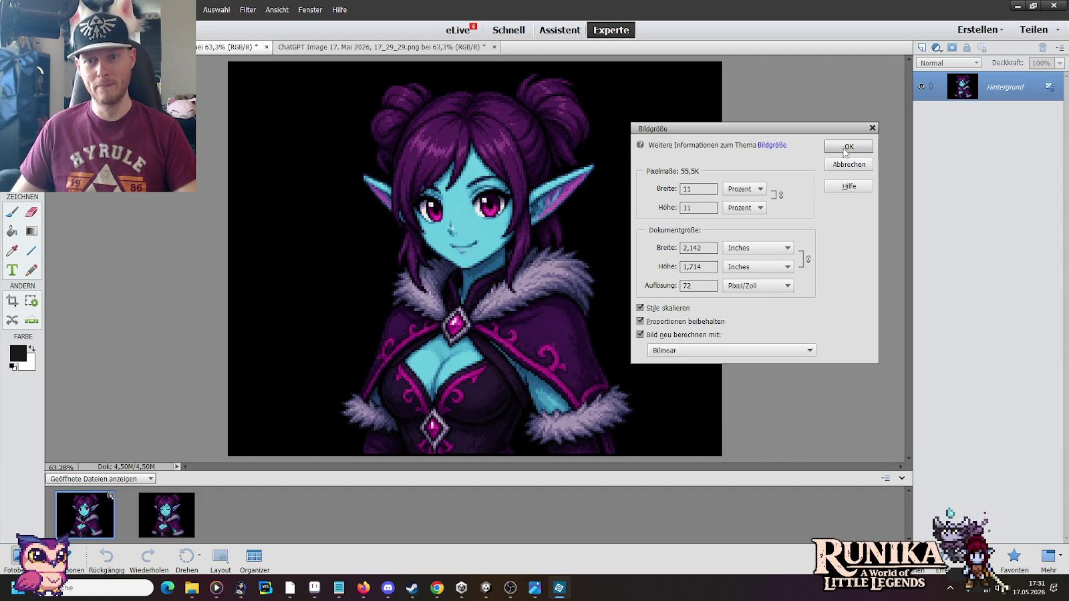
{"action": "left_click", "coordinate": [845, 147]}
Step: Copy the 11% elf portrait and paste it into portraits.png
{"action": "key", "text": "ctrl+a"}
{"action": "key", "text": "ctrl+c"}
{"action": "key", "text": "alt+Tab"}
{"action": "key", "text": "ctrl+v"}
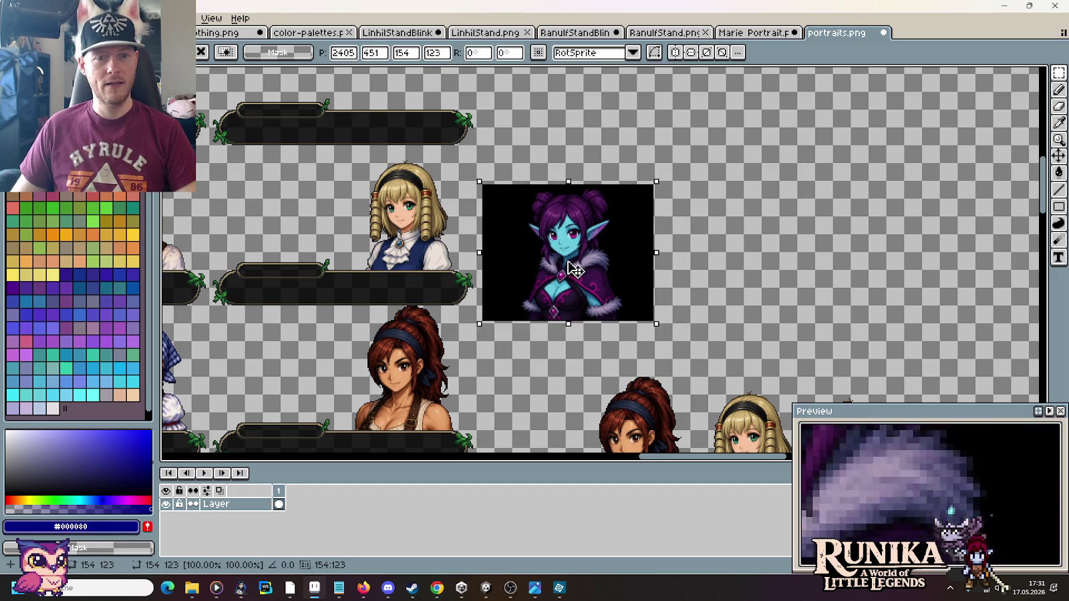
Step: Move the pasted elf portrait beside the blonde portrait and commit it
{"action": "left_click_drag", "start_coordinate": [574, 271], "coordinate": [527, 251]}
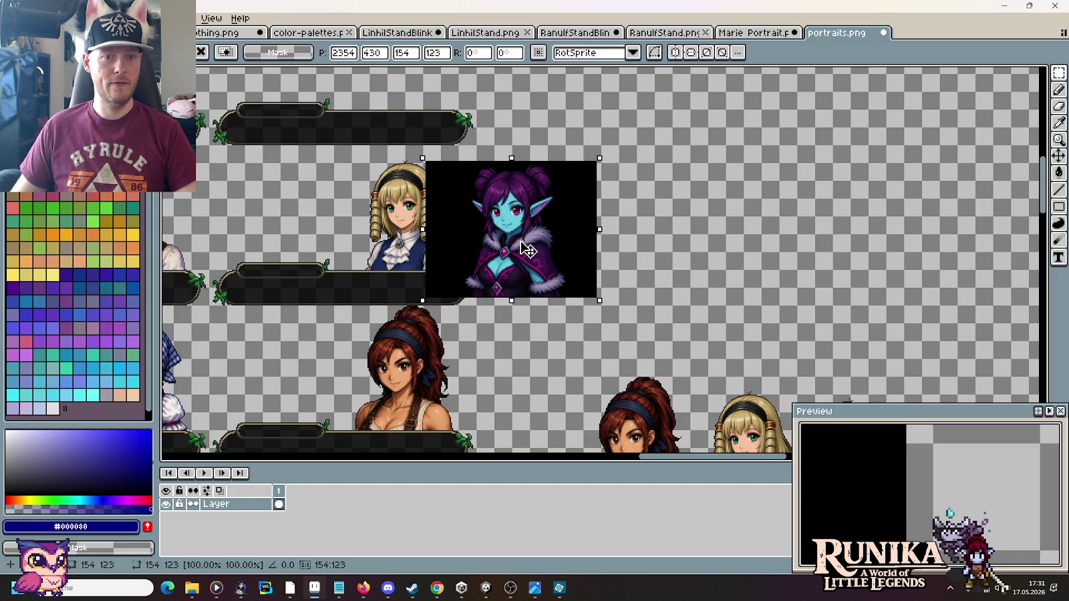
{"action": "left_click_drag", "start_coordinate": [528, 250], "coordinate": [592, 250]}
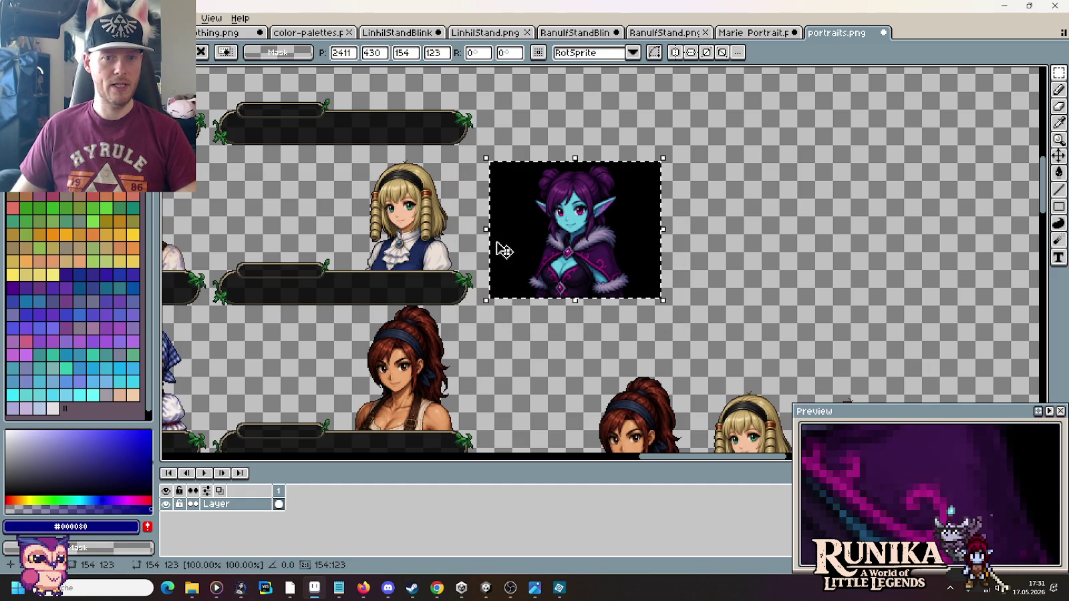
{"action": "key", "text": "Return"}
{"action": "scroll", "coordinate": [428, 237], "scroll_direction": "up", "scroll_amount": 3}
{"action": "scroll", "coordinate": [429, 214], "scroll_direction": "up", "scroll_amount": 1}
{"action": "scroll", "coordinate": [431, 194], "scroll_direction": "down", "scroll_amount": 1}
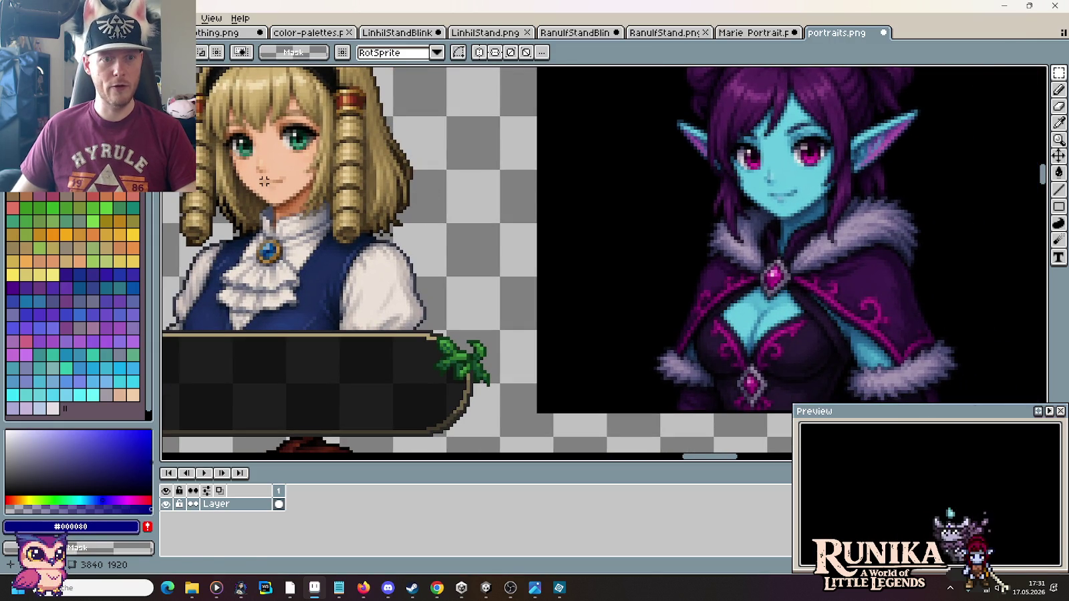
Step: Try several marquee selections around the blonde and elf portraits, then clear them
{"action": "left_click_drag", "start_coordinate": [264, 181], "coordinate": [819, 228]}
{"action": "scroll", "coordinate": [865, 307], "scroll_direction": "down", "scroll_amount": 1}
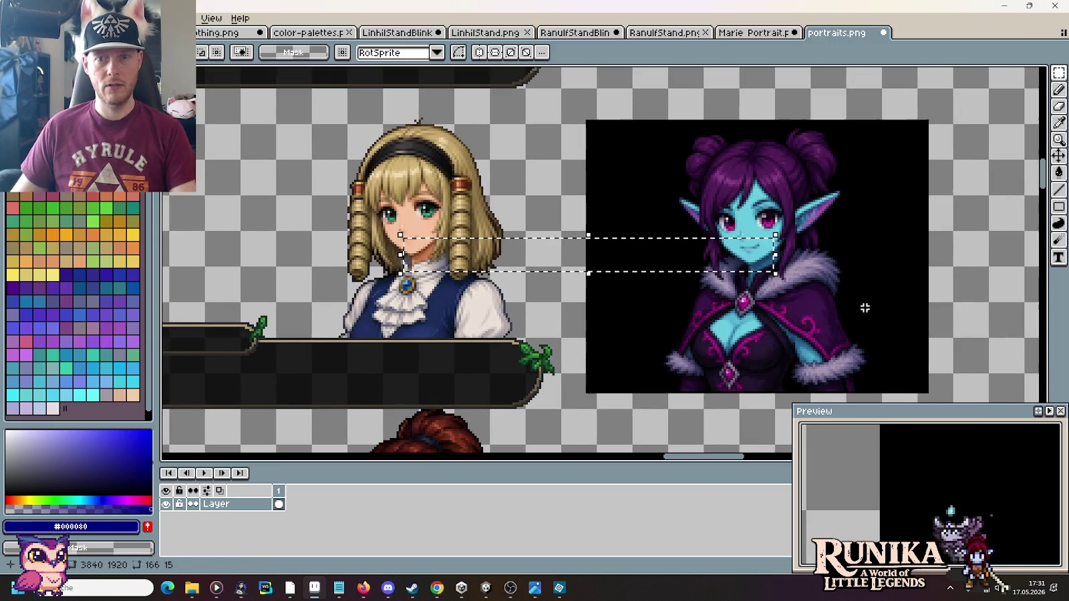
{"action": "left_click_drag", "start_coordinate": [930, 119], "coordinate": [588, 390]}
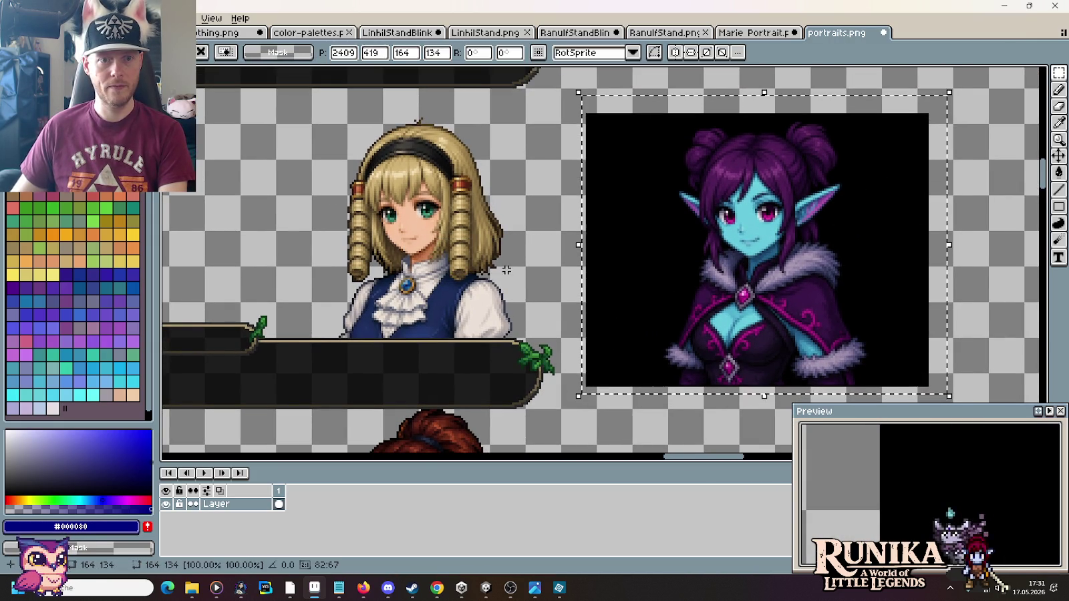
{"action": "left_click", "coordinate": [506, 270]}
{"action": "mouse_move", "coordinate": [408, 239]}
{"action": "left_mouse_down"}
{"action": "mouse_move", "coordinate": [878, 285]}
{"action": "mouse_move", "coordinate": [836, 202]}
{"action": "mouse_move", "coordinate": [836, 123]}
{"action": "left_mouse_up"}
{"action": "left_click", "coordinate": [955, 197]}
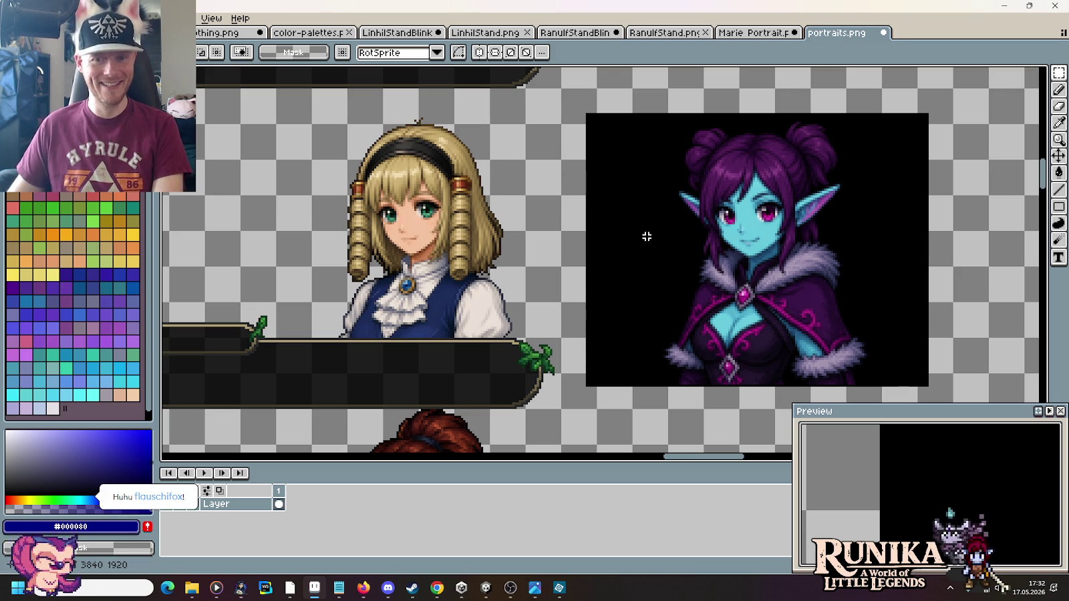
Step: Flood-fill the elf's black background to transparency
{"action": "left_click_drag", "start_coordinate": [831, 243], "coordinate": [754, 213]}
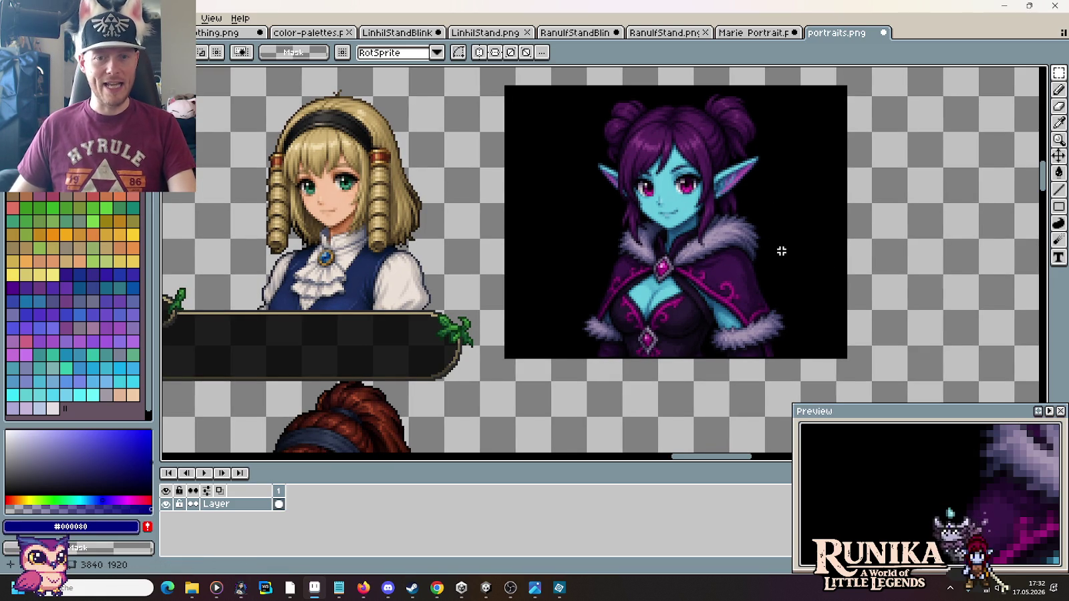
{"action": "left_click_drag", "start_coordinate": [786, 215], "coordinate": [779, 245]}
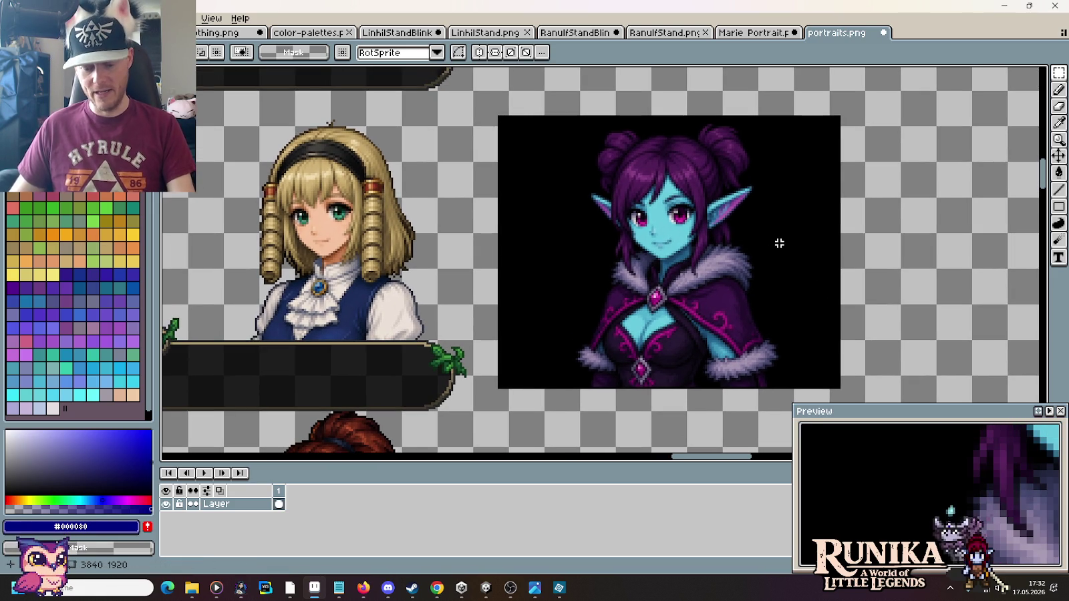
{"action": "key", "text": "g"}
{"action": "left_click", "coordinate": [801, 235]}
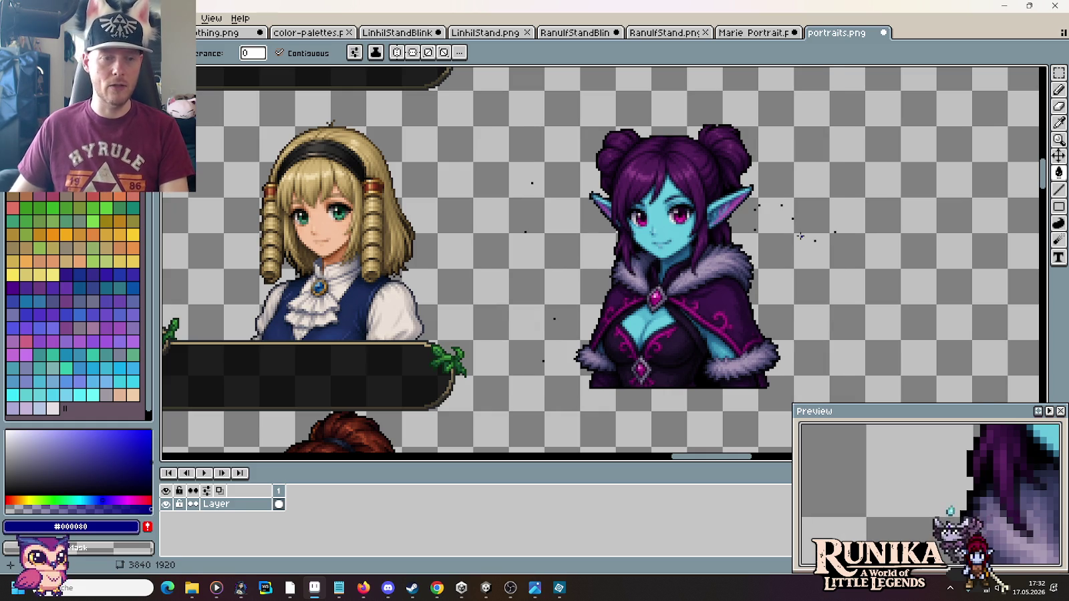
Step: Marquee-select the stray dark pixels to the right and left of the elf
{"action": "scroll", "coordinate": [801, 235], "scroll_direction": "down", "scroll_amount": 2}
{"action": "scroll", "coordinate": [800, 235], "scroll_direction": "up", "scroll_amount": 2}
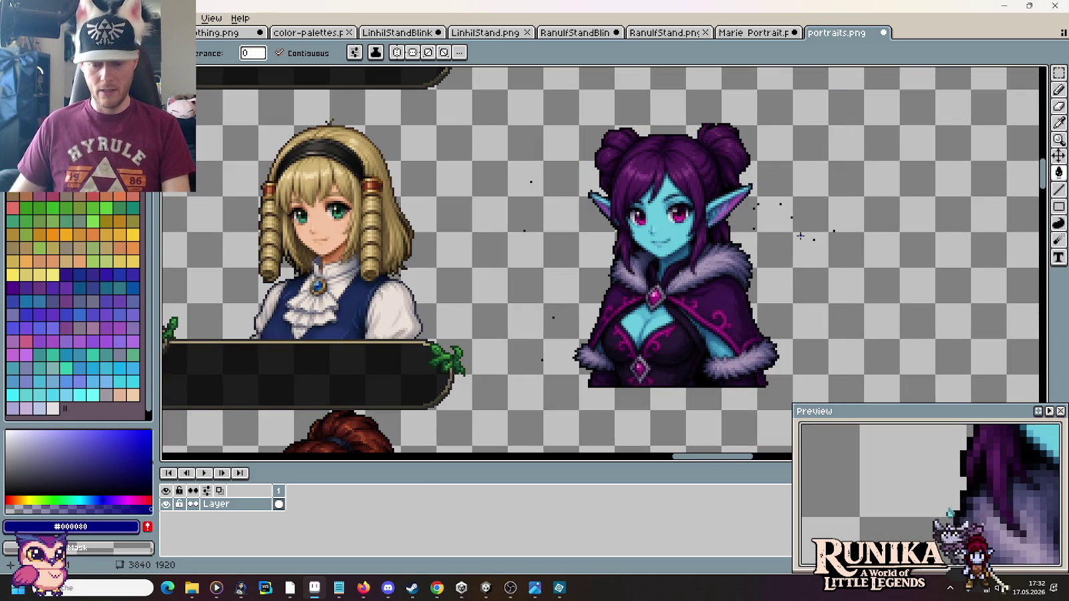
{"action": "key", "text": "m"}
{"action": "left_click_drag", "start_coordinate": [752, 203], "coordinate": [842, 242]}
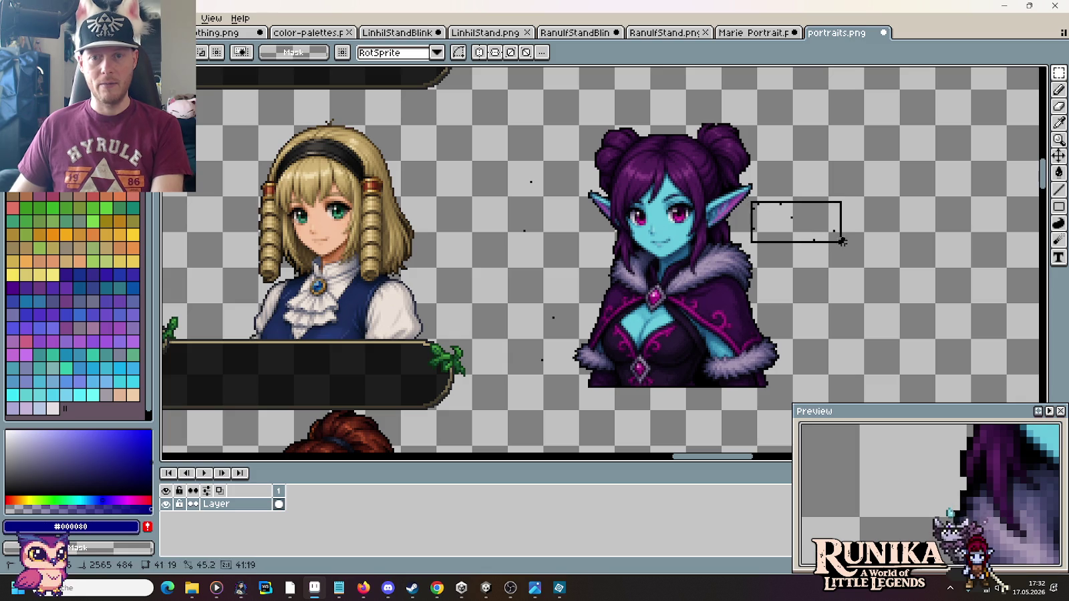
{"action": "left_click_drag", "start_coordinate": [502, 168], "coordinate": [555, 371]}
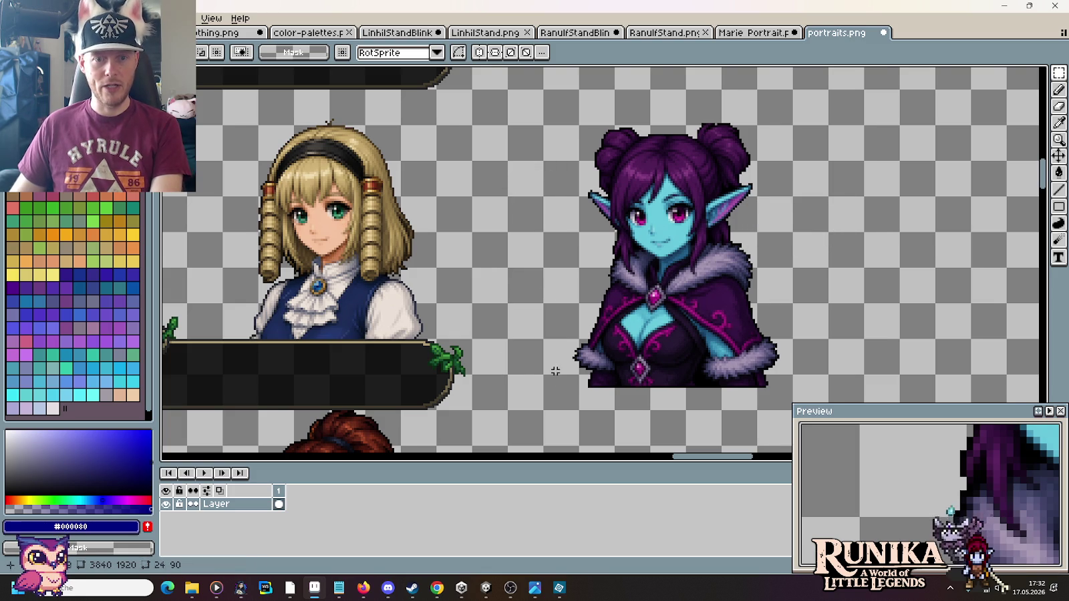
Step: Select the cut-out elf portrait, move it right on the sheet, and commit
{"action": "scroll", "coordinate": [553, 274], "scroll_direction": "down", "scroll_amount": 2}
{"action": "scroll", "coordinate": [559, 201], "scroll_direction": "up", "scroll_amount": 1}
{"action": "scroll", "coordinate": [559, 202], "scroll_direction": "up", "scroll_amount": 1}
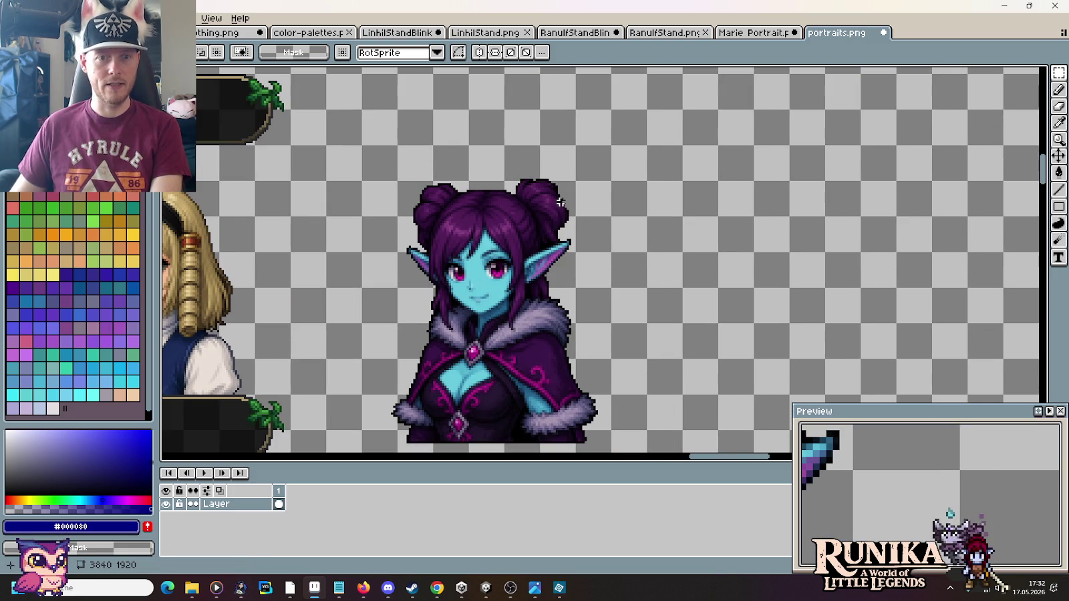
{"action": "scroll", "coordinate": [538, 266], "scroll_direction": "down", "scroll_amount": 1}
{"action": "scroll", "coordinate": [667, 386], "scroll_direction": "up", "scroll_amount": 1}
{"action": "left_click_drag", "start_coordinate": [694, 417], "coordinate": [439, 126]}
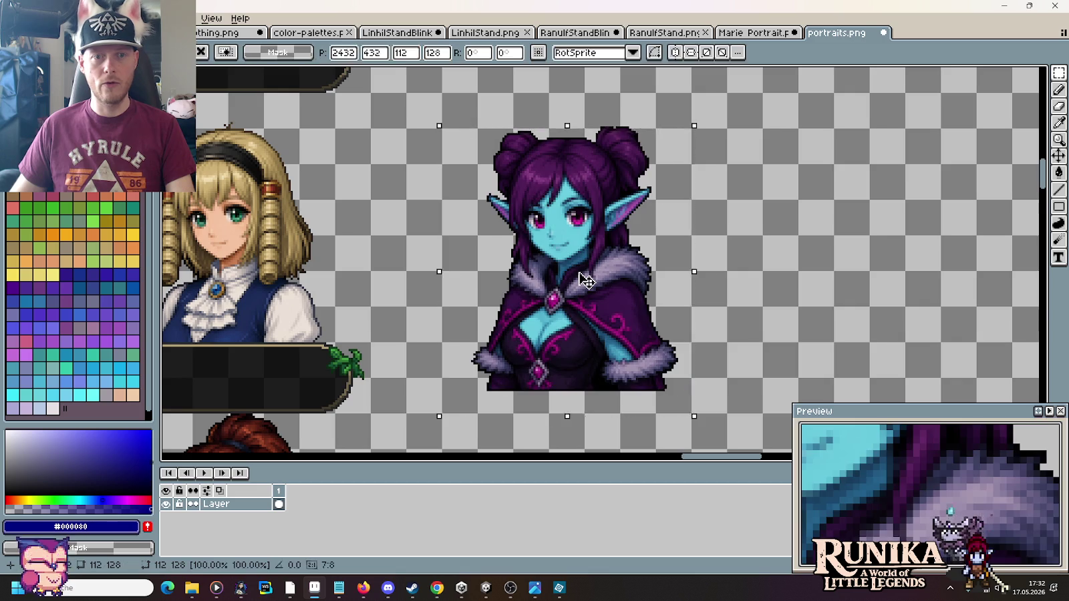
{"action": "left_click_drag", "start_coordinate": [583, 279], "coordinate": [921, 259]}
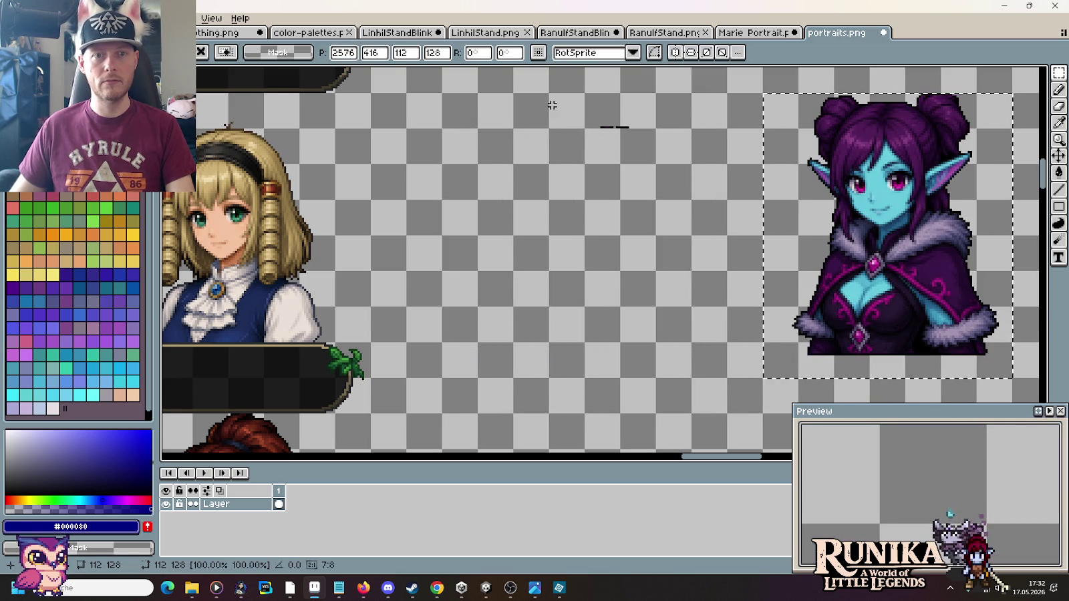
{"action": "mouse_move", "coordinate": [582, 90]}
{"action": "left_mouse_down"}
{"action": "mouse_move", "coordinate": [694, 131]}
{"action": "mouse_move", "coordinate": [985, 107]}
{"action": "left_mouse_up"}
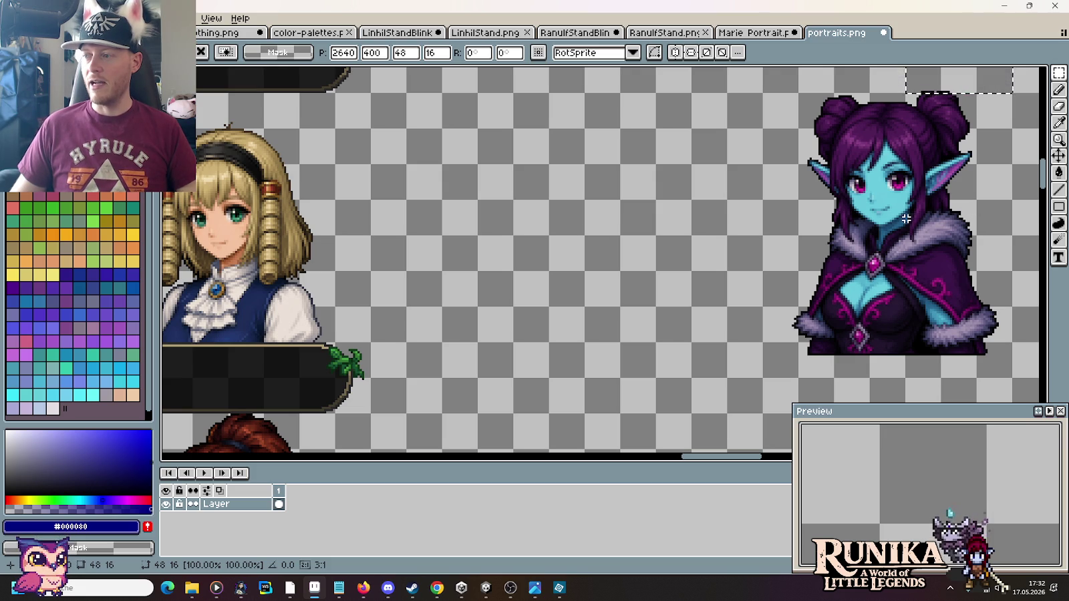
{"action": "left_click_drag", "start_coordinate": [909, 276], "coordinate": [666, 281]}
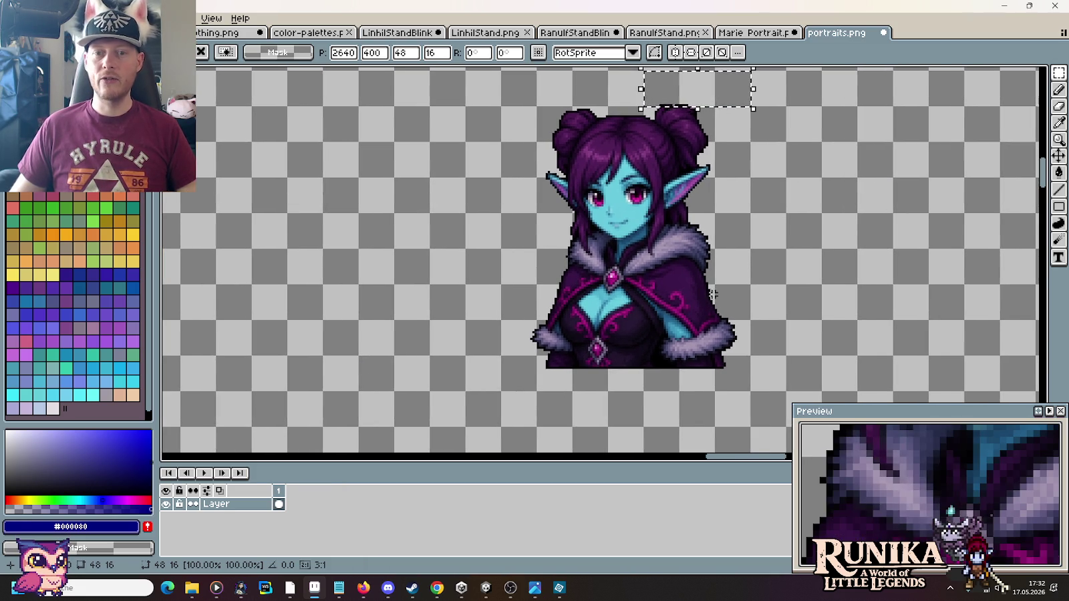
Step: Zoom to the elf's fur edge and pick near-black #020102 from the cloak
{"action": "scroll", "coordinate": [727, 339], "scroll_direction": "up", "scroll_amount": 4}
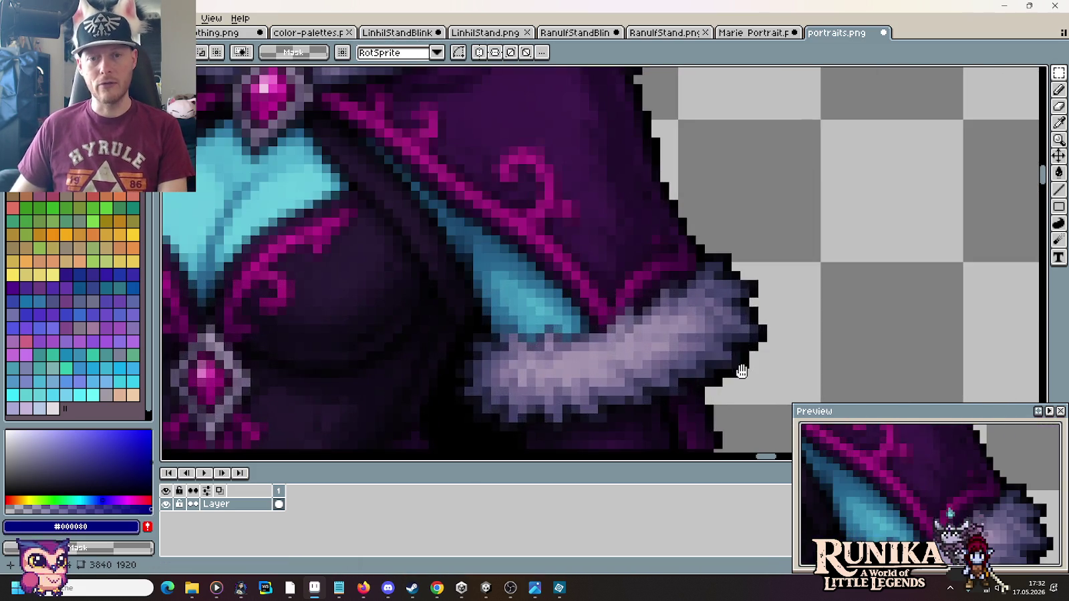
{"action": "left_click_drag", "start_coordinate": [742, 372], "coordinate": [659, 305]}
{"action": "scroll", "coordinate": [692, 310], "scroll_direction": "up", "scroll_amount": 1}
{"action": "scroll", "coordinate": [686, 327], "scroll_direction": "down", "scroll_amount": 1}
{"action": "scroll", "coordinate": [671, 347], "scroll_direction": "down", "scroll_amount": 2}
{"action": "scroll", "coordinate": [672, 348], "scroll_direction": "up", "scroll_amount": 2}
{"action": "left_click", "coordinate": [676, 356], "text": "alt"}
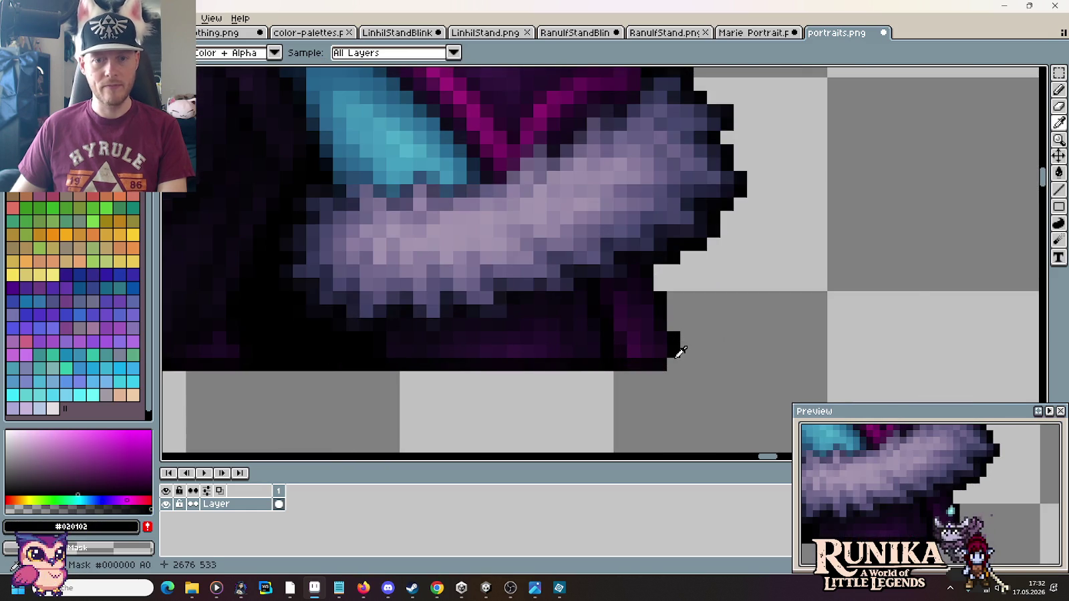
Step: Zoom and pan to frame the fur cuff and cloak edge
{"action": "scroll", "coordinate": [678, 354], "scroll_direction": "down", "scroll_amount": 2}
{"action": "scroll", "coordinate": [675, 357], "scroll_direction": "down", "scroll_amount": 1}
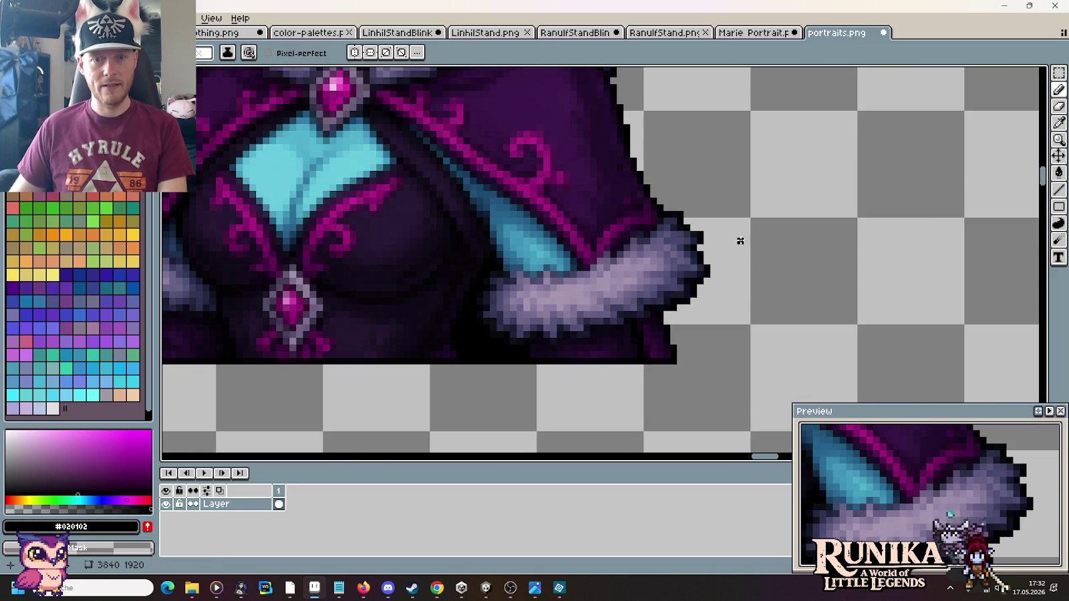
{"action": "scroll", "coordinate": [701, 301], "scroll_direction": "up", "scroll_amount": 2}
{"action": "scroll", "coordinate": [712, 251], "scroll_direction": "down", "scroll_amount": 1}
{"action": "scroll", "coordinate": [695, 267], "scroll_direction": "down", "scroll_amount": 2}
{"action": "scroll", "coordinate": [683, 283], "scroll_direction": "down", "scroll_amount": 1}
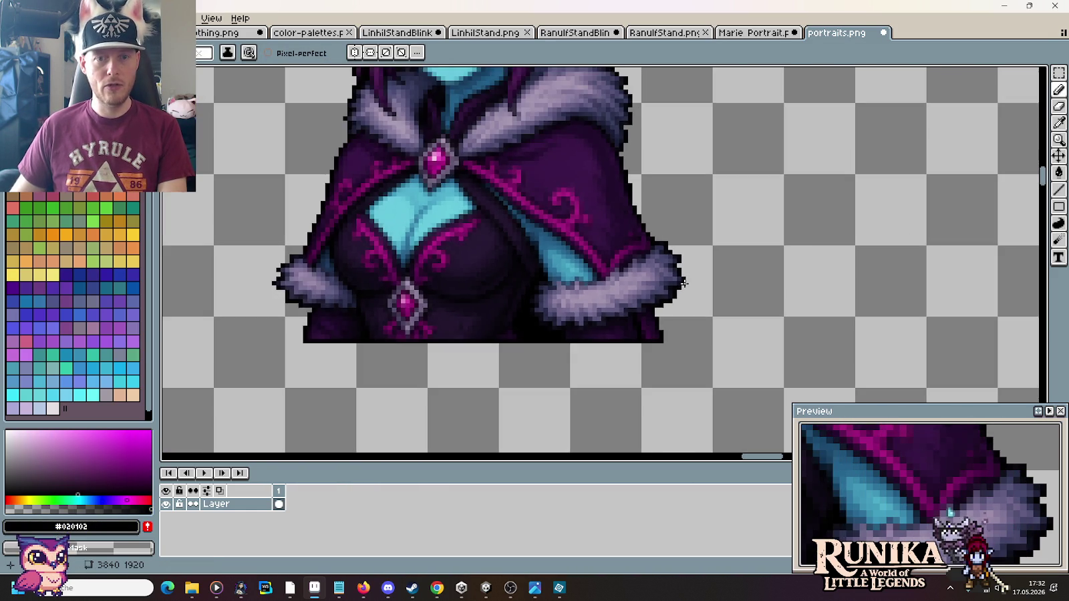
{"action": "mouse_move", "coordinate": [678, 182]}
{"action": "left_mouse_down"}
{"action": "mouse_move", "coordinate": [741, 467]}
{"action": "mouse_move", "coordinate": [685, 171]}
{"action": "left_mouse_up"}
{"action": "scroll", "coordinate": [701, 221], "scroll_direction": "up", "scroll_amount": 2}
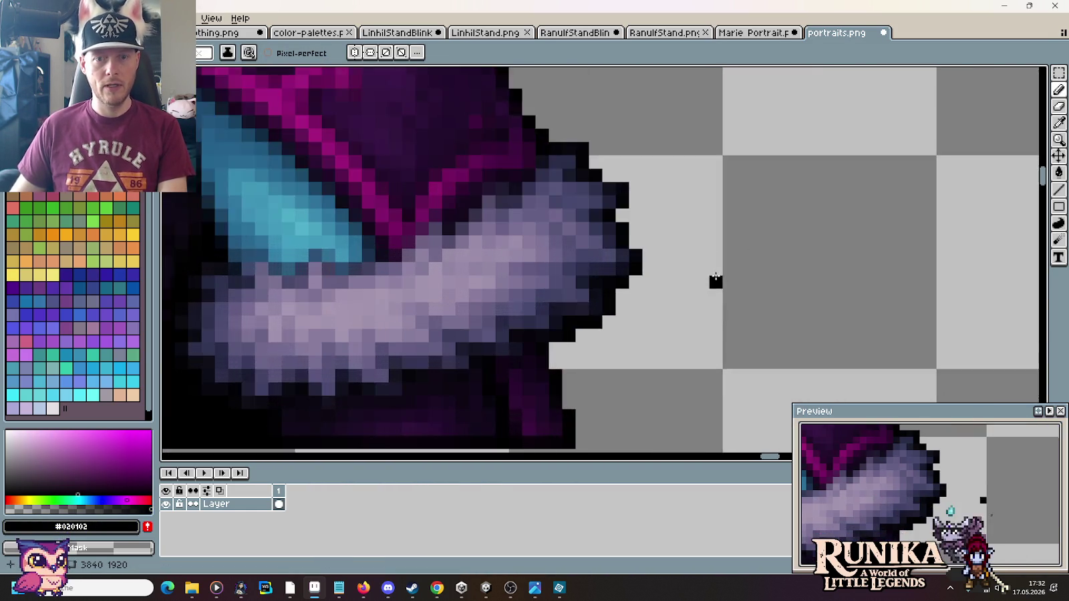
{"action": "scroll", "coordinate": [710, 281], "scroll_direction": "up", "scroll_amount": 1}
{"action": "left_click_drag", "start_coordinate": [625, 357], "coordinate": [725, 277]}
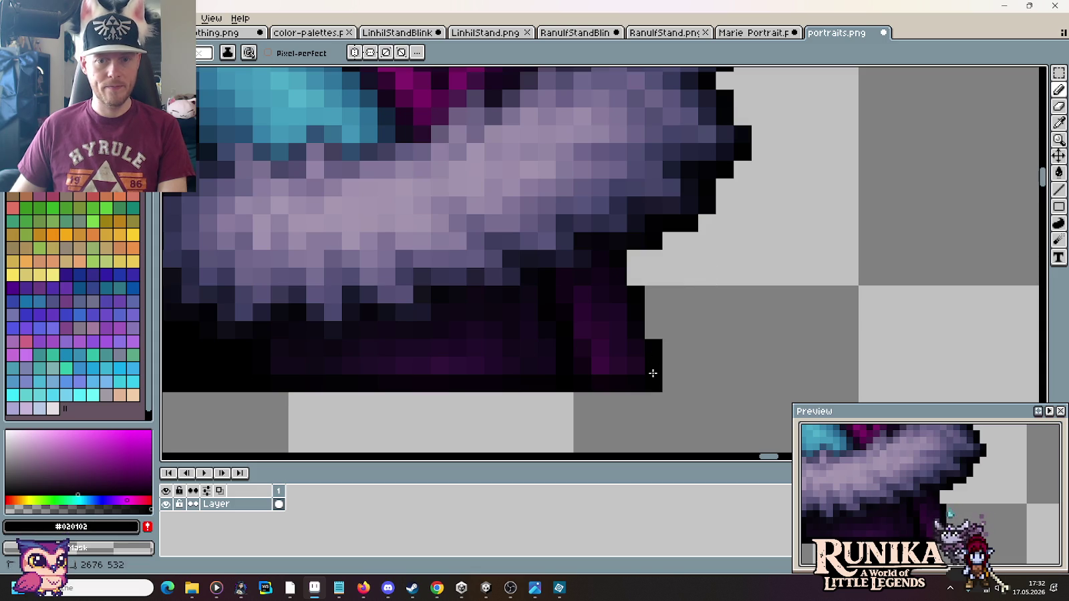
Step: Sample #010001 from the cloak, then the fur outline's #09080F as drawing colour
{"action": "key", "text": "i"}
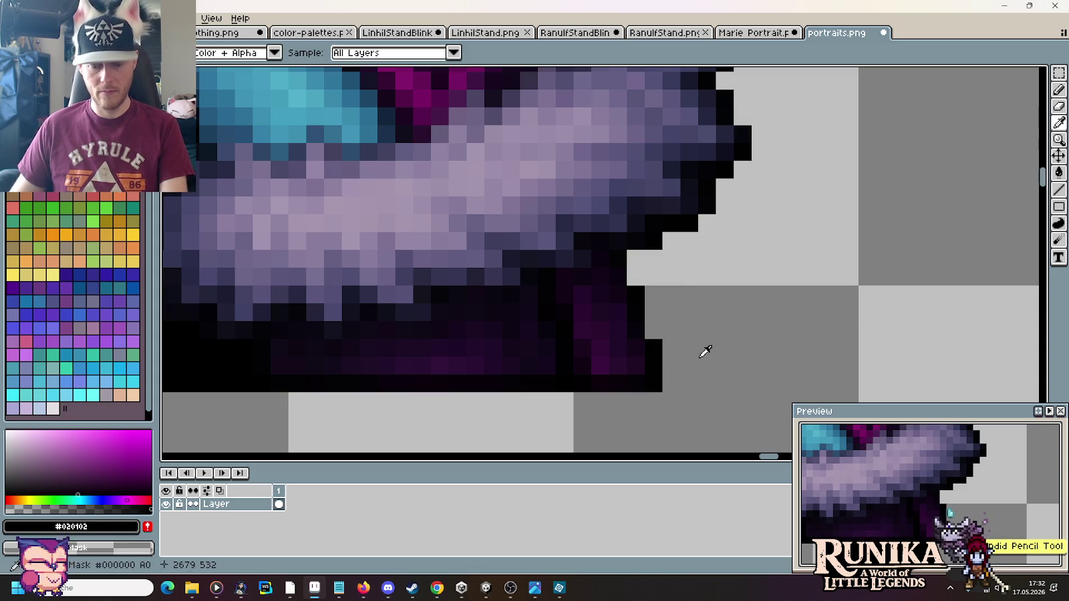
{"action": "left_click", "coordinate": [654, 358]}
{"action": "key", "text": "b"}
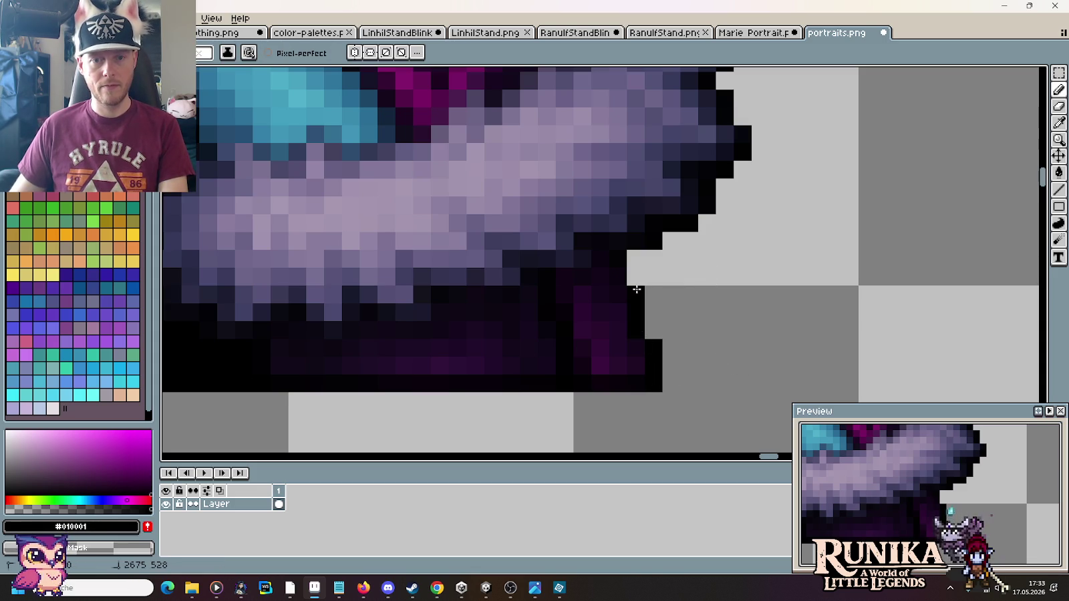
{"action": "key", "text": "i"}
{"action": "left_click", "coordinate": [632, 242]}
{"action": "key", "text": "b"}
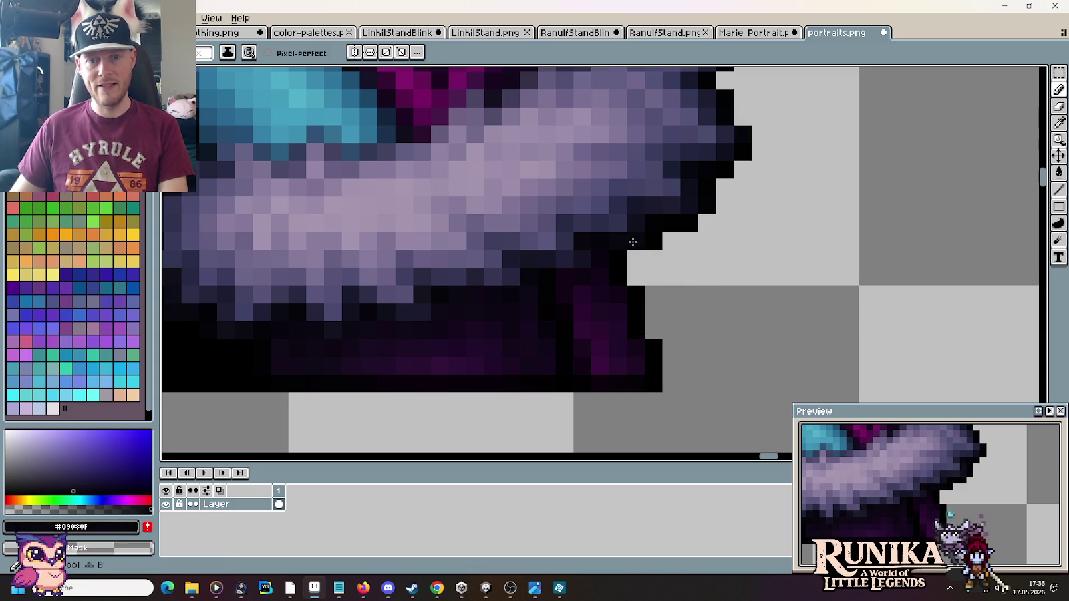
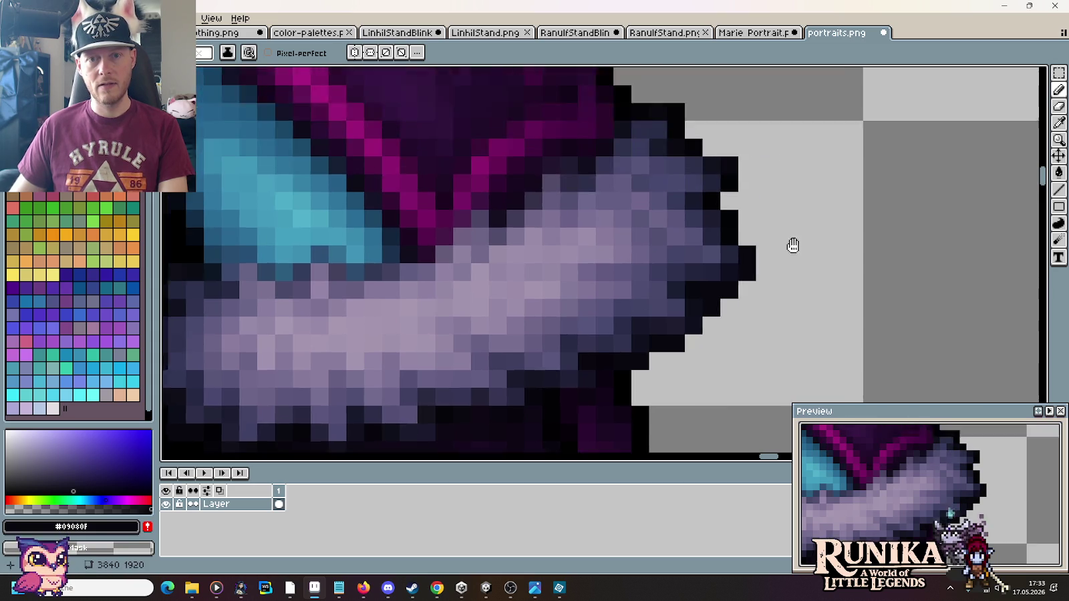
Step: Sample the near-black outline colour where the fur collar meets the cloak
{"action": "left_click_drag", "start_coordinate": [746, 131], "coordinate": [736, 286]}
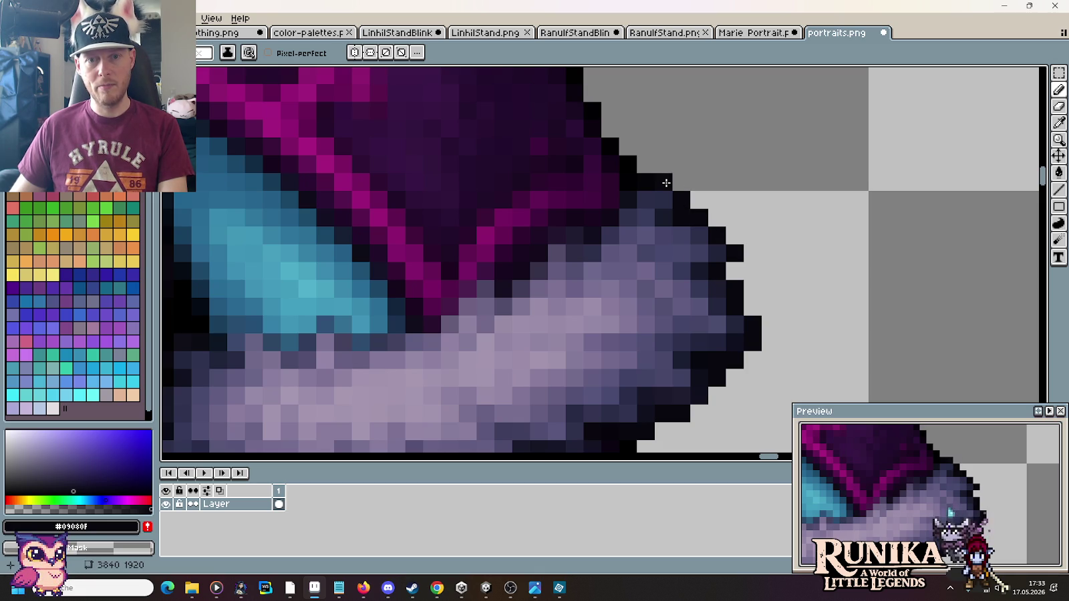
{"action": "scroll", "coordinate": [699, 246], "scroll_direction": "up", "scroll_amount": 3}
{"action": "scroll", "coordinate": [681, 246], "scroll_direction": "down", "scroll_amount": 5}
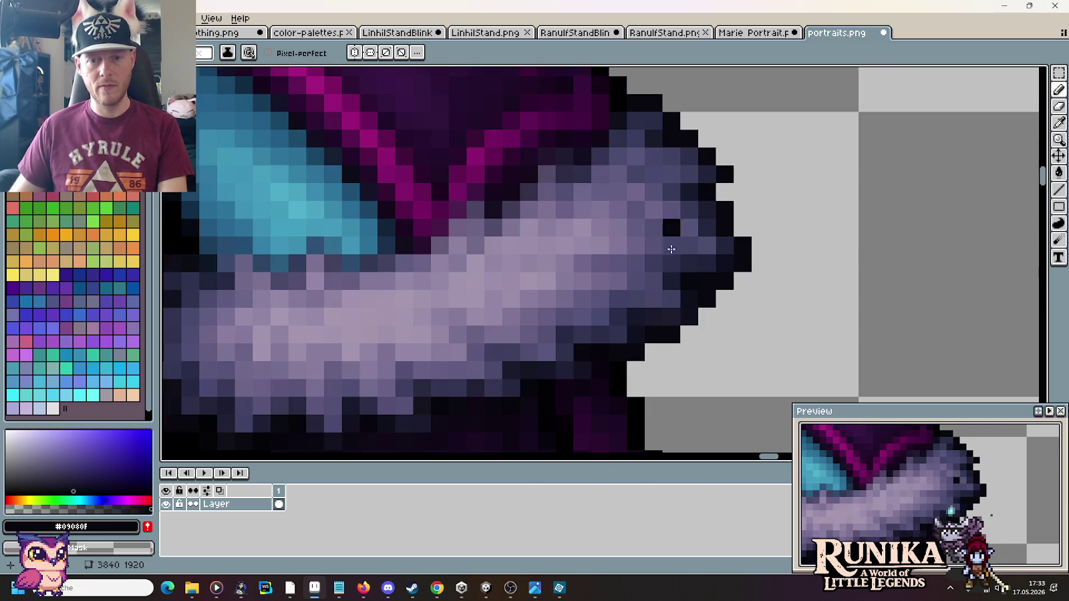
{"action": "key", "text": "i"}
{"action": "left_click", "coordinate": [643, 401]}
Step: Erase a stray pixel at the fur edge and add one dark outline pixel with the Pencil
{"action": "scroll", "coordinate": [668, 381], "scroll_direction": "up", "scroll_amount": 5}
{"action": "key", "text": "b"}
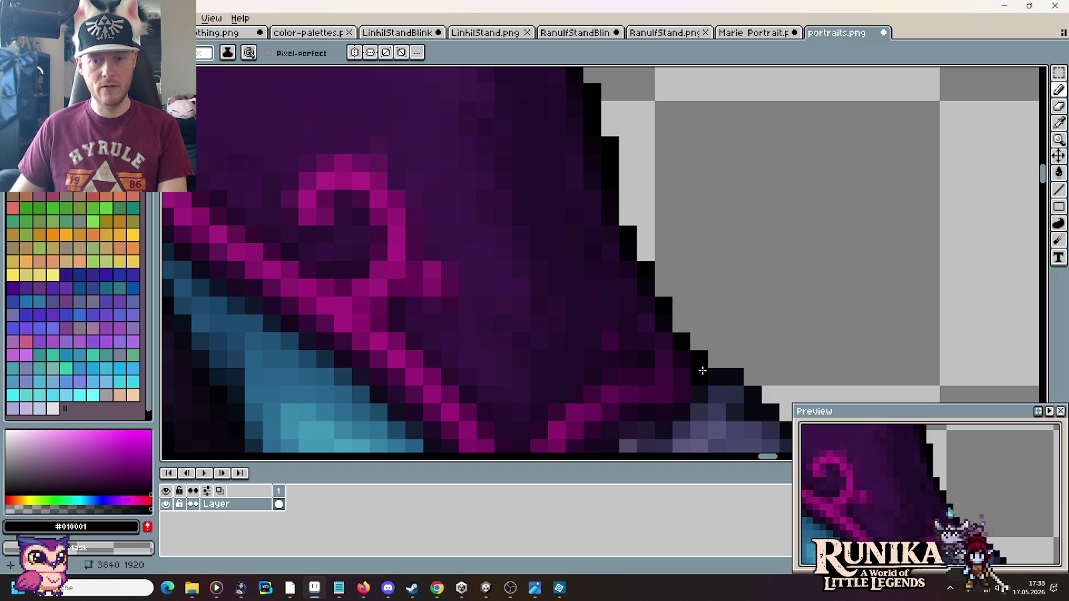
{"action": "right_click", "coordinate": [698, 355]}
{"action": "left_click", "coordinate": [680, 342]}
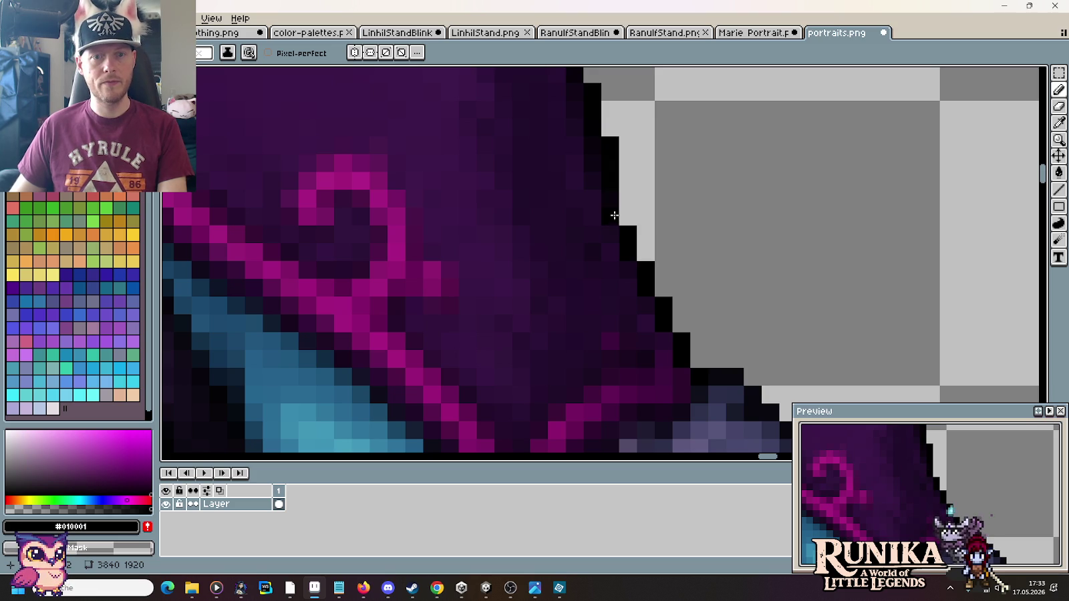
{"action": "left_click_drag", "start_coordinate": [663, 143], "coordinate": [715, 281]}
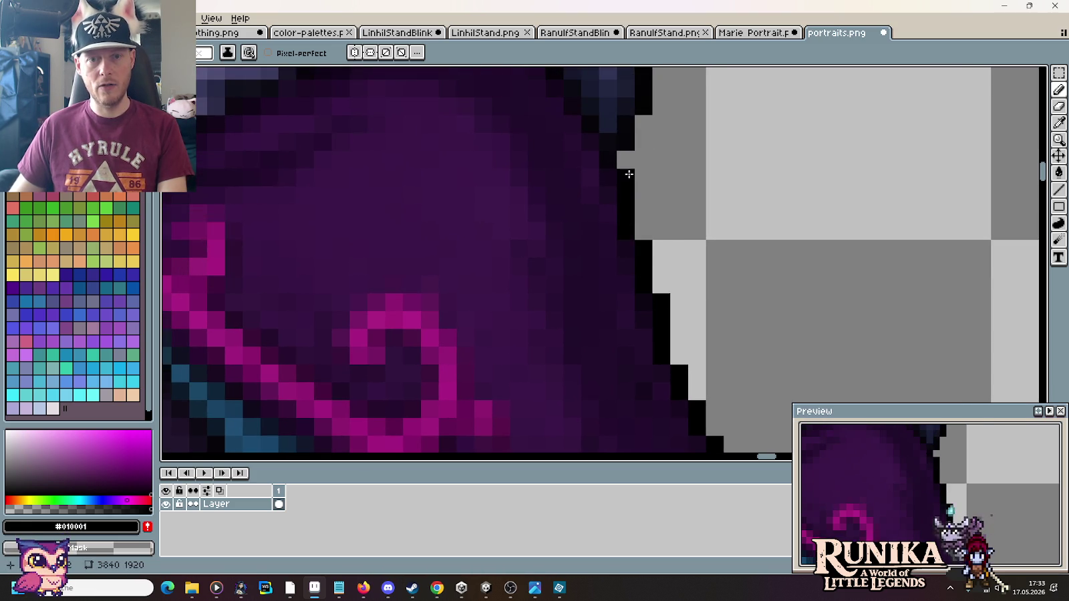
{"action": "scroll", "coordinate": [716, 348], "scroll_direction": "down", "scroll_amount": 2}
{"action": "scroll", "coordinate": [716, 348], "scroll_direction": "down", "scroll_amount": 2}
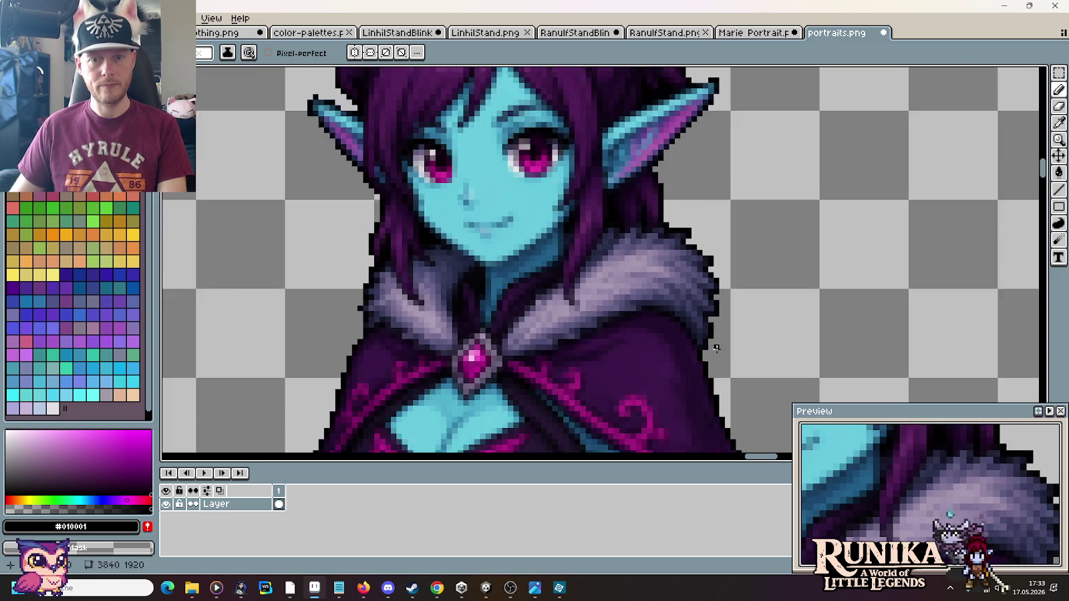
Step: Zoom in and sample the dark colour at the cloak edge
{"action": "scroll", "coordinate": [716, 348], "scroll_direction": "up", "scroll_amount": 2}
{"action": "scroll", "coordinate": [709, 341], "scroll_direction": "up", "scroll_amount": 2}
{"action": "left_click", "coordinate": [643, 335], "text": "alt"}
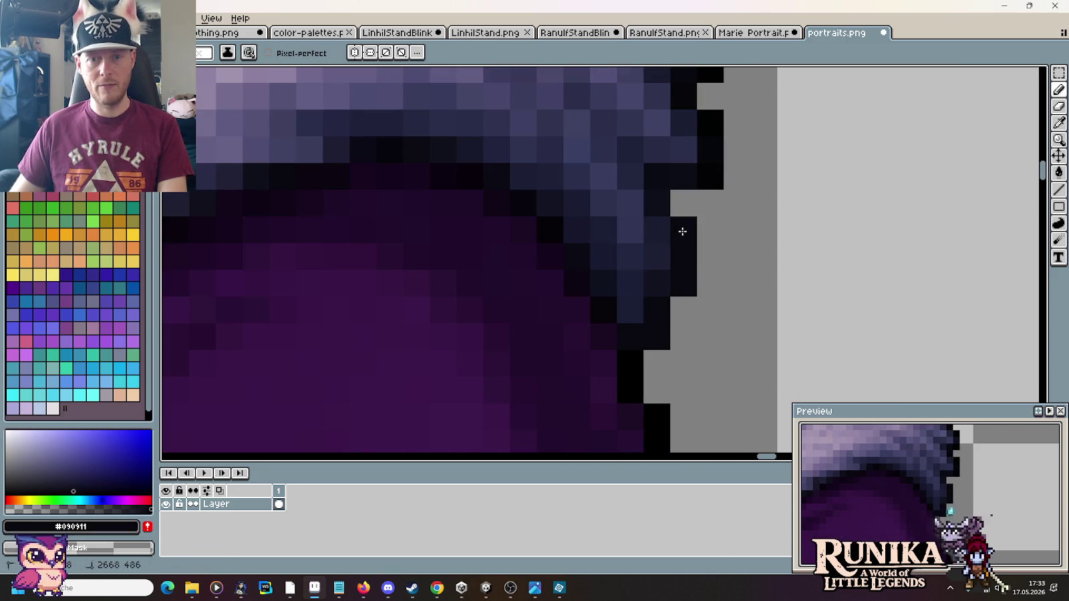
{"action": "scroll", "coordinate": [739, 155], "scroll_direction": "down", "scroll_amount": 2}
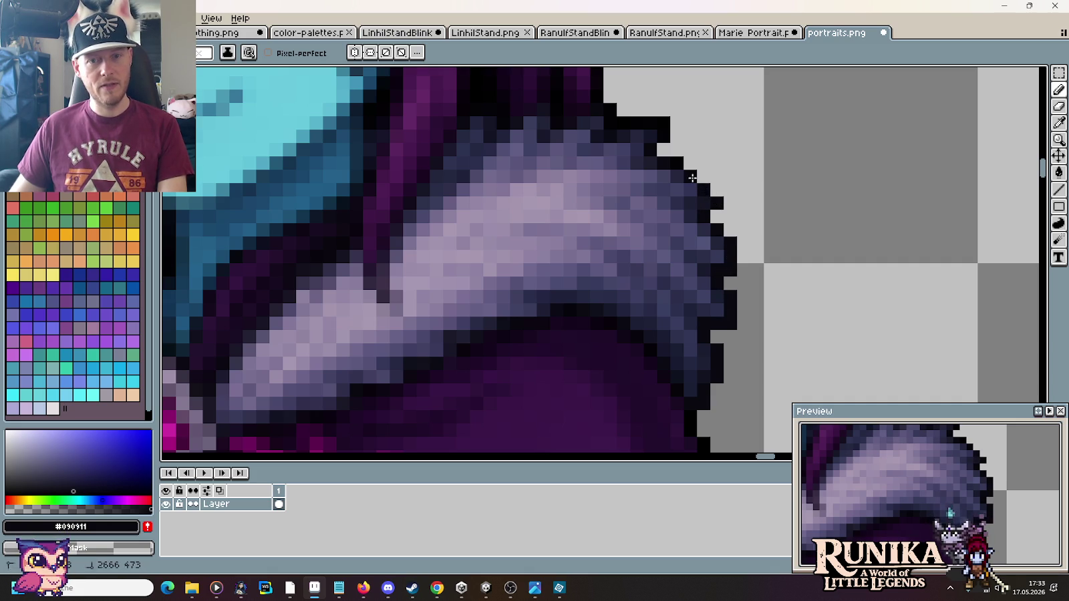
Step: Zoom onto the hair edge by the collar and sample the near-black #030104 outline
{"action": "scroll", "coordinate": [652, 150], "scroll_direction": "up", "scroll_amount": 2}
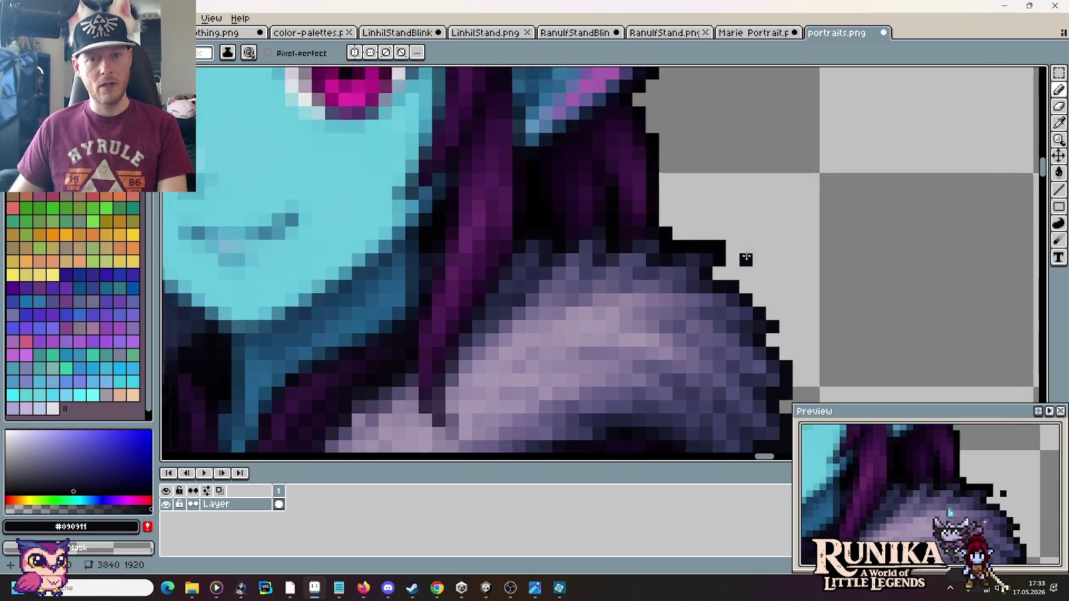
{"action": "scroll", "coordinate": [747, 253], "scroll_direction": "up", "scroll_amount": 1}
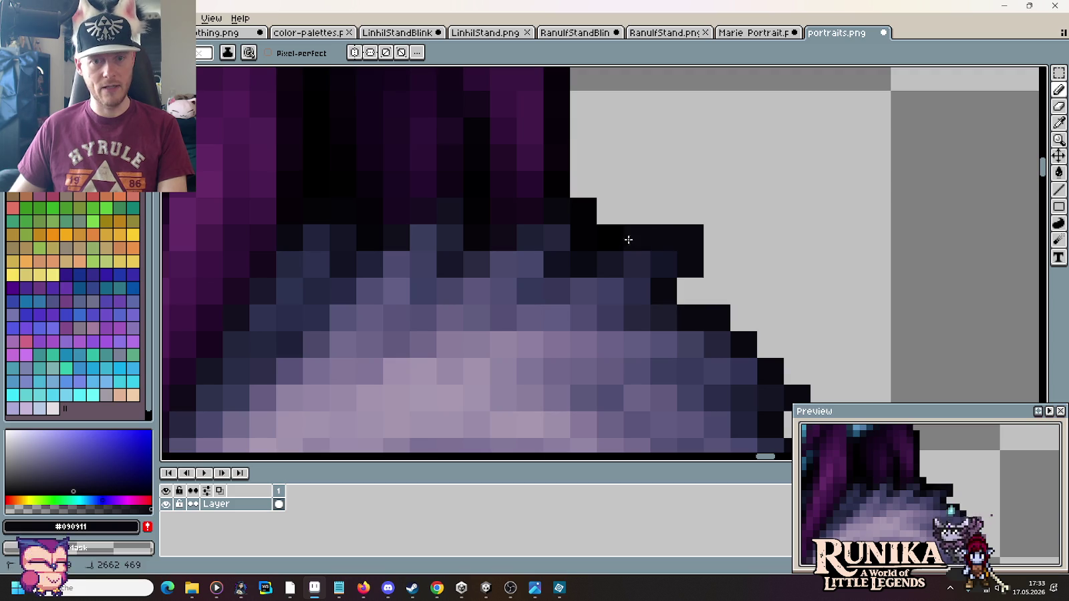
{"action": "scroll", "coordinate": [559, 210], "scroll_direction": "down", "scroll_amount": 2}
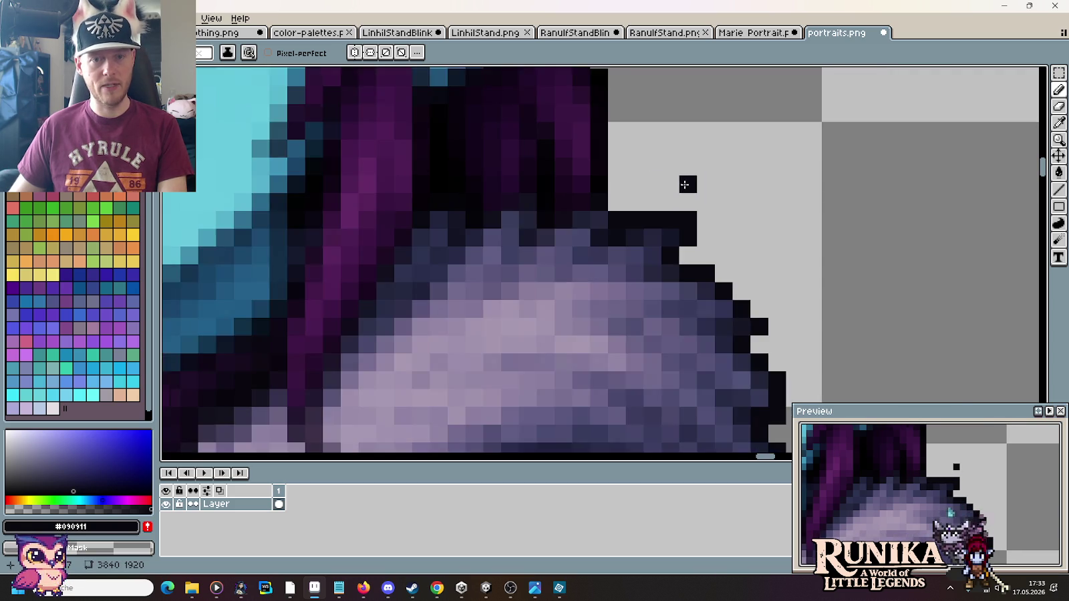
{"action": "scroll", "coordinate": [688, 181], "scroll_direction": "down", "scroll_amount": 2}
{"action": "left_click_drag", "start_coordinate": [705, 150], "coordinate": [710, 170]}
{"action": "scroll", "coordinate": [694, 221], "scroll_direction": "up", "scroll_amount": 2}
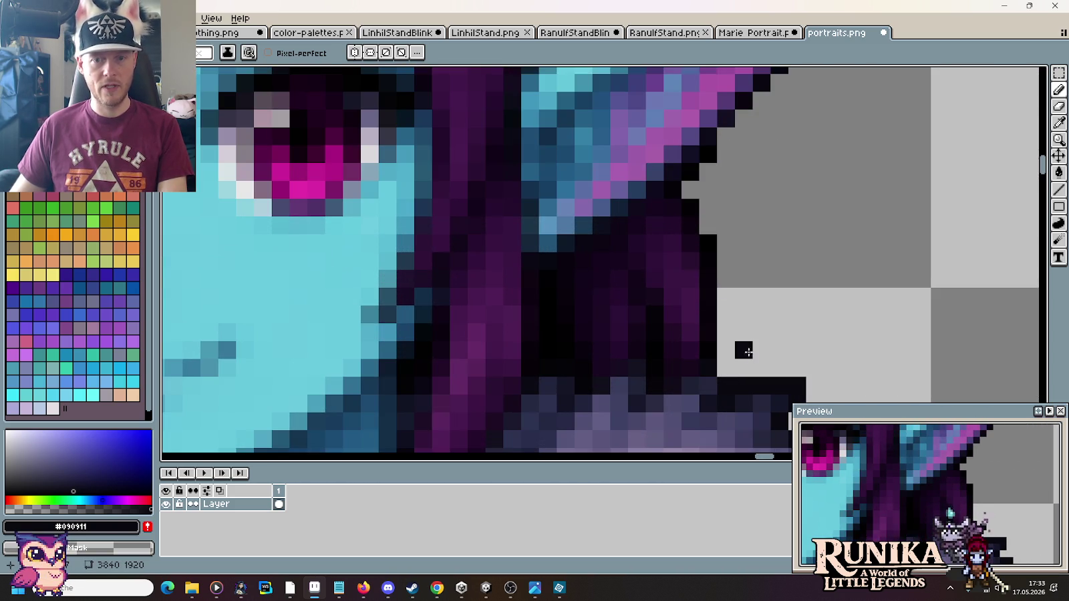
{"action": "scroll", "coordinate": [741, 354], "scroll_direction": "down", "scroll_amount": 2}
{"action": "scroll", "coordinate": [743, 357], "scroll_direction": "down", "scroll_amount": 1}
{"action": "scroll", "coordinate": [743, 358], "scroll_direction": "up", "scroll_amount": 2}
{"action": "scroll", "coordinate": [742, 342], "scroll_direction": "up", "scroll_amount": 2}
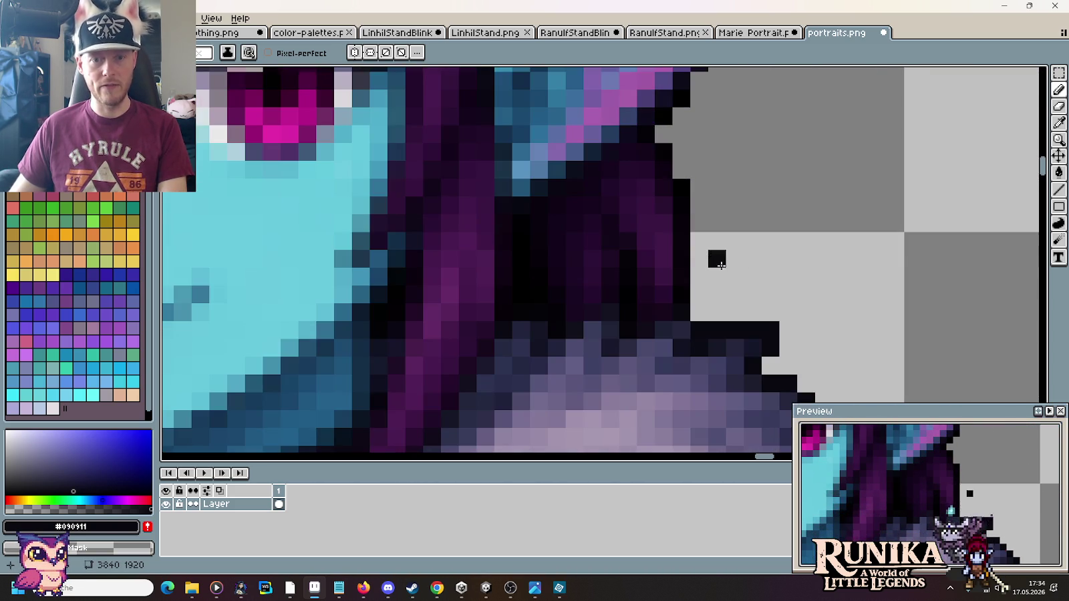
{"action": "left_click", "coordinate": [684, 289], "text": "alt"}
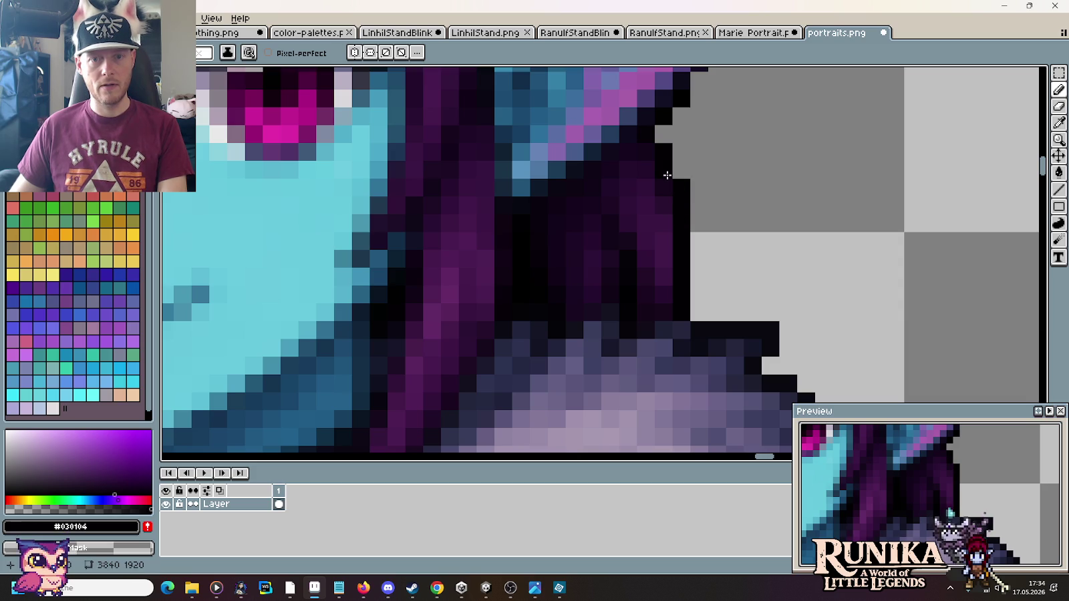
{"action": "left_click_drag", "start_coordinate": [698, 133], "coordinate": [695, 240]}
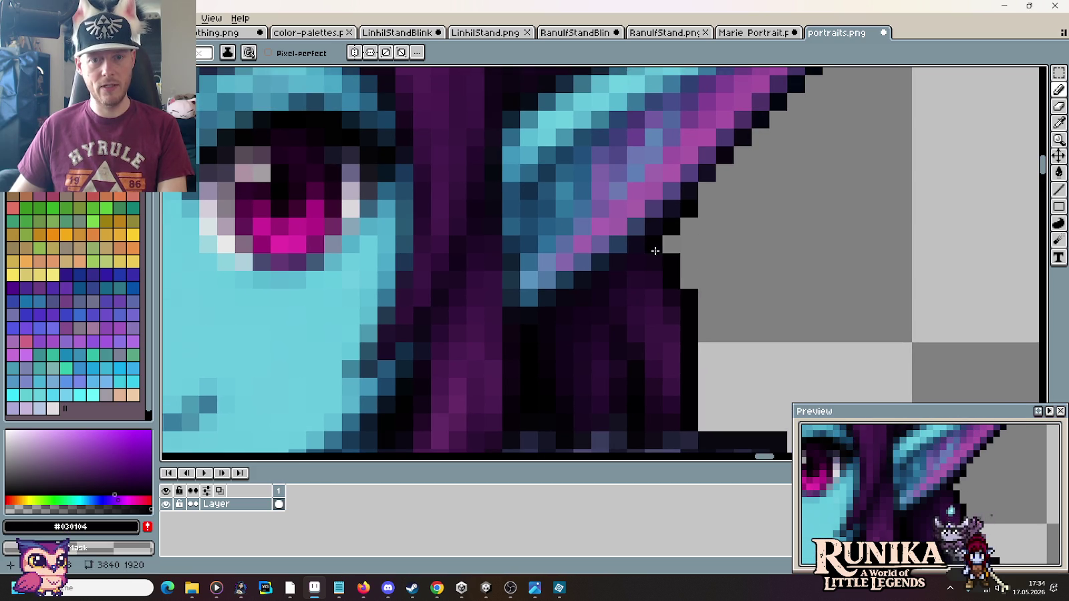
{"action": "left_click", "coordinate": [694, 191], "text": "alt"}
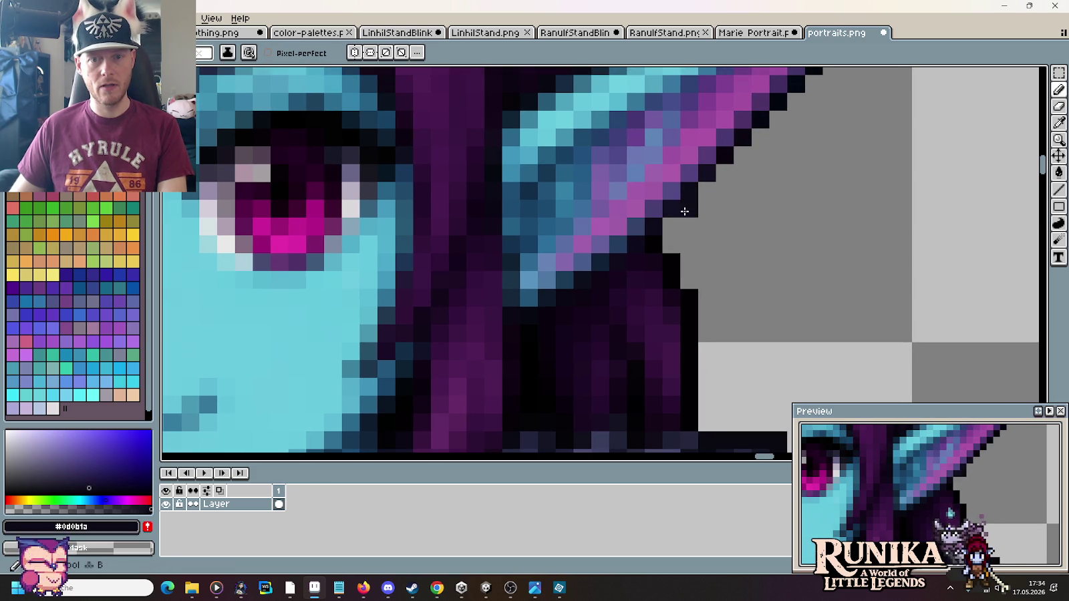
{"action": "left_click_drag", "start_coordinate": [673, 212], "coordinate": [631, 363]}
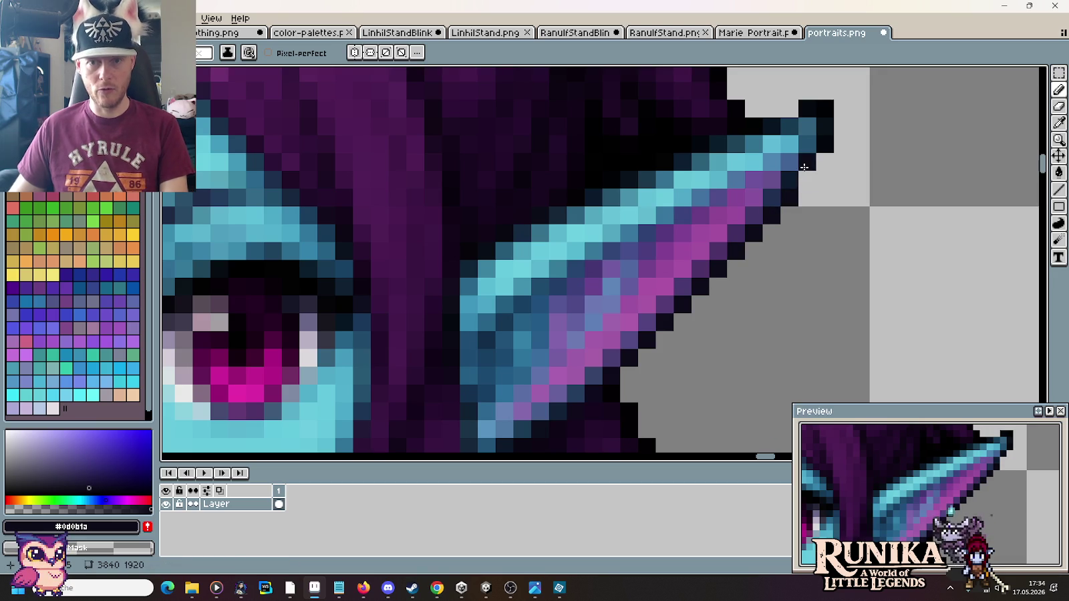
{"action": "scroll", "coordinate": [822, 241], "scroll_direction": "up", "scroll_amount": 2}
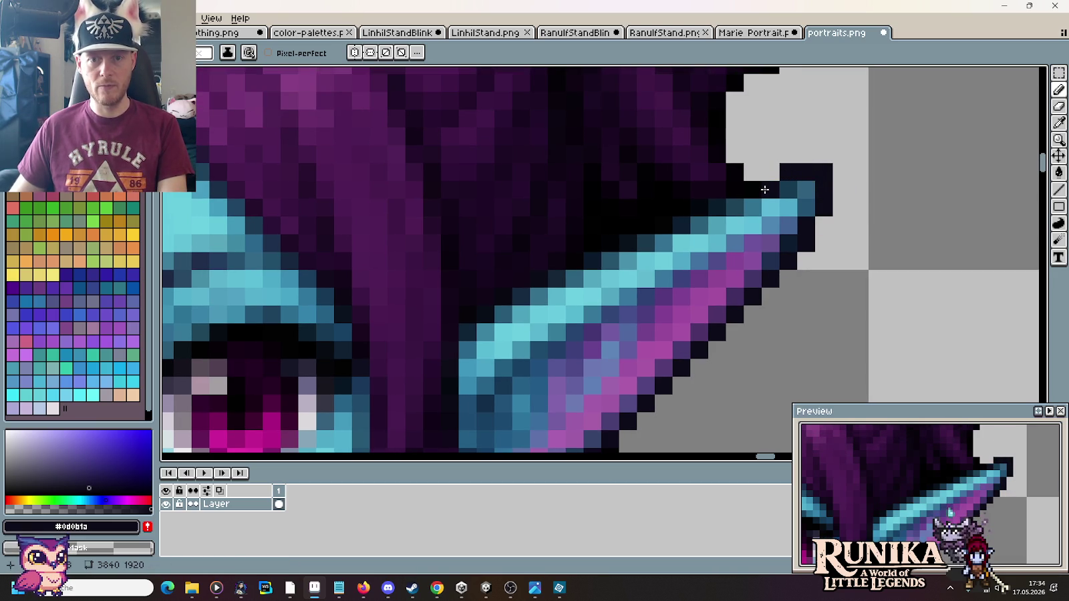
{"action": "scroll", "coordinate": [680, 401], "scroll_direction": "down", "scroll_amount": 2}
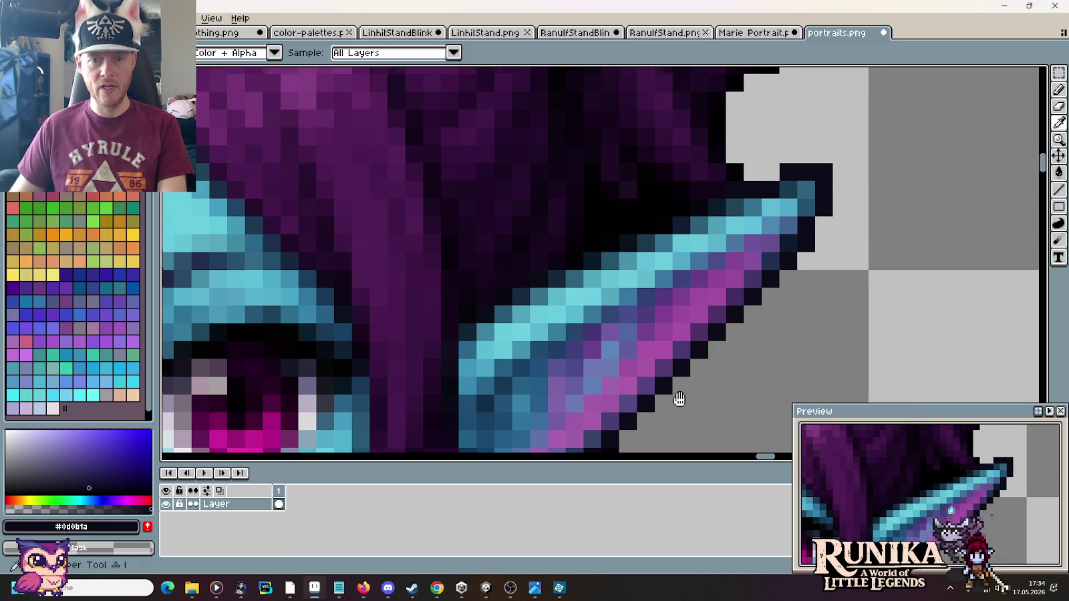
{"action": "scroll", "coordinate": [649, 315], "scroll_direction": "up", "scroll_amount": 2}
{"action": "left_click", "coordinate": [648, 314], "text": "alt"}
{"action": "scroll", "coordinate": [755, 322], "scroll_direction": "up", "scroll_amount": 2}
{"action": "key", "text": "b"}
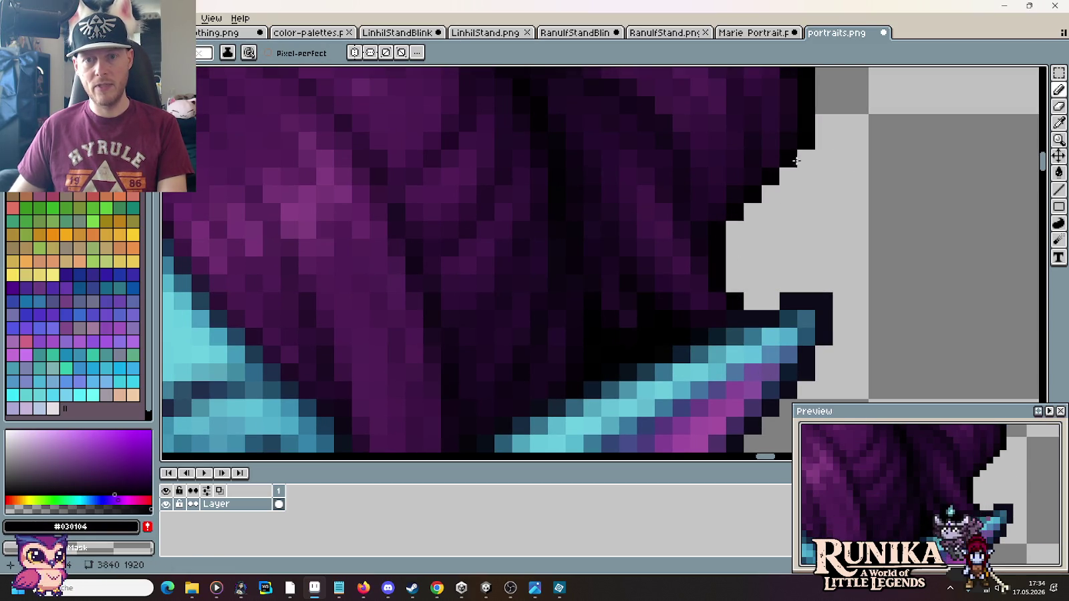
Step: Erase stray outline pixels on the bun top, extend the dark top row leftward, and fill the step
{"action": "left_click_drag", "start_coordinate": [796, 160], "coordinate": [818, 336]}
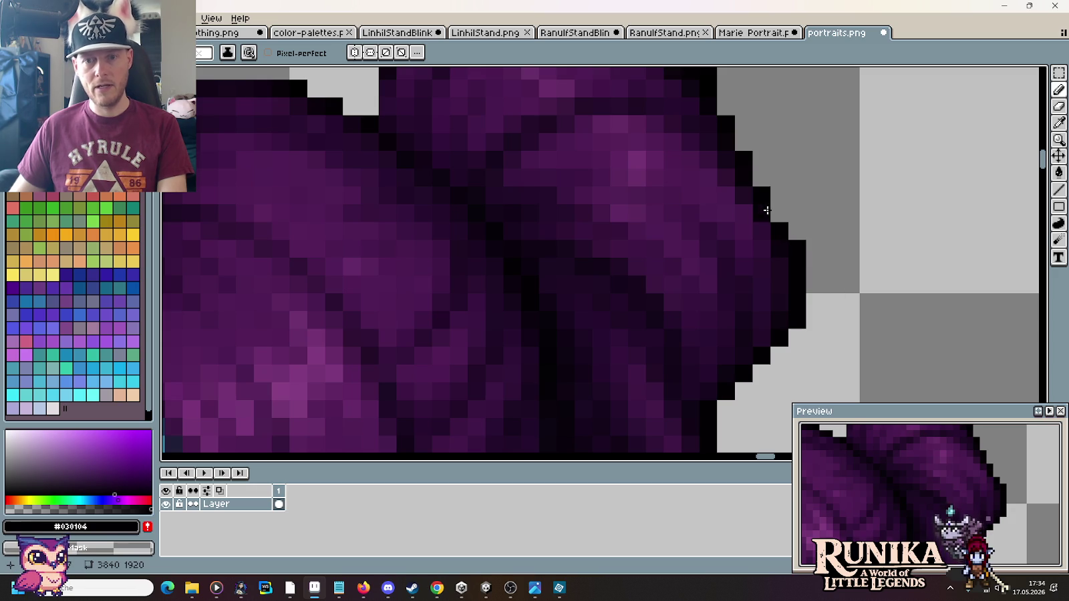
{"action": "mouse_move", "coordinate": [747, 160]}
{"action": "left_mouse_down"}
{"action": "mouse_move", "coordinate": [789, 231]}
{"action": "mouse_move", "coordinate": [766, 285]}
{"action": "left_mouse_up"}
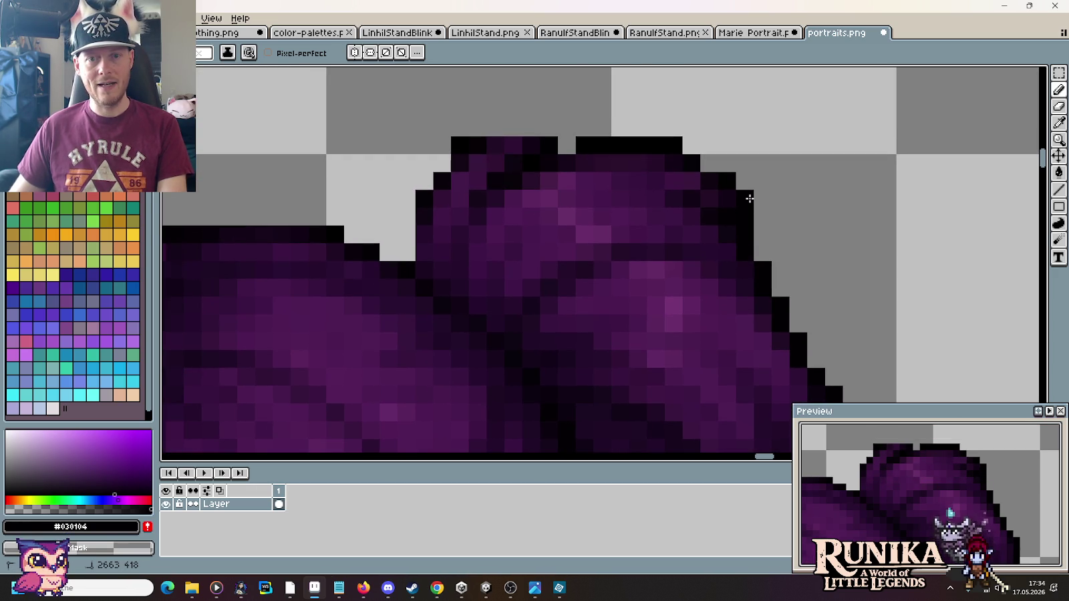
{"action": "left_click", "coordinate": [744, 199]}
{"action": "left_click", "coordinate": [728, 184]}
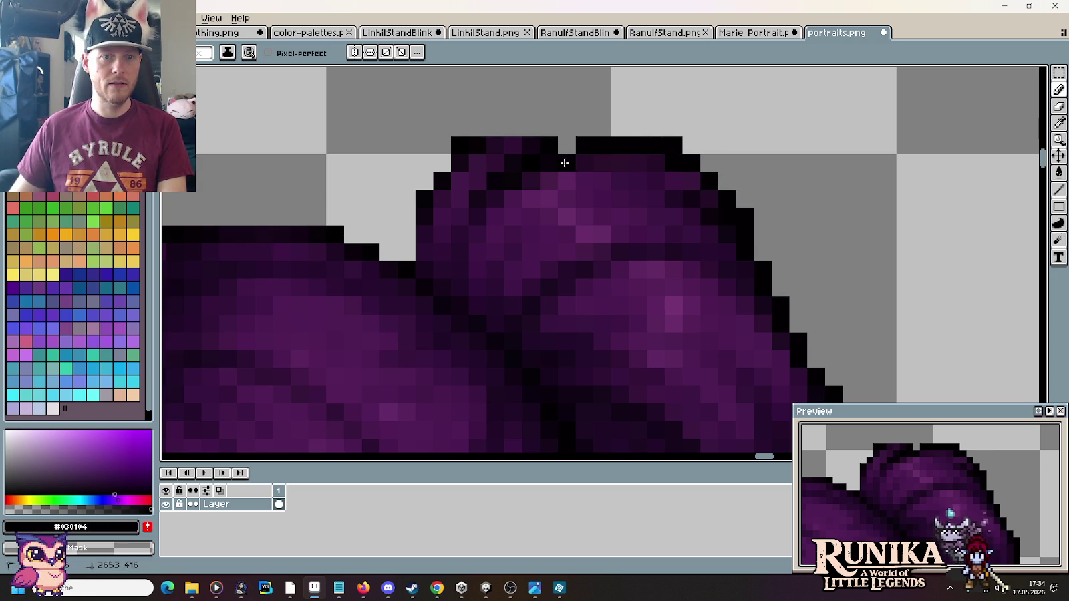
{"action": "left_click_drag", "start_coordinate": [530, 130], "coordinate": [500, 131]}
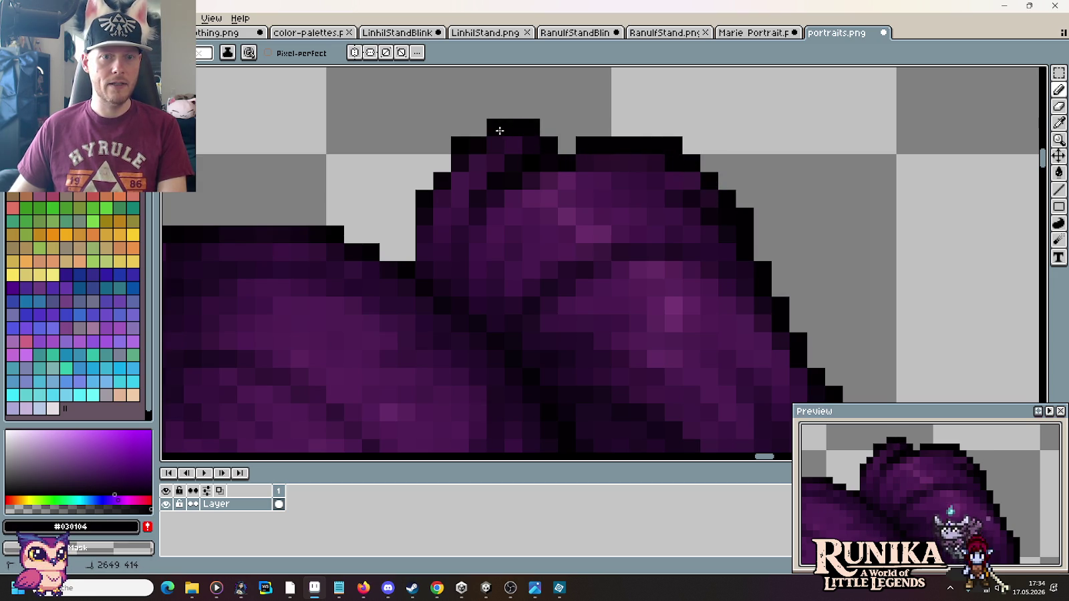
{"action": "left_click", "coordinate": [456, 141]}
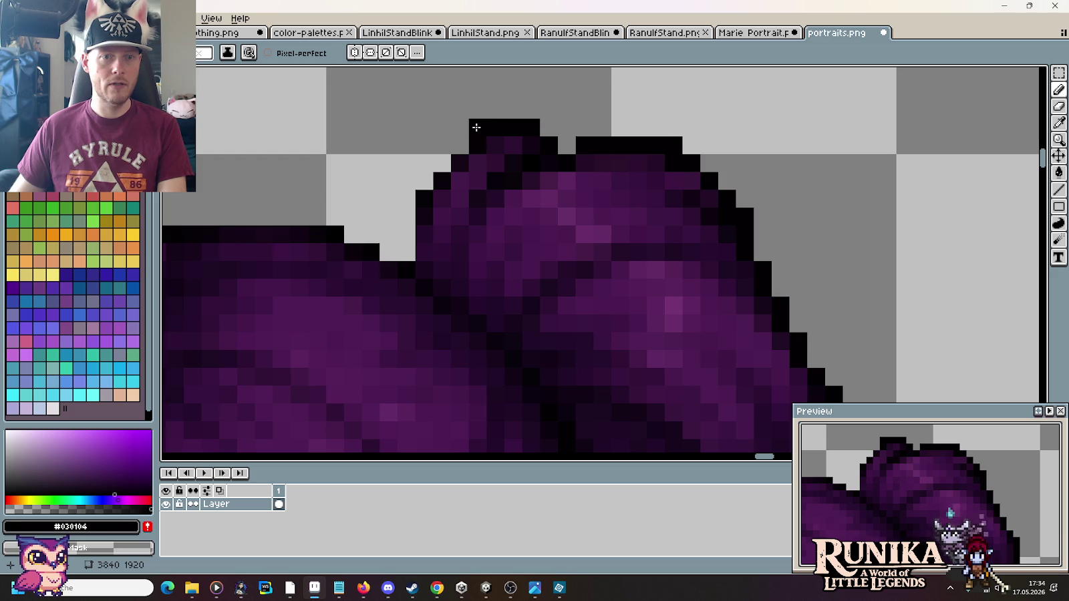
{"action": "left_click", "coordinate": [405, 246]}
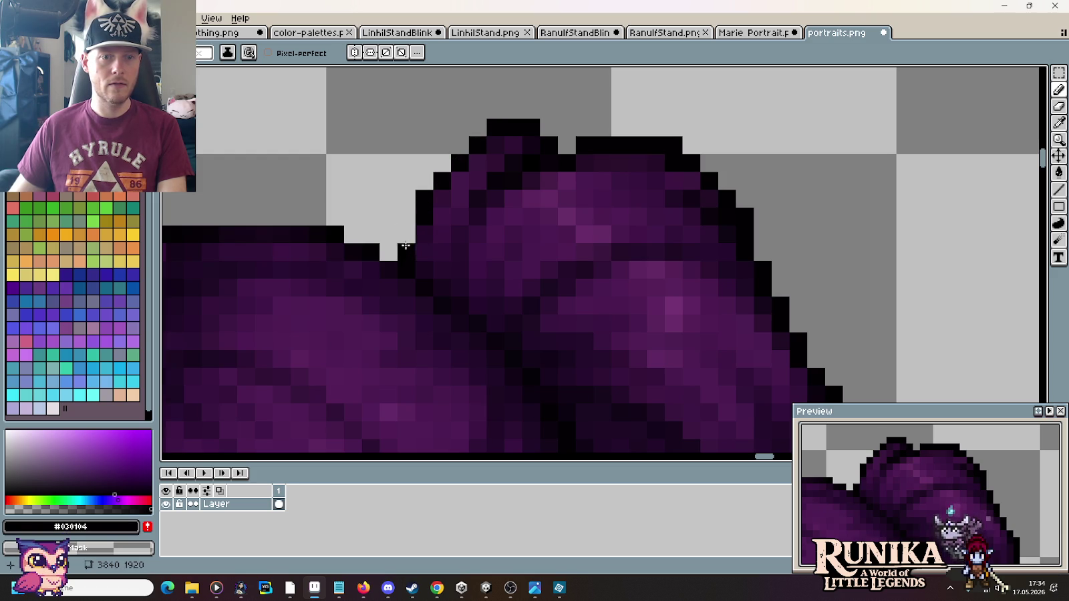
{"action": "scroll", "coordinate": [604, 308], "scroll_direction": "down", "scroll_amount": 5}
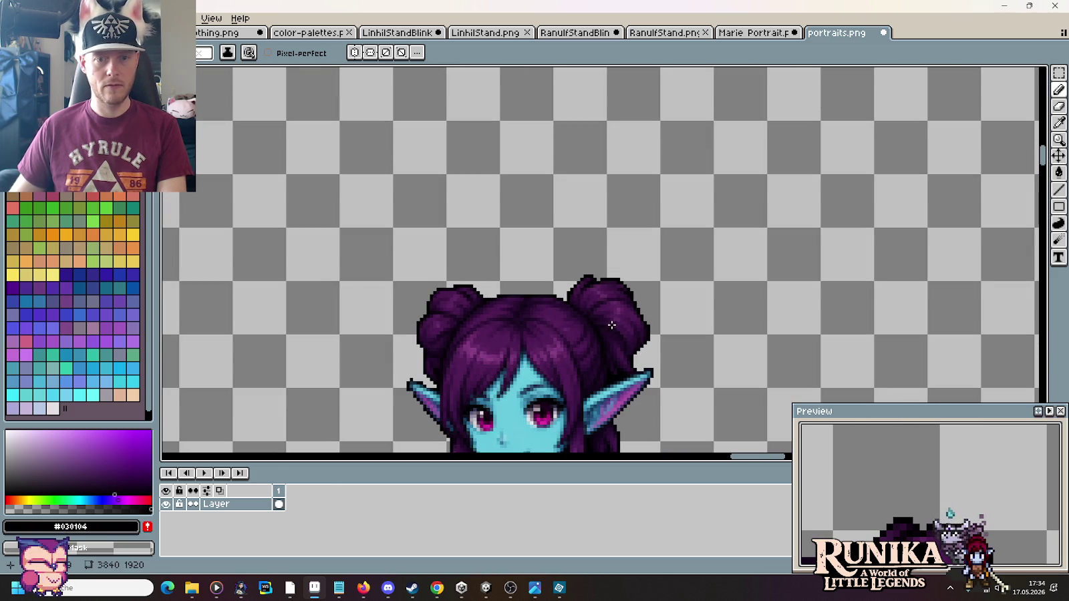
Step: Try removing the bun's top dark row, undo it, and add a dark pixel at the top step
{"action": "scroll", "coordinate": [605, 348], "scroll_direction": "up", "scroll_amount": 3}
{"action": "scroll", "coordinate": [574, 297], "scroll_direction": "up", "scroll_amount": 2}
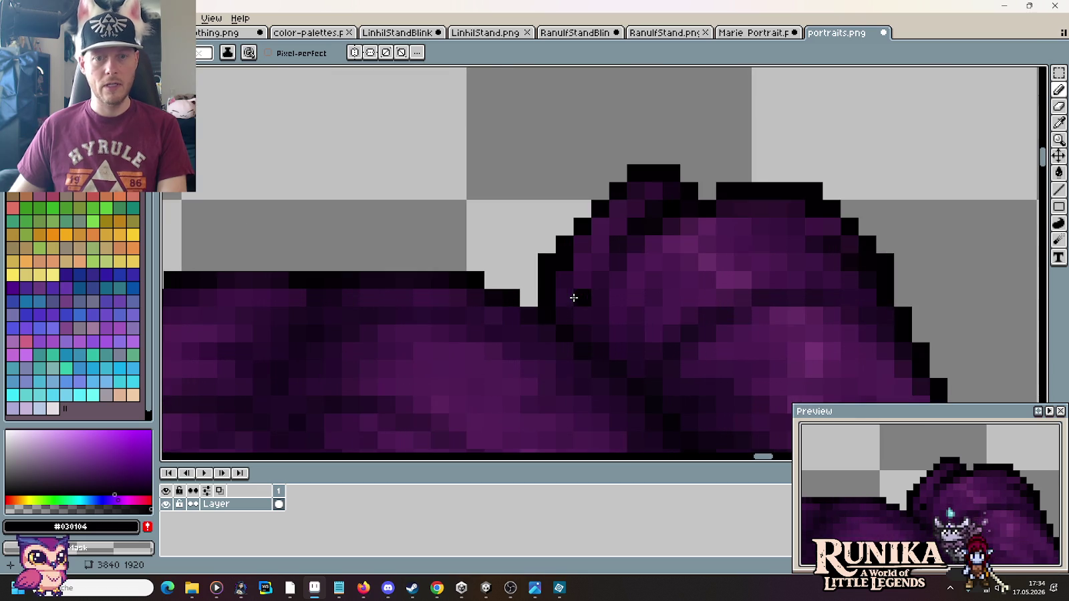
{"action": "left_click_drag", "start_coordinate": [675, 165], "coordinate": [634, 171]}
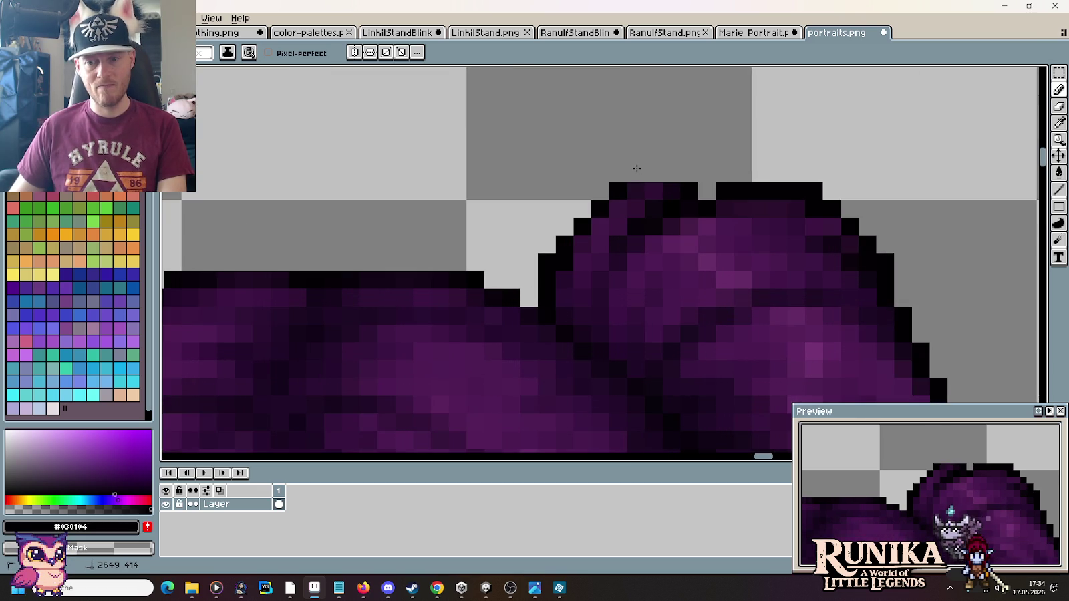
{"action": "key", "text": "ctrl+z"}
{"action": "left_click", "coordinate": [592, 191]}
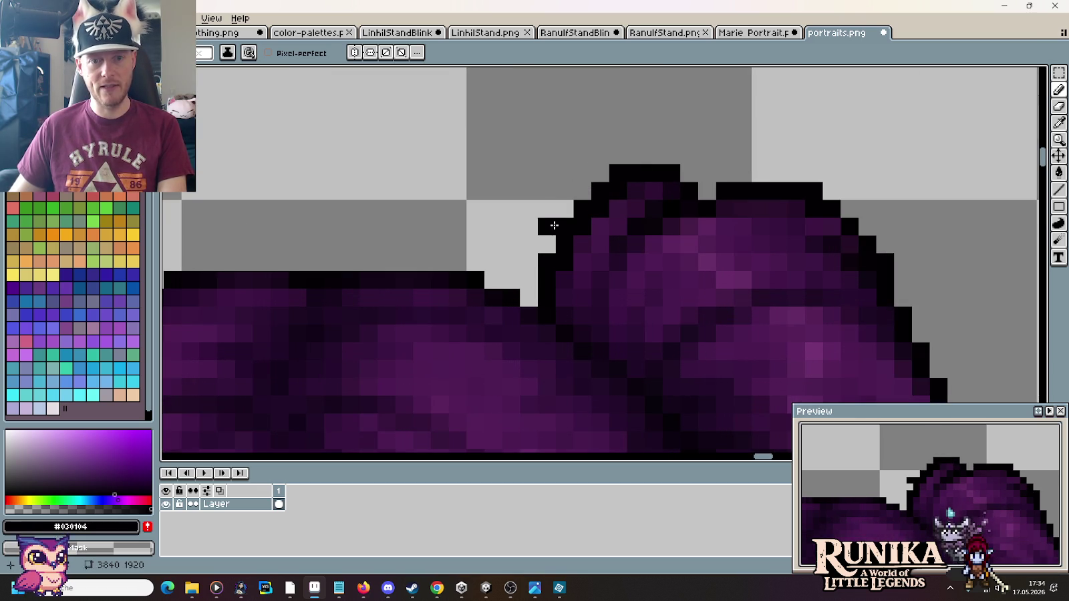
Step: Sample several dark purple shades from the hair
{"action": "key", "text": "i"}
{"action": "left_click", "coordinate": [636, 188]}
{"action": "key", "text": "b"}
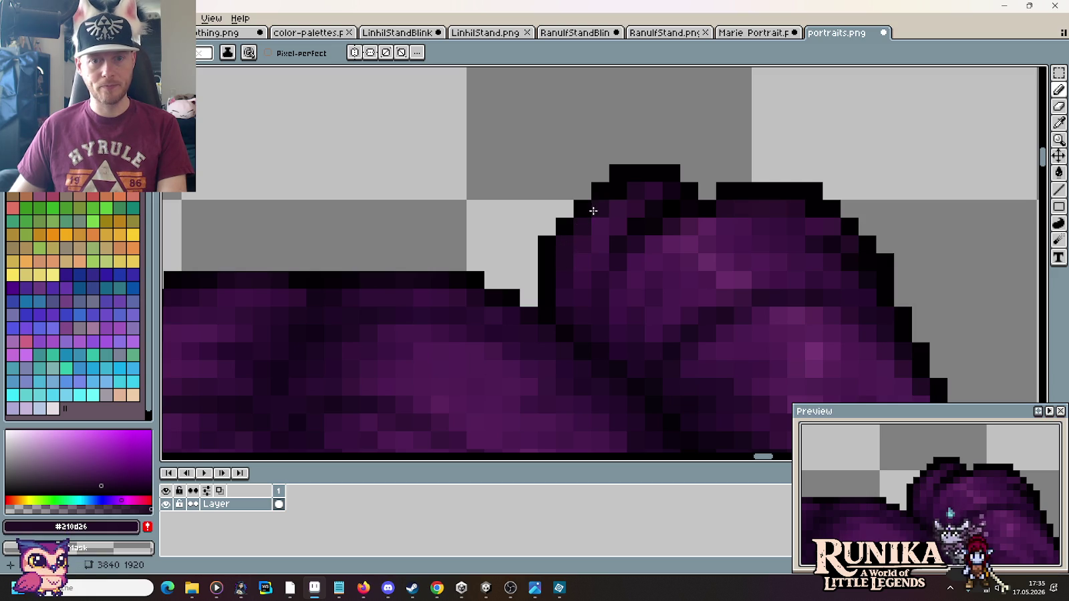
{"action": "left_click", "coordinate": [674, 221], "text": "alt"}
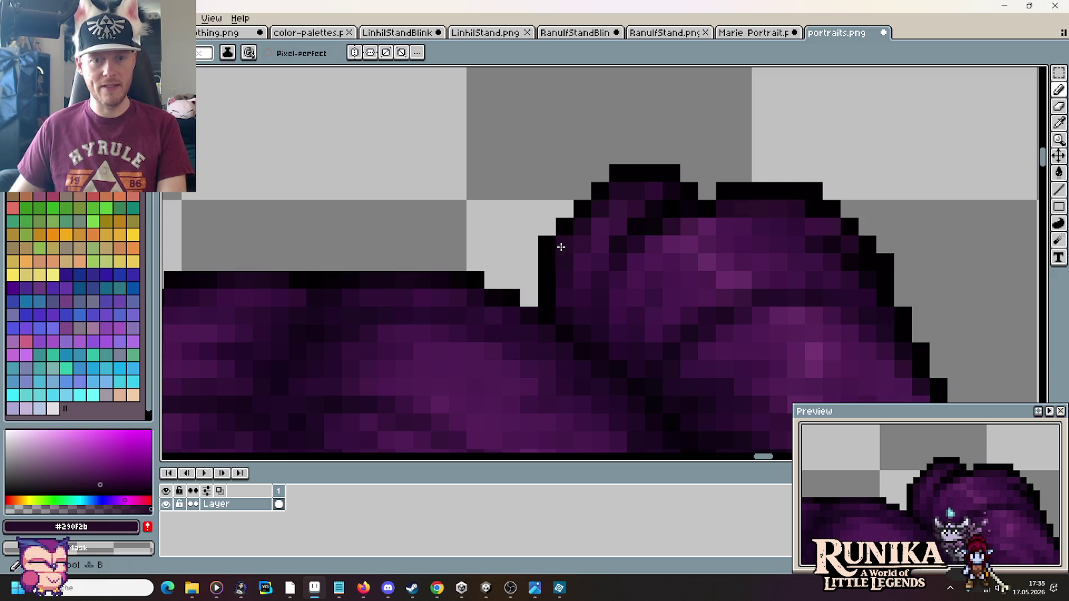
{"action": "left_click", "coordinate": [801, 238], "text": "alt"}
{"action": "scroll", "coordinate": [567, 246], "scroll_direction": "up", "scroll_amount": 4}
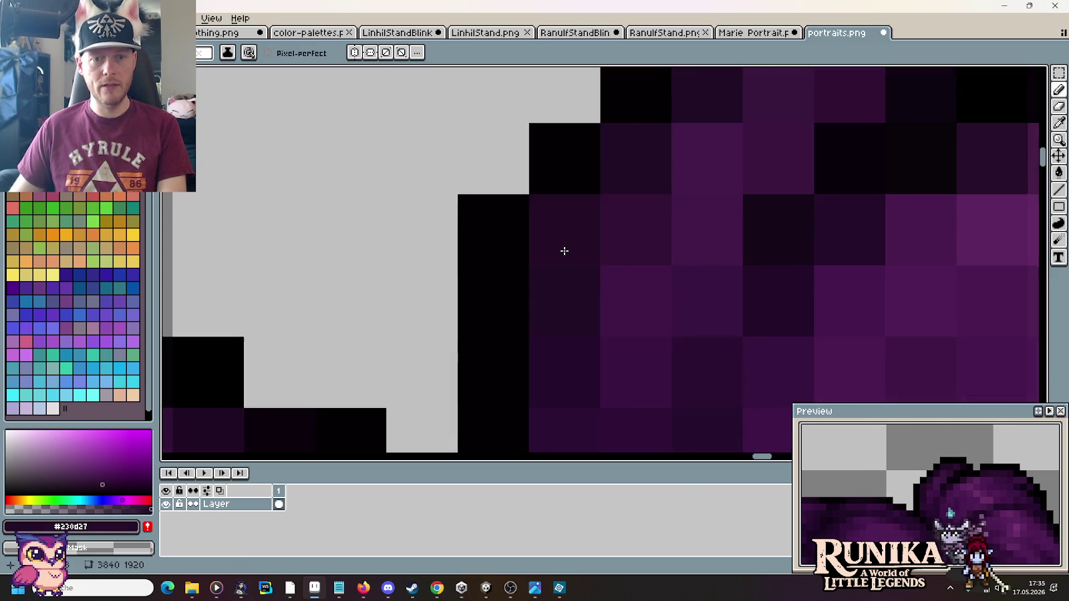
{"action": "scroll", "coordinate": [565, 251], "scroll_direction": "down", "scroll_amount": 1}
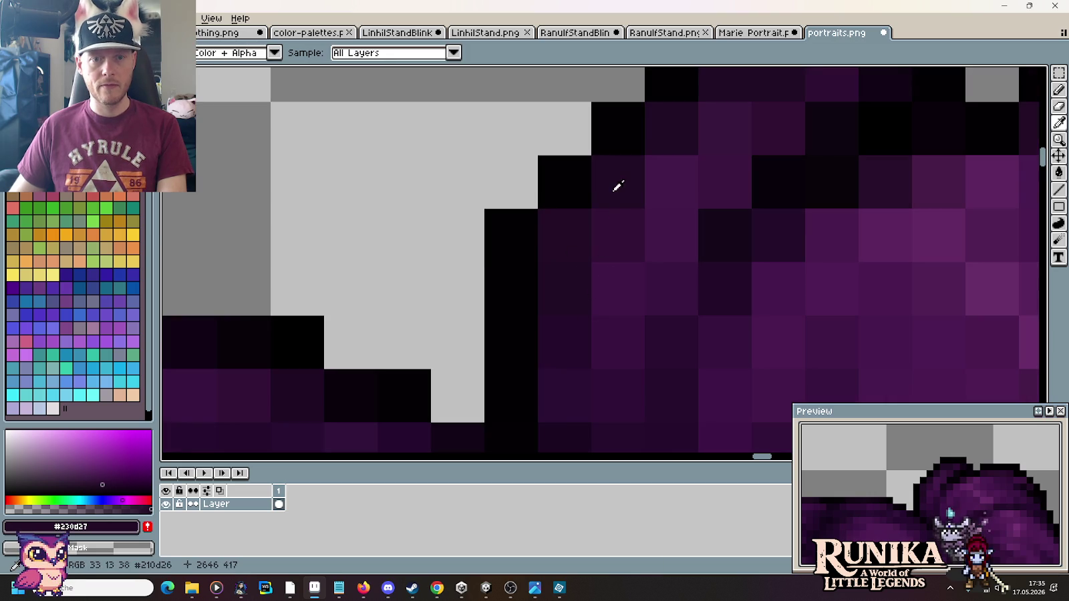
{"action": "scroll", "coordinate": [612, 187], "scroll_direction": "down", "scroll_amount": 2}
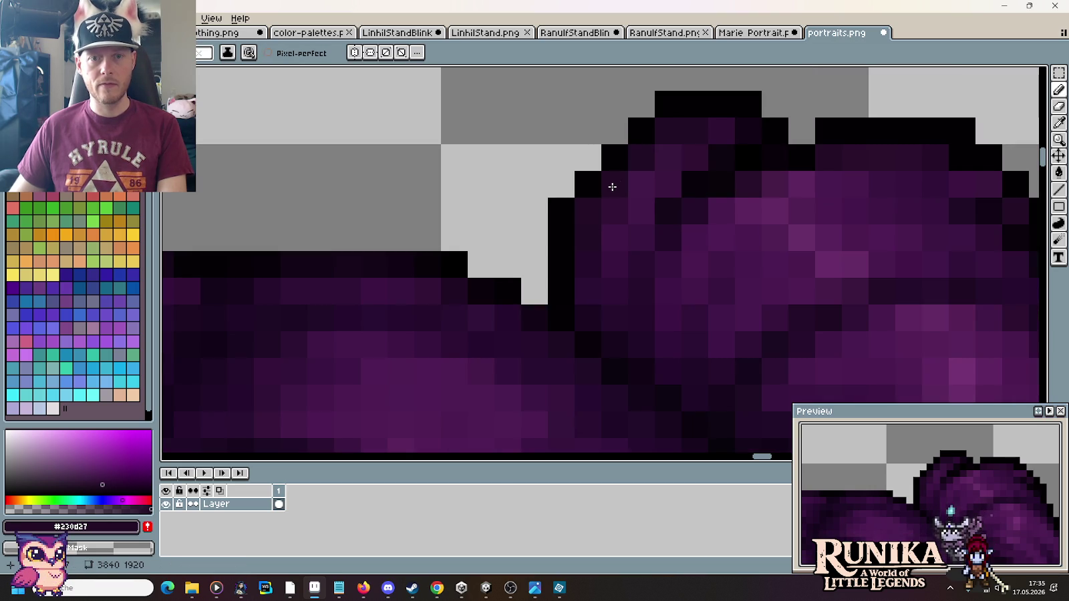
Step: Sample pixels along the bun edge until the drawing colour is #260d29
{"action": "left_click", "coordinate": [704, 130], "text": "alt"}
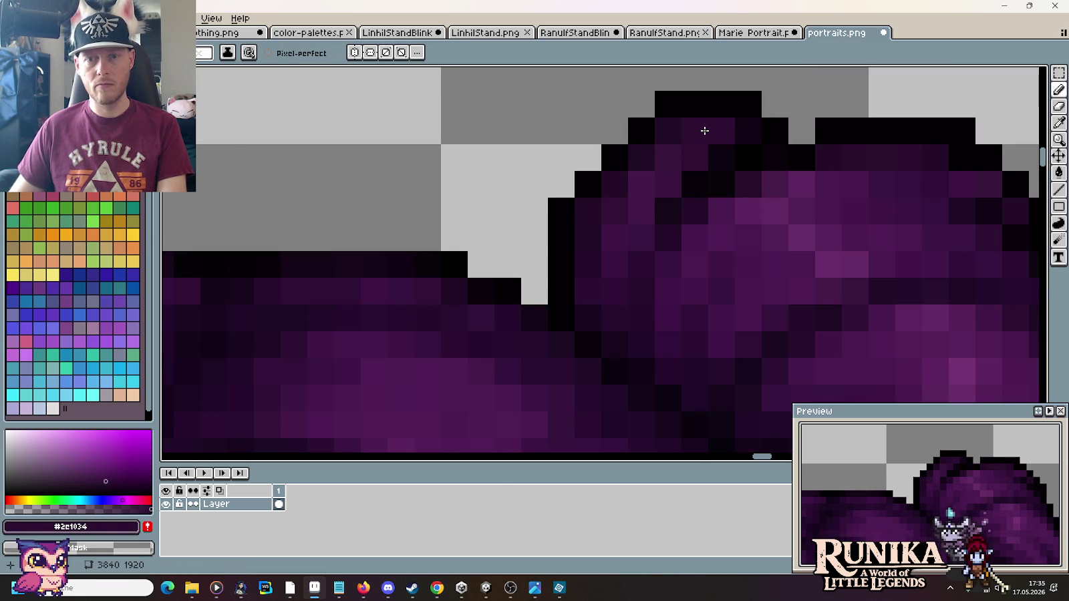
{"action": "key", "text": "alt"}
{"action": "left_click", "coordinate": [903, 150], "text": "alt"}
{"action": "left_click", "coordinate": [901, 144], "text": "alt"}
{"action": "left_click", "coordinate": [915, 155], "text": "alt"}
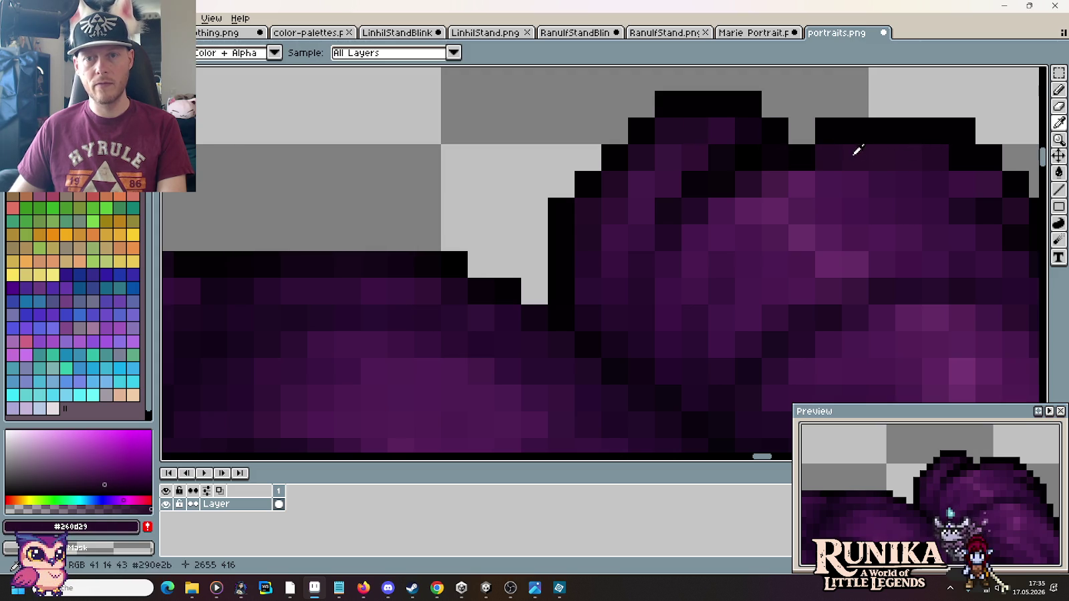
{"action": "scroll", "coordinate": [701, 235], "scroll_direction": "down", "scroll_amount": 1}
{"action": "scroll", "coordinate": [706, 269], "scroll_direction": "down", "scroll_amount": 2}
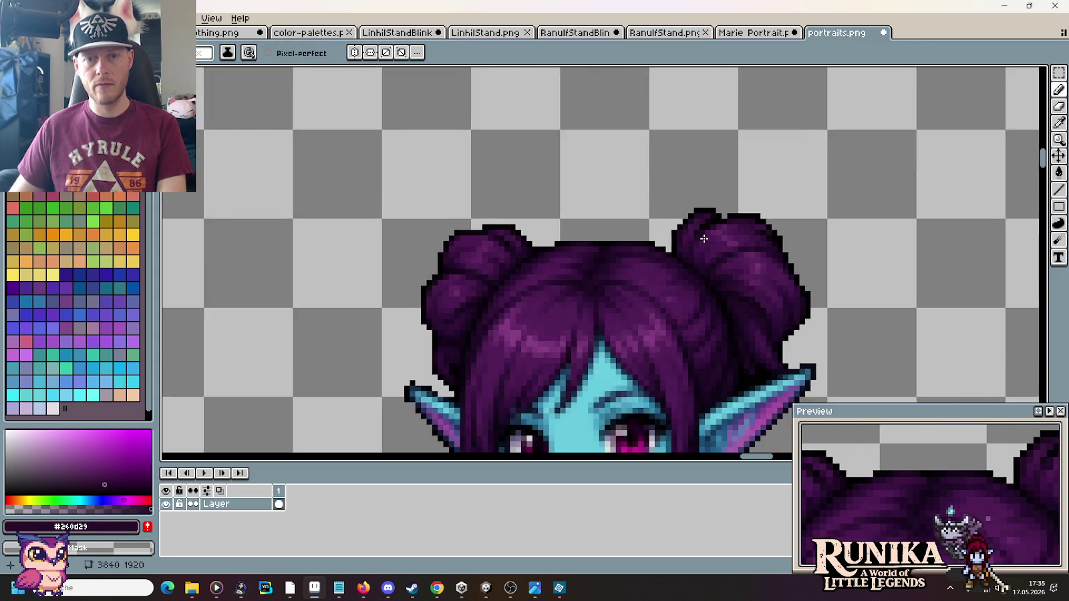
Step: Sample the near-black outline colour #030104 from the hair
{"action": "scroll", "coordinate": [694, 212], "scroll_direction": "up", "scroll_amount": 2}
{"action": "scroll", "coordinate": [694, 213], "scroll_direction": "up", "scroll_amount": 1}
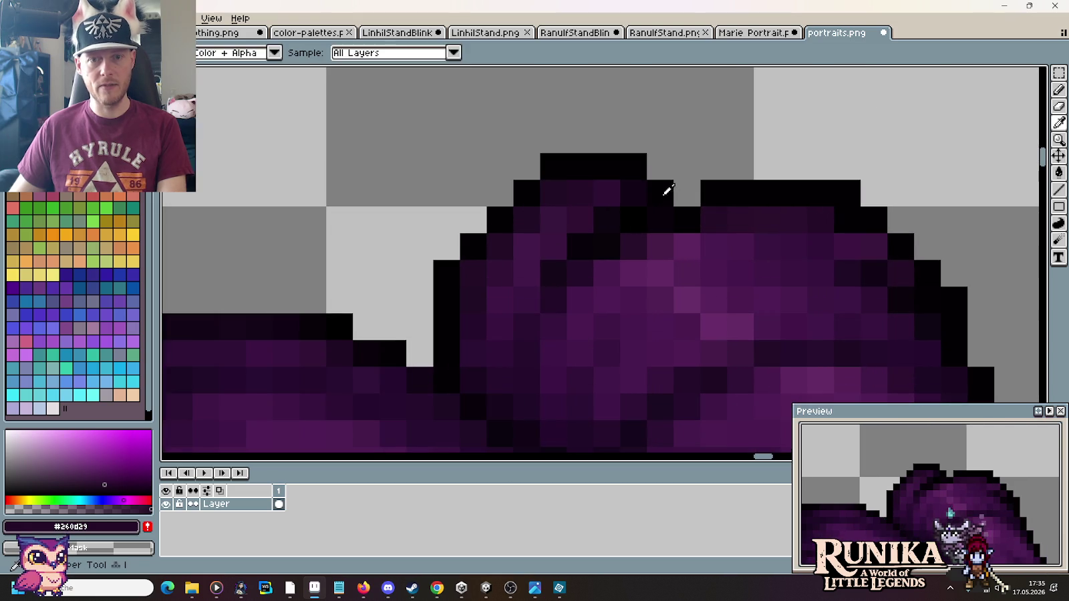
{"action": "left_click", "coordinate": [689, 193], "text": "alt"}
{"action": "scroll", "coordinate": [725, 286], "scroll_direction": "down", "scroll_amount": 3}
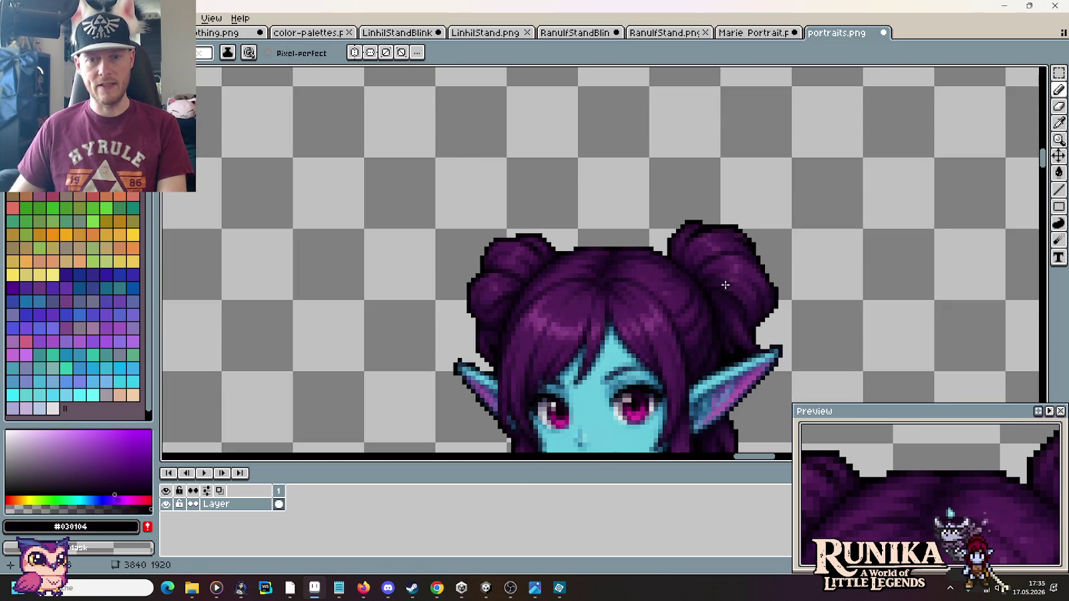
{"action": "scroll", "coordinate": [698, 223], "scroll_direction": "up", "scroll_amount": 2}
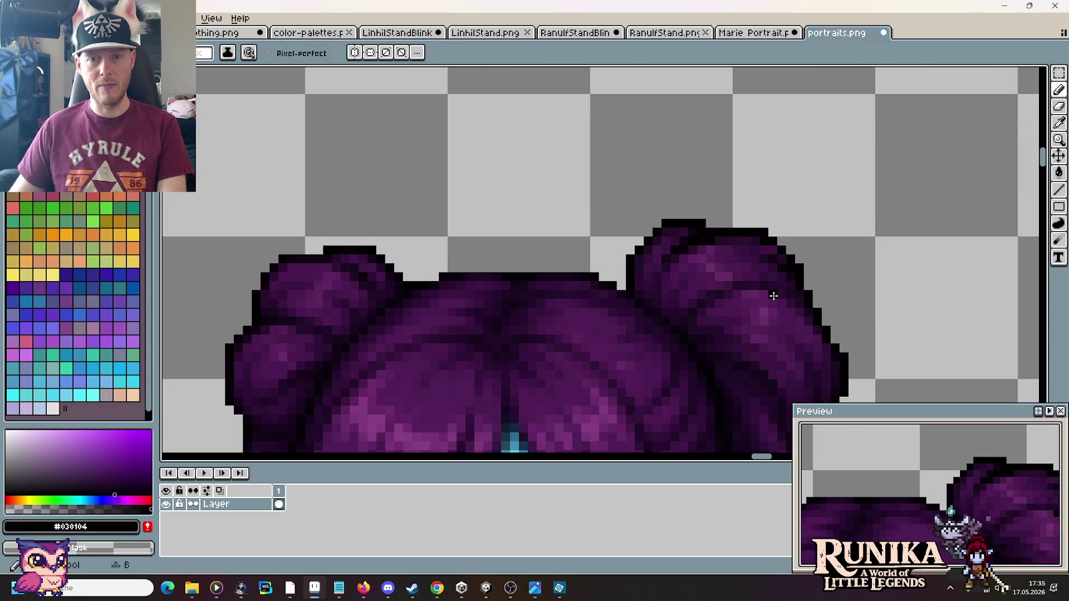
{"action": "scroll", "coordinate": [772, 296], "scroll_direction": "down", "scroll_amount": 2}
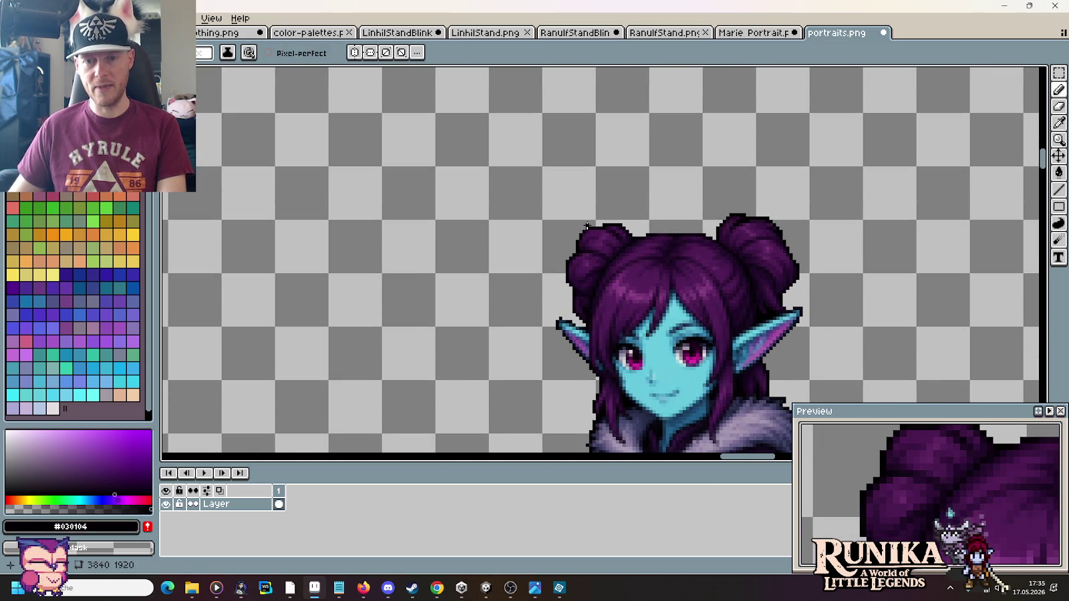
{"action": "scroll", "coordinate": [587, 226], "scroll_direction": "up", "scroll_amount": 1}
{"action": "scroll", "coordinate": [736, 208], "scroll_direction": "up", "scroll_amount": 1}
{"action": "scroll", "coordinate": [747, 246], "scroll_direction": "up", "scroll_amount": 2}
{"action": "key", "text": "i"}
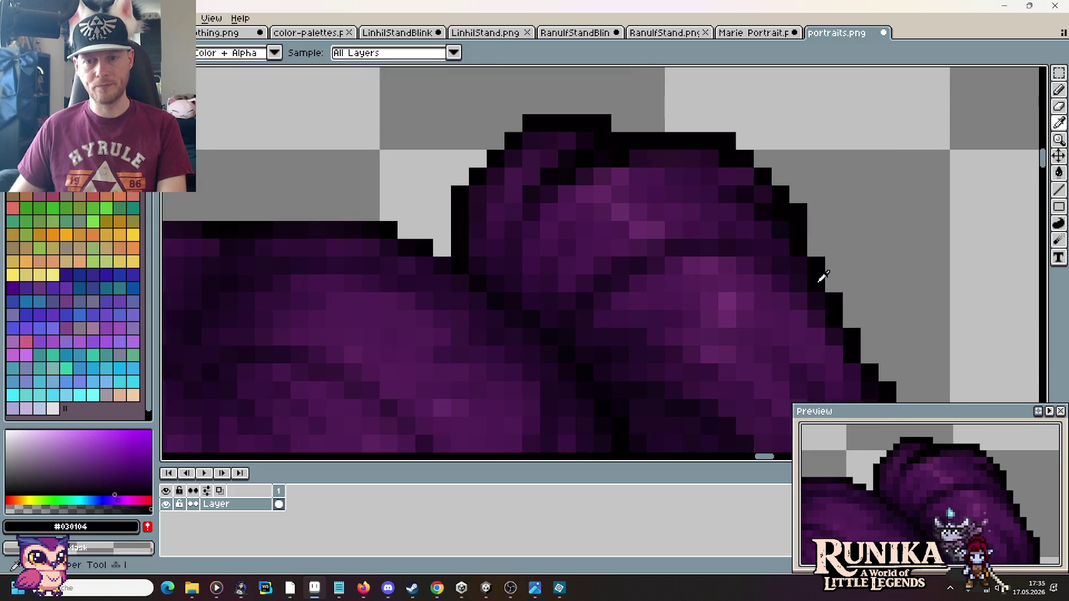
{"action": "scroll", "coordinate": [811, 246], "scroll_direction": "up", "scroll_amount": 1}
{"action": "key", "text": "b"}
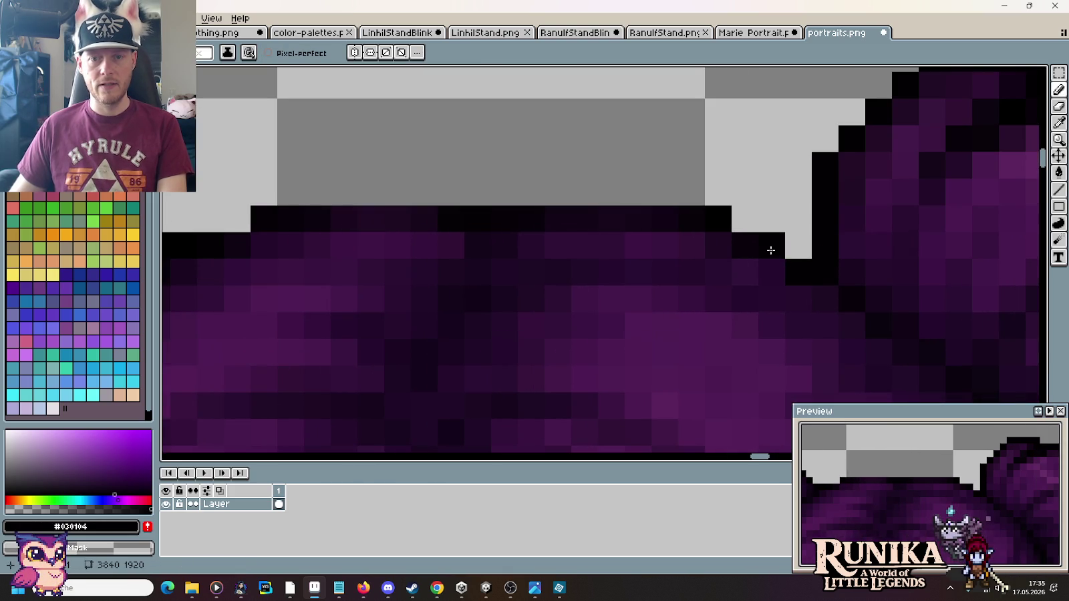
Step: Repaint the top hair outline near-black, replacing an overlong stroke with shorter ones
{"action": "left_click_drag", "start_coordinate": [679, 223], "coordinate": [327, 209]}
{"action": "key", "text": "ctrl+z"}
{"action": "left_click", "coordinate": [339, 215]}
{"action": "scroll", "coordinate": [439, 226], "scroll_direction": "down", "scroll_amount": 3}
{"action": "scroll", "coordinate": [439, 226], "scroll_direction": "down", "scroll_amount": 1}
{"action": "scroll", "coordinate": [647, 141], "scroll_direction": "up", "scroll_amount": 2}
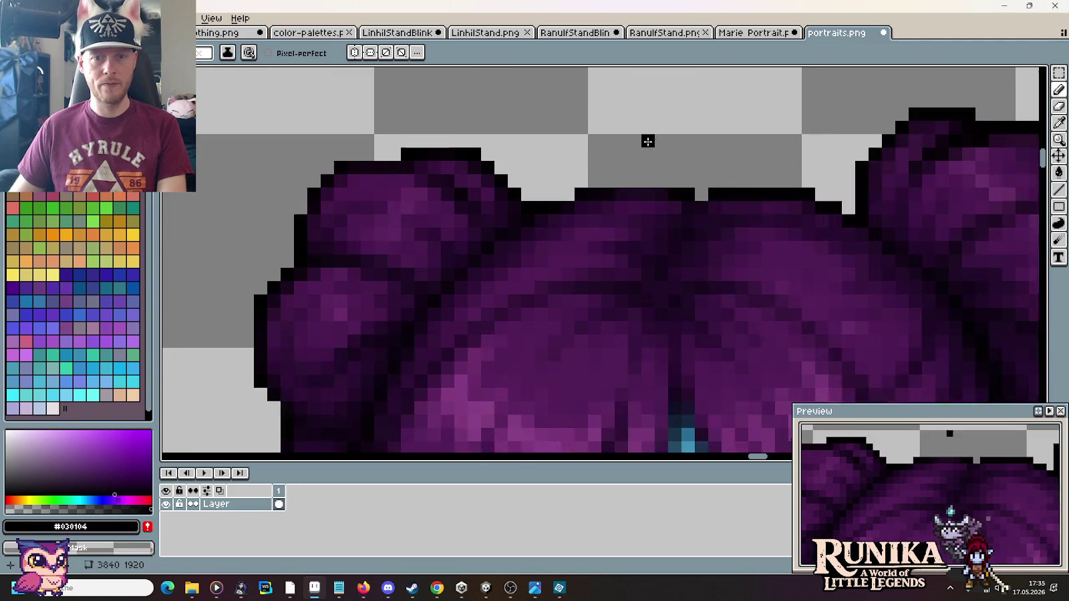
{"action": "scroll", "coordinate": [688, 187], "scroll_direction": "up", "scroll_amount": 1}
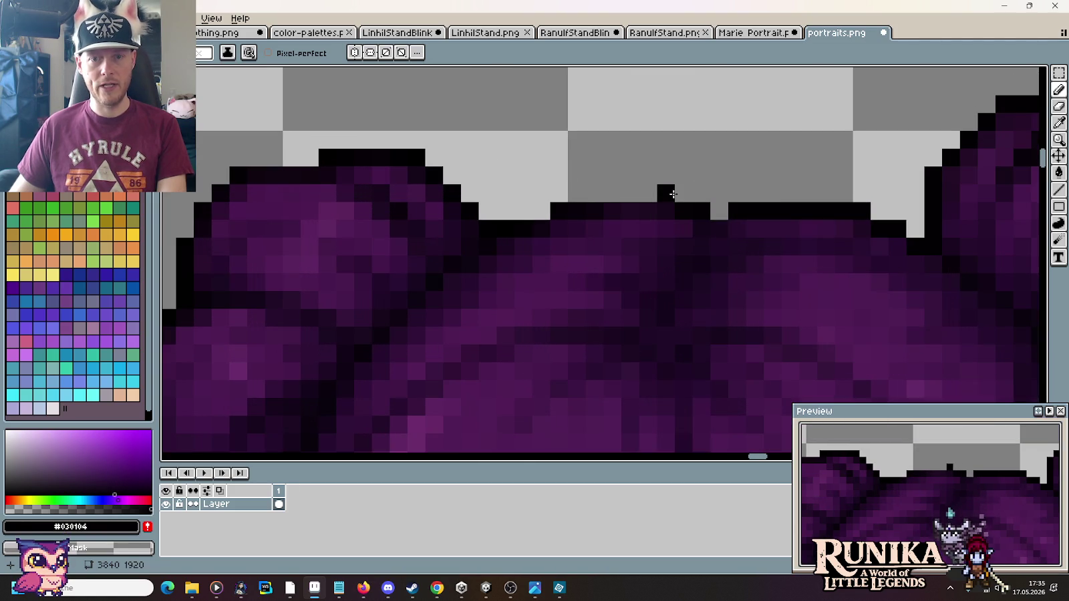
{"action": "left_click_drag", "start_coordinate": [680, 192], "coordinate": [587, 191]}
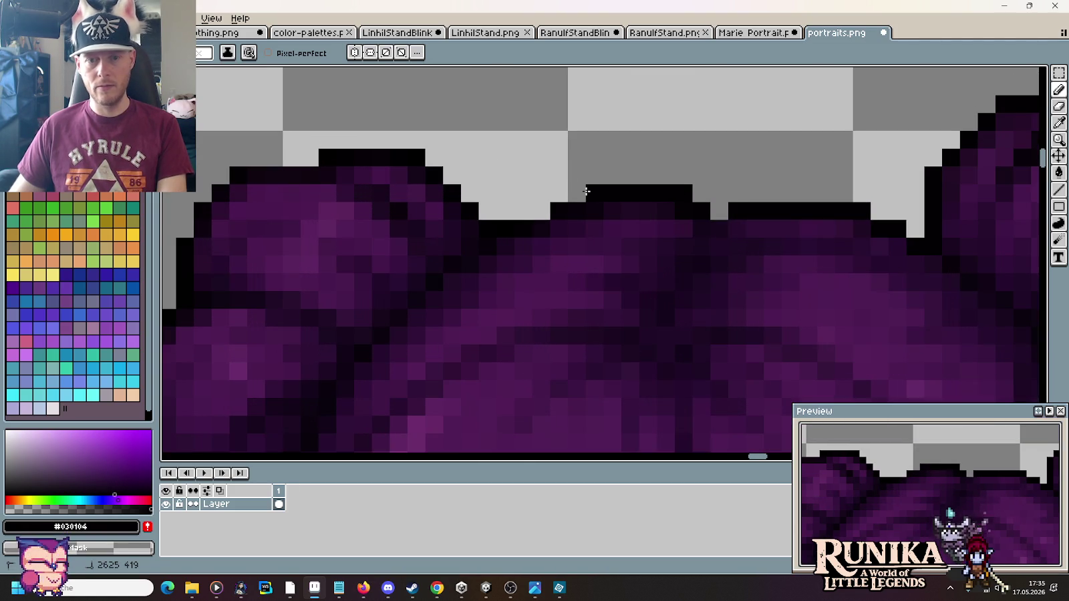
Step: Blacken the remaining dark purple pixels along the top hair outline
{"action": "scroll", "coordinate": [707, 288], "scroll_direction": "down", "scroll_amount": 3}
{"action": "scroll", "coordinate": [708, 305], "scroll_direction": "up", "scroll_amount": 3}
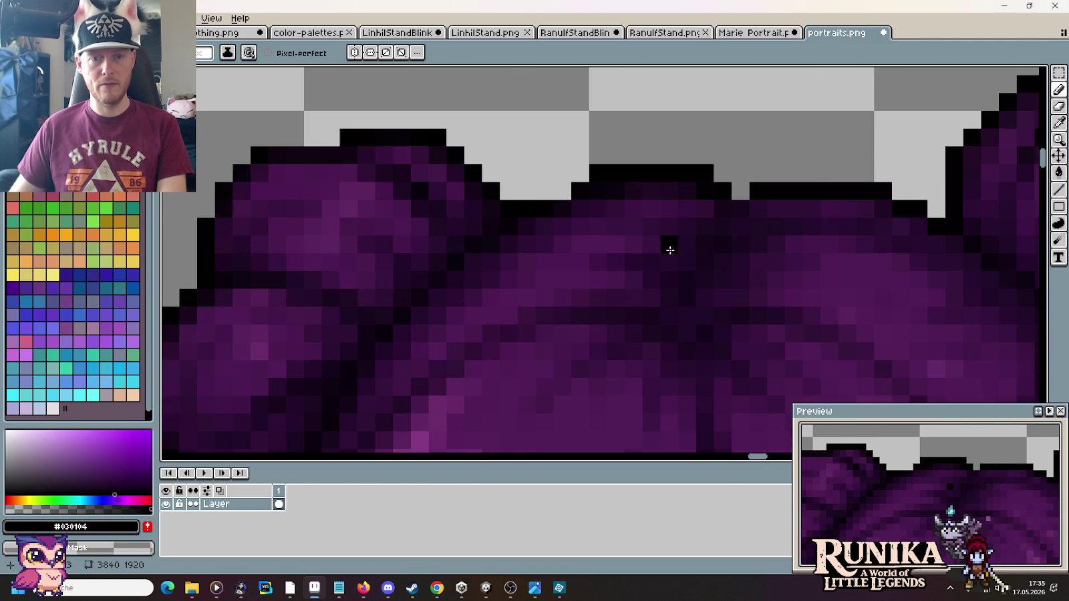
{"action": "scroll", "coordinate": [721, 172], "scroll_direction": "down", "scroll_amount": 3}
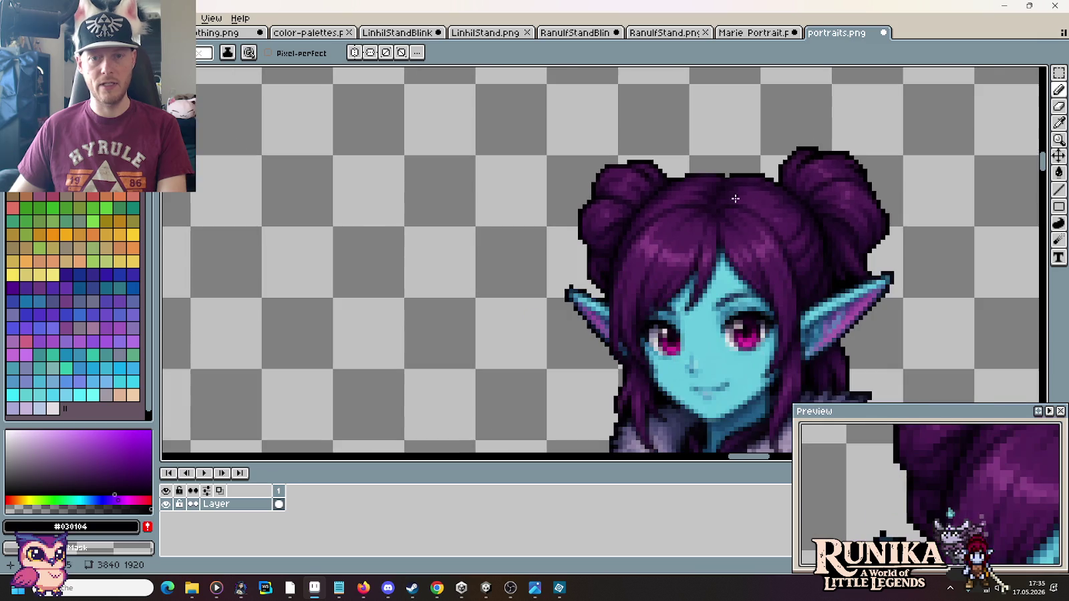
{"action": "scroll", "coordinate": [718, 145], "scroll_direction": "up", "scroll_amount": 3}
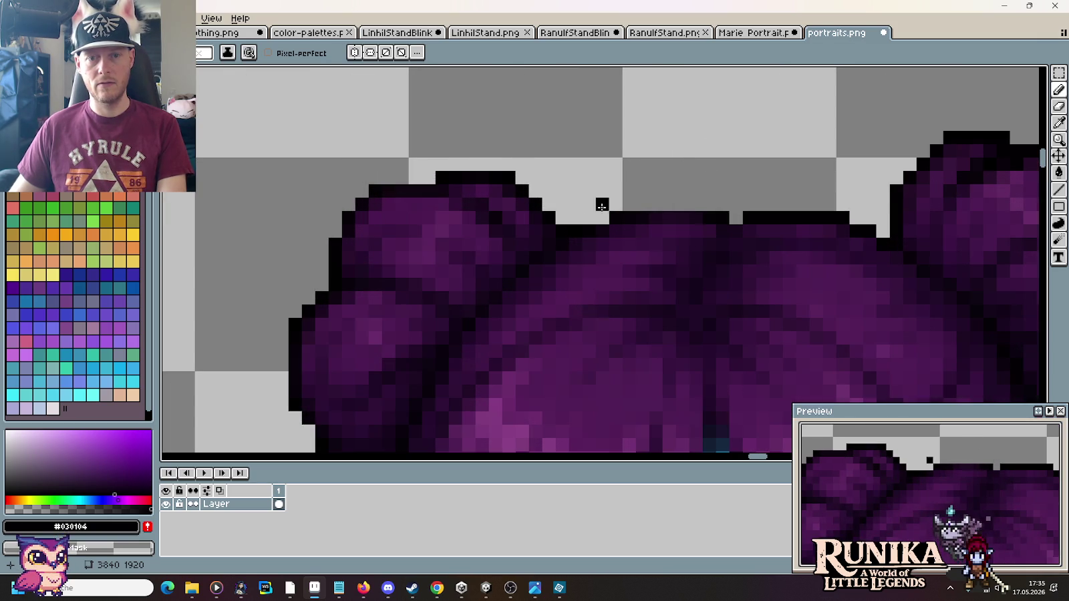
{"action": "scroll", "coordinate": [600, 217], "scroll_direction": "up", "scroll_amount": 3}
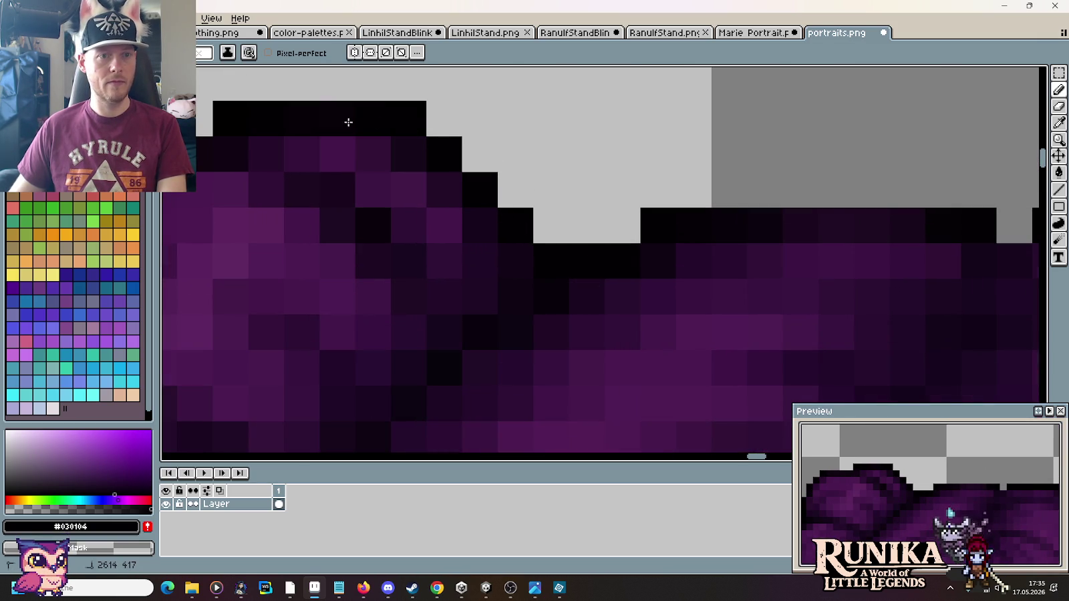
{"action": "scroll", "coordinate": [652, 222], "scroll_direction": "down", "scroll_amount": 3}
{"action": "scroll", "coordinate": [663, 183], "scroll_direction": "up", "scroll_amount": 3}
{"action": "left_click_drag", "start_coordinate": [646, 147], "coordinate": [517, 143]}
{"action": "scroll", "coordinate": [461, 237], "scroll_direction": "down", "scroll_amount": 3}
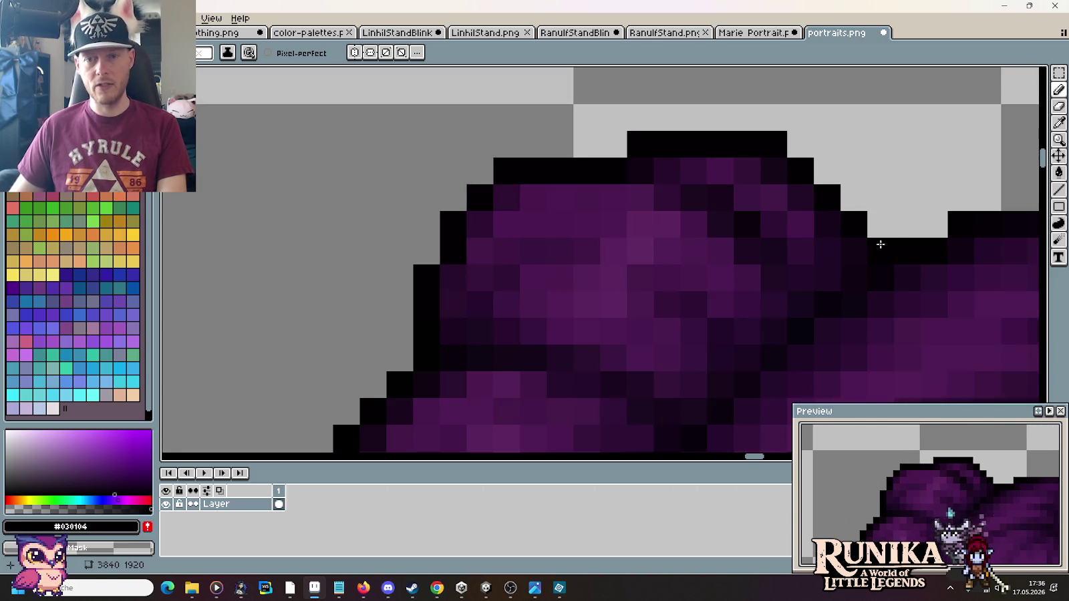
{"action": "scroll", "coordinate": [597, 222], "scroll_direction": "up", "scroll_amount": 2}
{"action": "scroll", "coordinate": [644, 215], "scroll_direction": "down", "scroll_amount": 2}
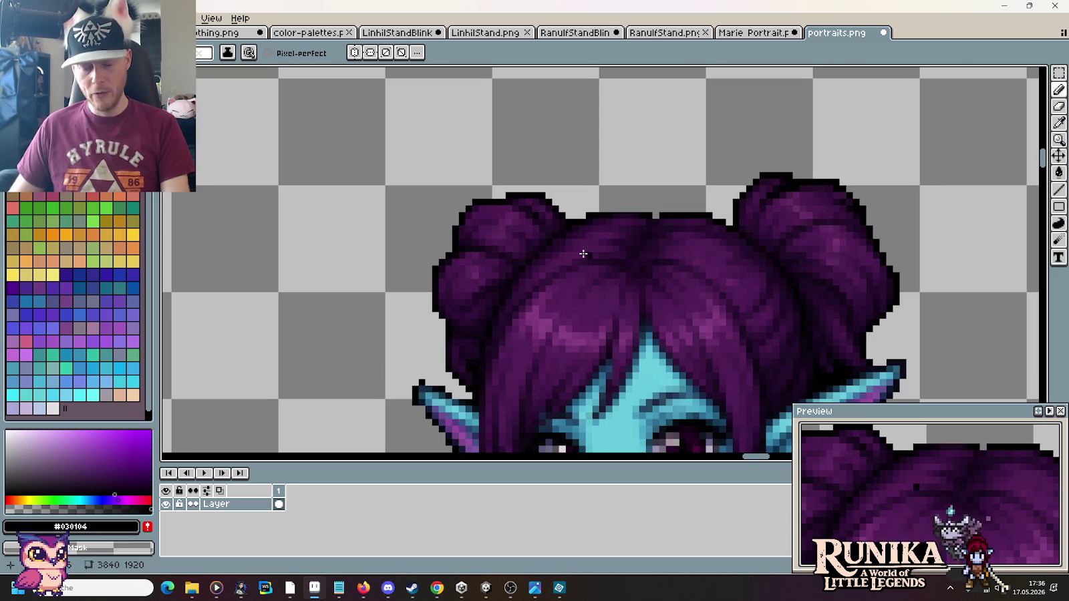
Step: On the left bun, add a black outline pixel, recolour its neighbour, and resample #1c0821 and near-black
{"action": "left_click_drag", "start_coordinate": [579, 251], "coordinate": [780, 256]}
{"action": "scroll", "coordinate": [798, 222], "scroll_direction": "up", "scroll_amount": 1}
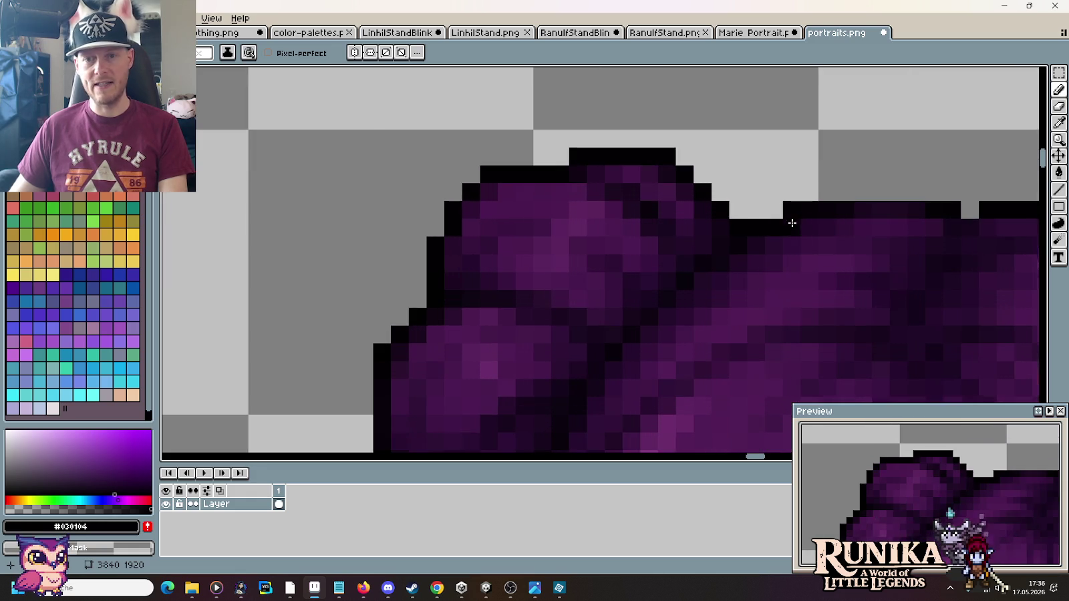
{"action": "scroll", "coordinate": [666, 210], "scroll_direction": "up", "scroll_amount": 1}
{"action": "scroll", "coordinate": [668, 176], "scroll_direction": "up", "scroll_amount": 1}
{"action": "left_click", "coordinate": [662, 227]}
{"action": "left_click", "coordinate": [708, 318], "text": "alt"}
{"action": "left_click", "coordinate": [702, 220]}
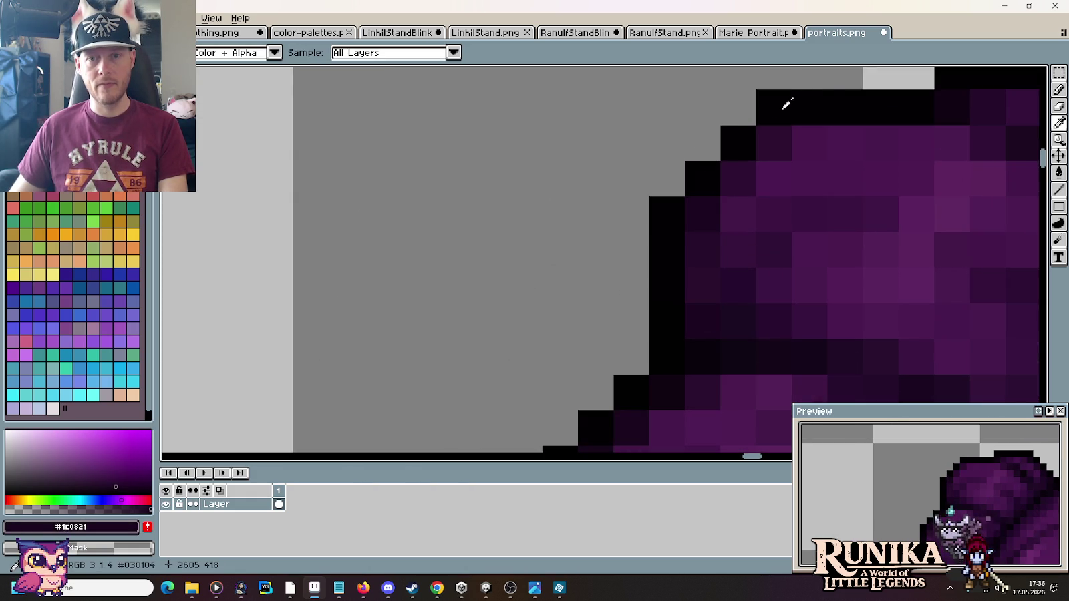
{"action": "left_click", "coordinate": [887, 96], "text": "alt"}
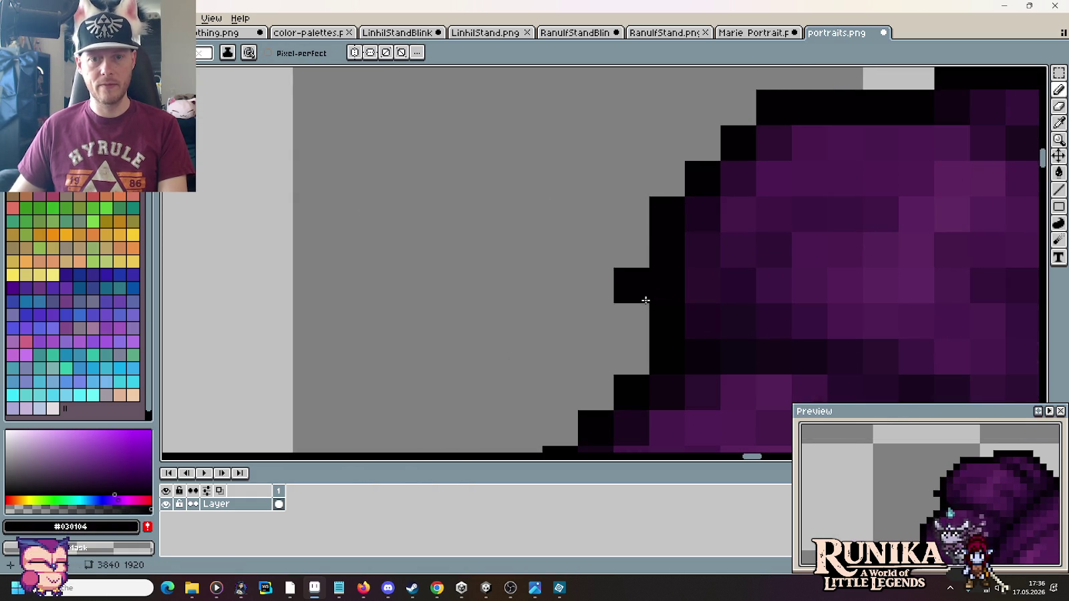
Step: Darken the outline column down the bun's left edge toward the ear
{"action": "left_click_drag", "start_coordinate": [667, 324], "coordinate": [658, 113]}
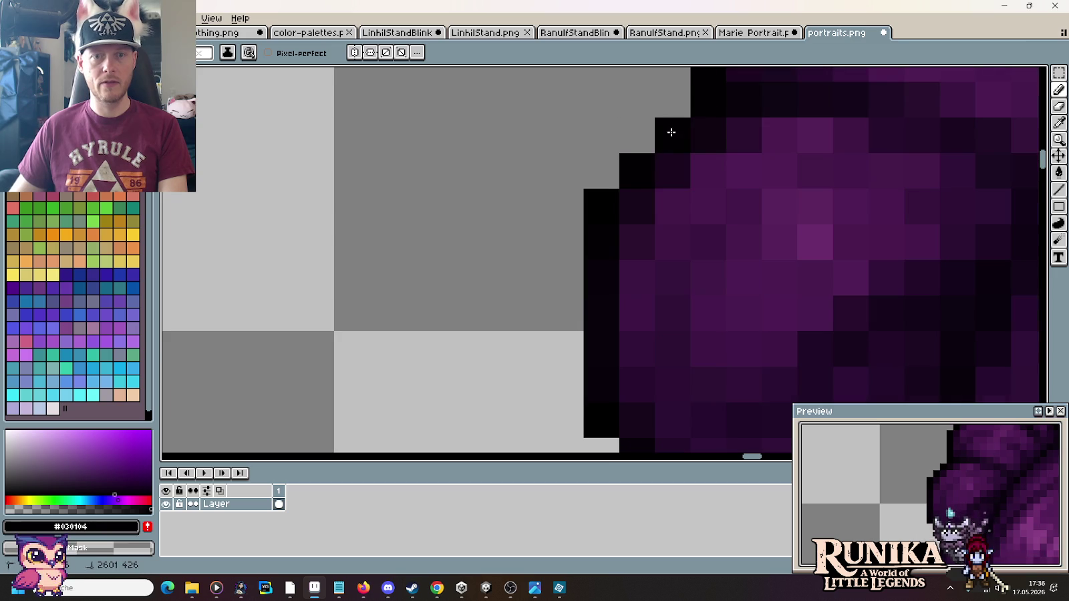
{"action": "scroll", "coordinate": [610, 207], "scroll_direction": "down", "scroll_amount": 1}
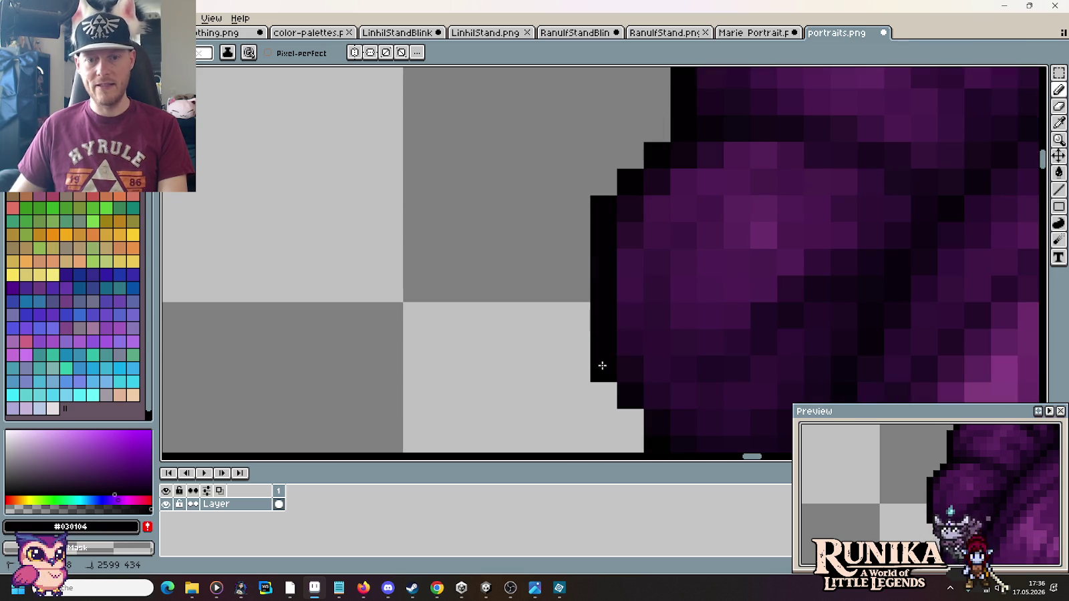
{"action": "left_click_drag", "start_coordinate": [602, 365], "coordinate": [577, 112]}
{"action": "left_click_drag", "start_coordinate": [603, 238], "coordinate": [602, 284]}
{"action": "left_click_drag", "start_coordinate": [625, 378], "coordinate": [525, 142]}
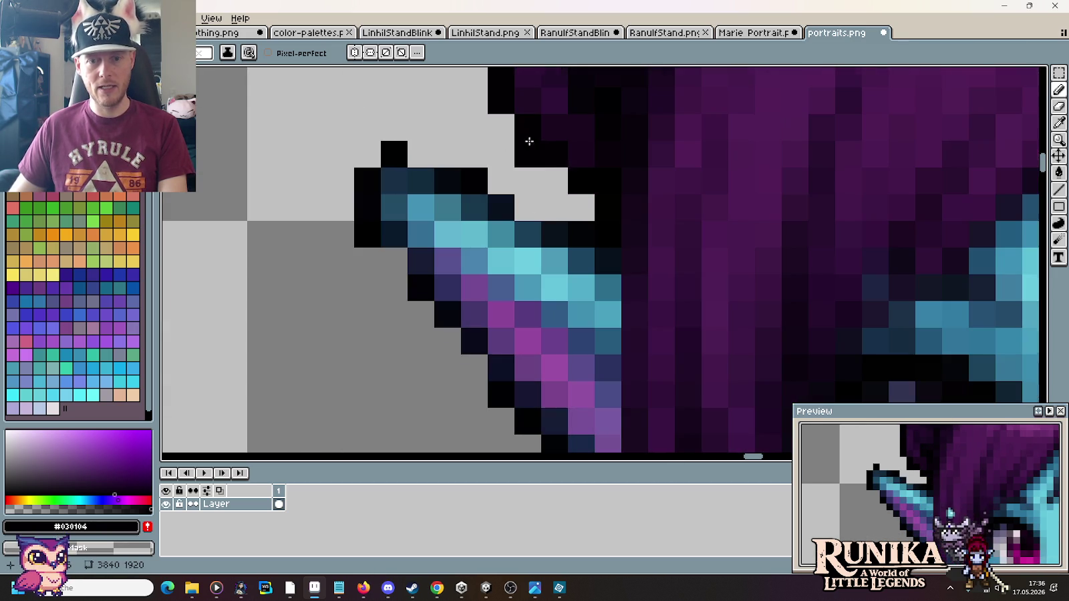
Step: Sample the near-black outline colour and fill the gaps along the left ear tip's upper outline
{"action": "scroll", "coordinate": [608, 223], "scroll_direction": "down", "scroll_amount": 4}
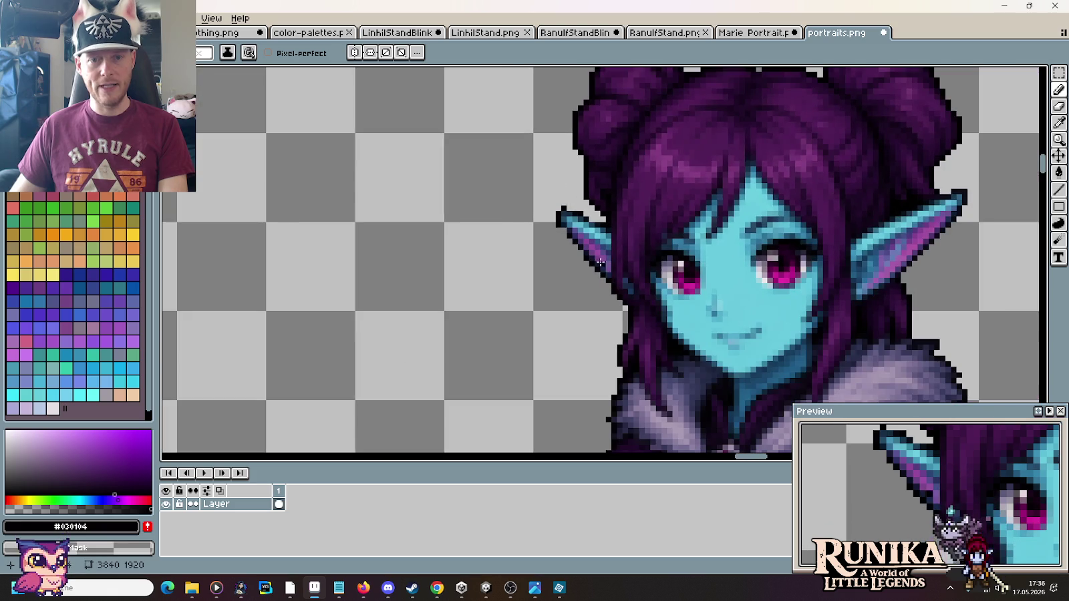
{"action": "scroll", "coordinate": [619, 346], "scroll_direction": "up", "scroll_amount": 3}
{"action": "scroll", "coordinate": [801, 286], "scroll_direction": "down", "scroll_amount": 1}
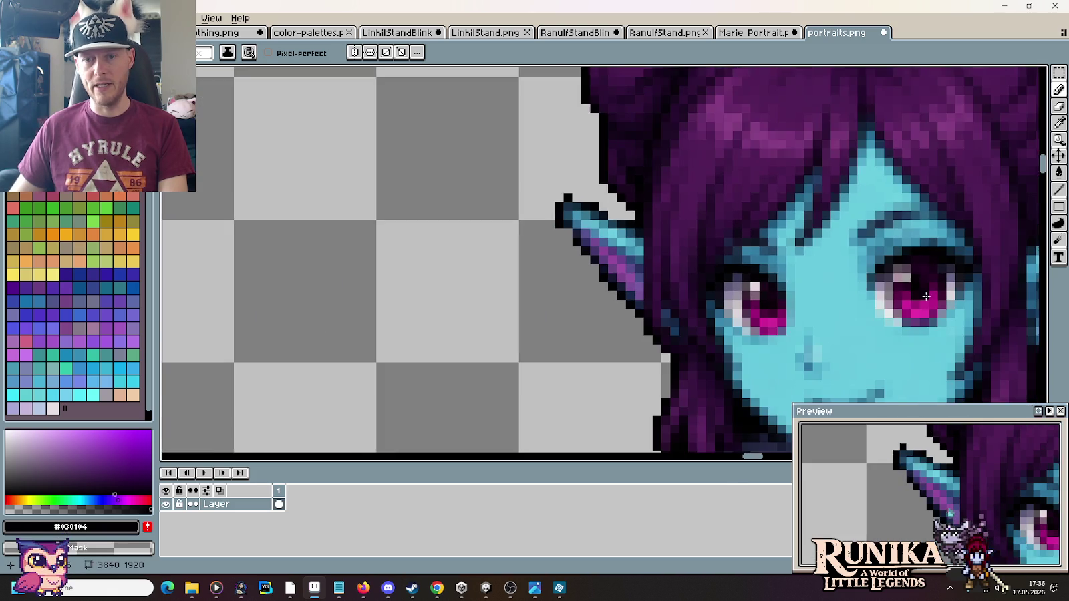
{"action": "key", "text": "i"}
{"action": "left_click", "coordinate": [414, 294]}
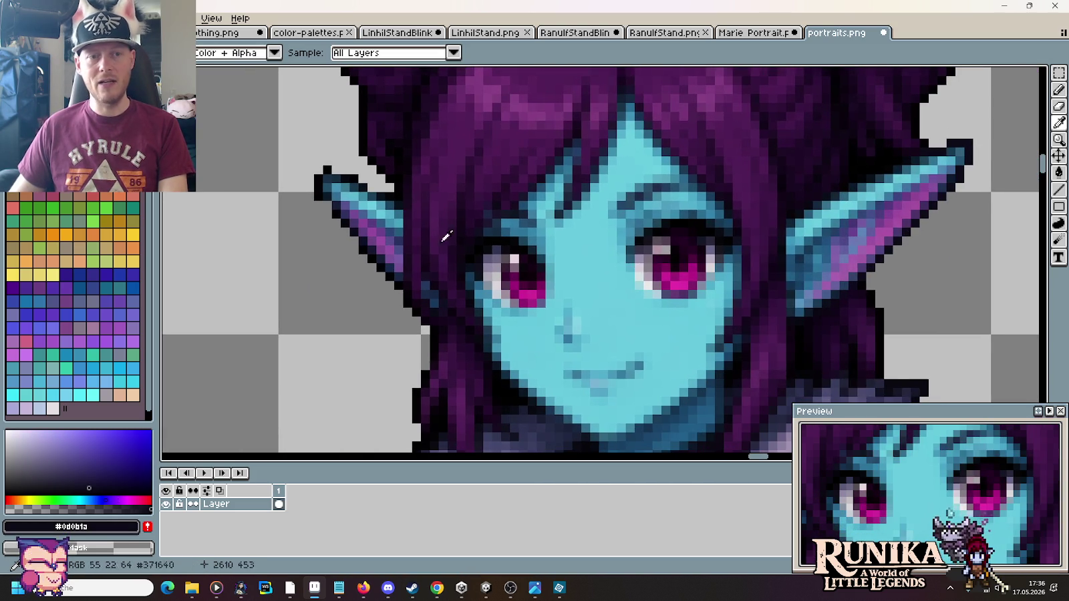
{"action": "scroll", "coordinate": [354, 213], "scroll_direction": "up", "scroll_amount": 2}
{"action": "scroll", "coordinate": [354, 212], "scroll_direction": "down", "scroll_amount": 2}
{"action": "scroll", "coordinate": [706, 285], "scroll_direction": "up", "scroll_amount": 1}
{"action": "key", "text": "b"}
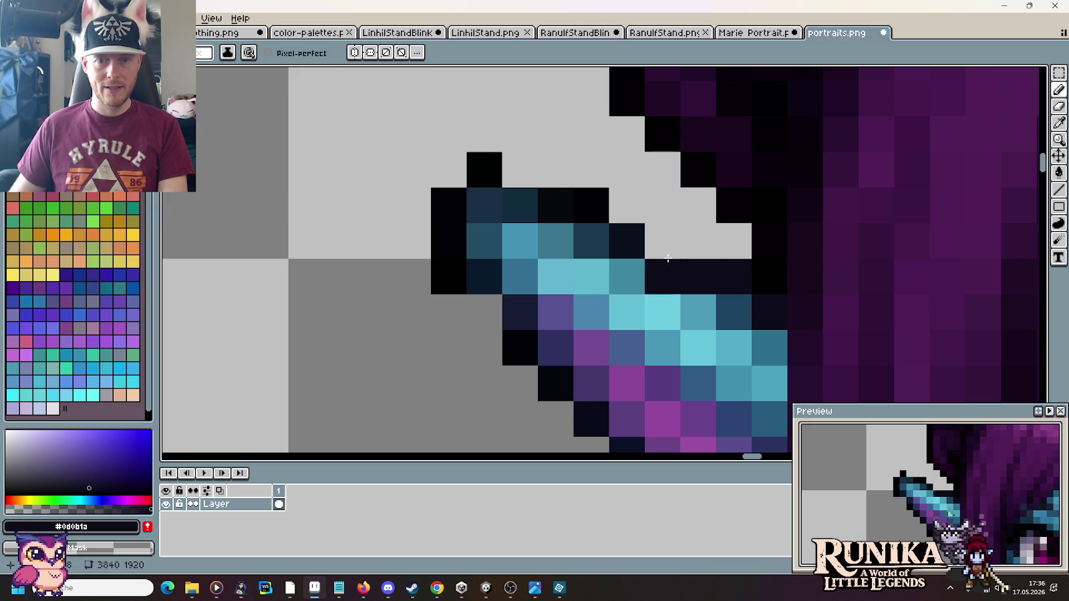
{"action": "left_click_drag", "start_coordinate": [729, 277], "coordinate": [631, 241]}
{"action": "mouse_move", "coordinate": [589, 210]}
{"action": "left_mouse_down"}
{"action": "mouse_move", "coordinate": [519, 175]}
{"action": "mouse_move", "coordinate": [463, 167]}
{"action": "left_mouse_up"}
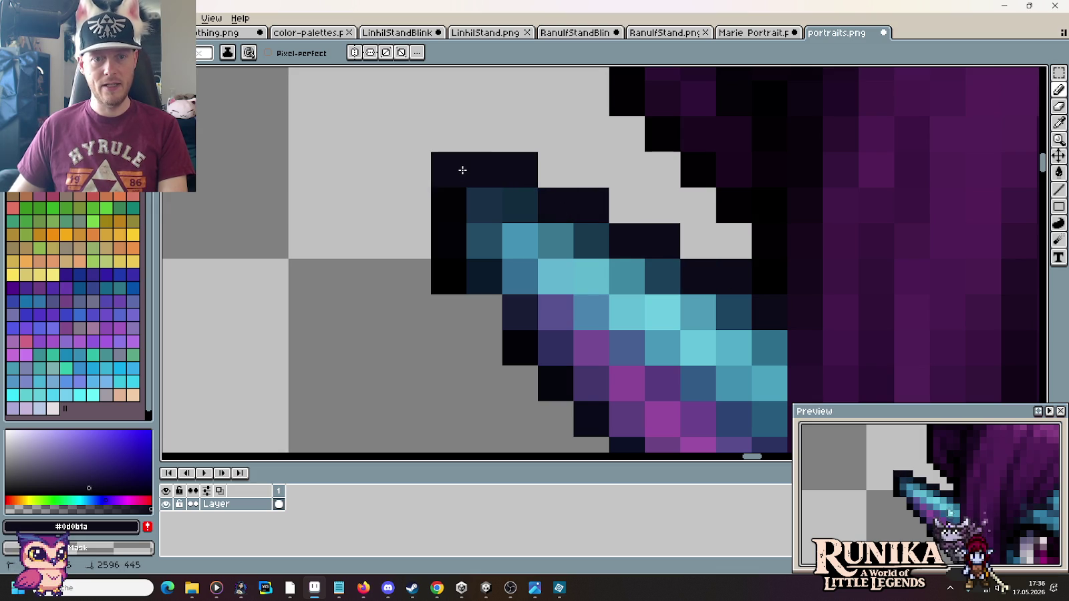
Step: Touch up the dark outline pixels under and beside the left ear tip
{"action": "scroll", "coordinate": [419, 218], "scroll_direction": "down", "scroll_amount": 1}
{"action": "scroll", "coordinate": [418, 218], "scroll_direction": "down", "scroll_amount": 3}
{"action": "scroll", "coordinate": [384, 221], "scroll_direction": "up", "scroll_amount": 3}
{"action": "scroll", "coordinate": [534, 241], "scroll_direction": "up", "scroll_amount": 1}
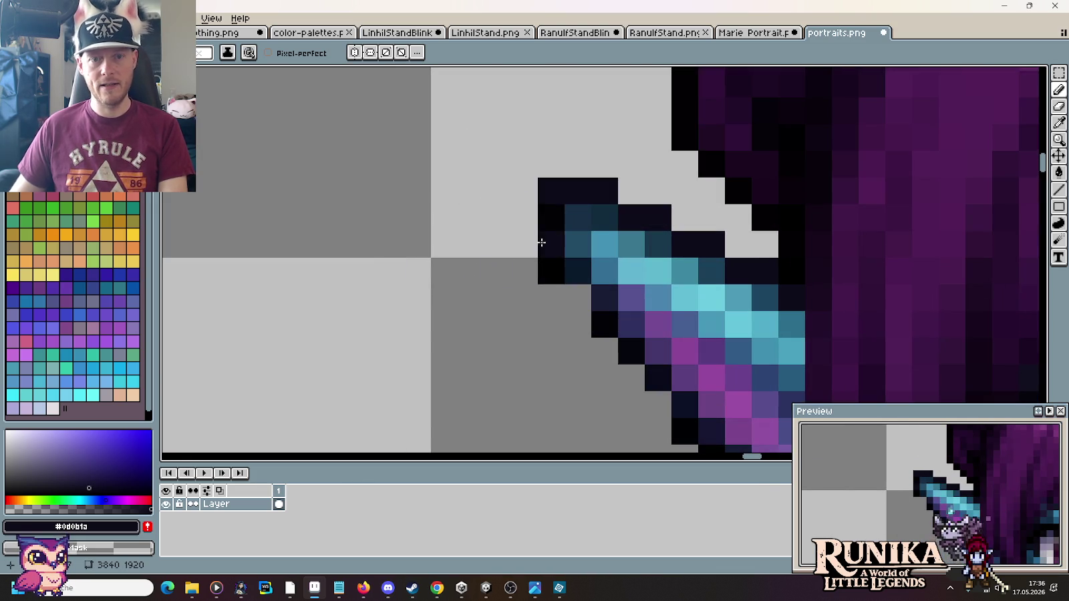
{"action": "left_click_drag", "start_coordinate": [547, 242], "coordinate": [599, 303]}
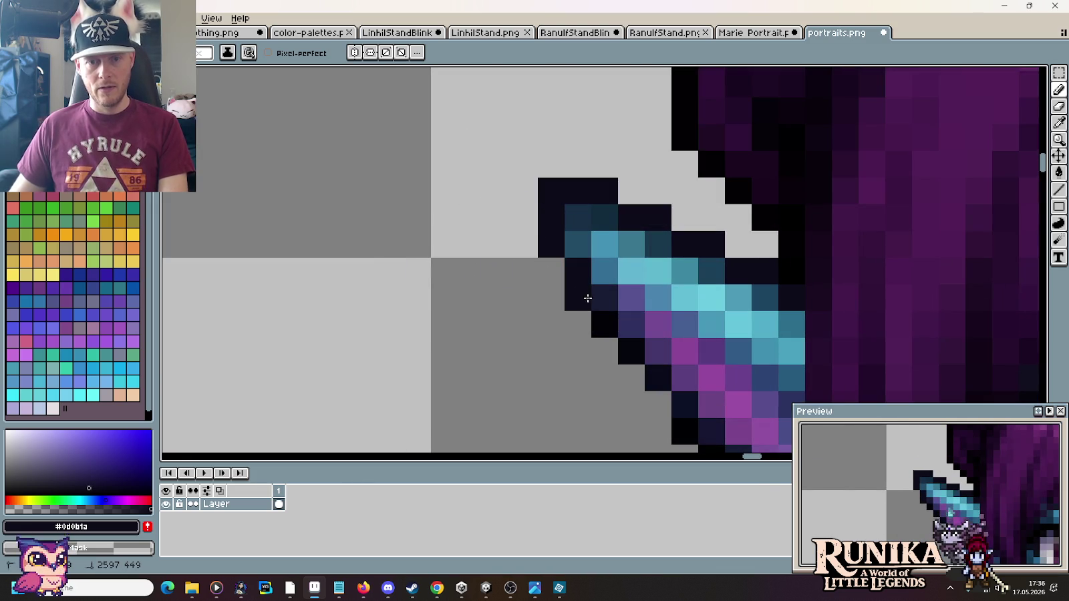
{"action": "left_click", "coordinate": [524, 324]}
{"action": "scroll", "coordinate": [446, 307], "scroll_direction": "down", "scroll_amount": 2}
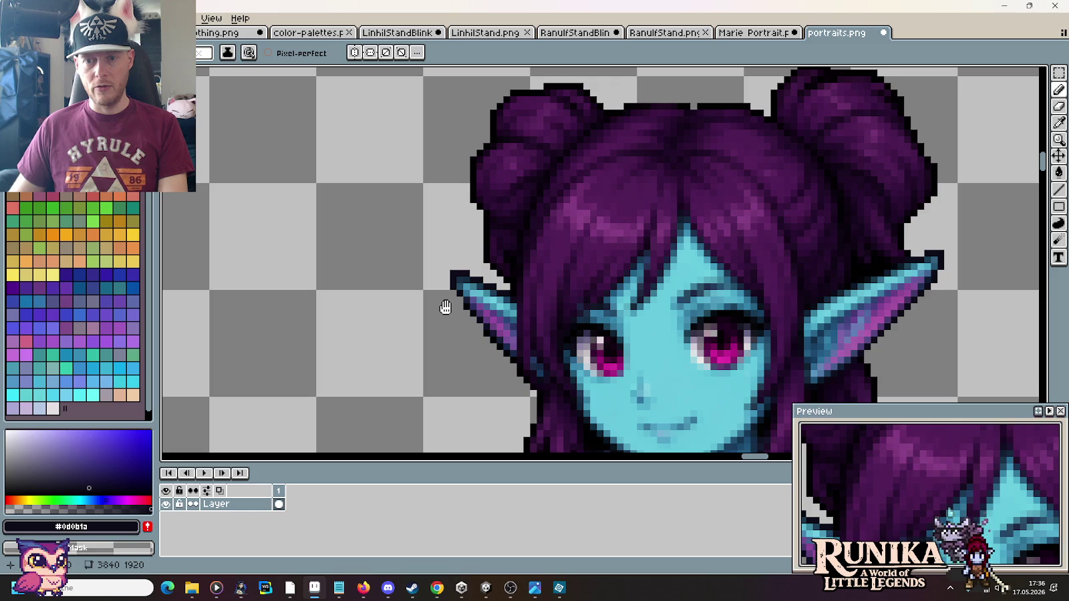
{"action": "scroll", "coordinate": [446, 307], "scroll_direction": "up", "scroll_amount": 2}
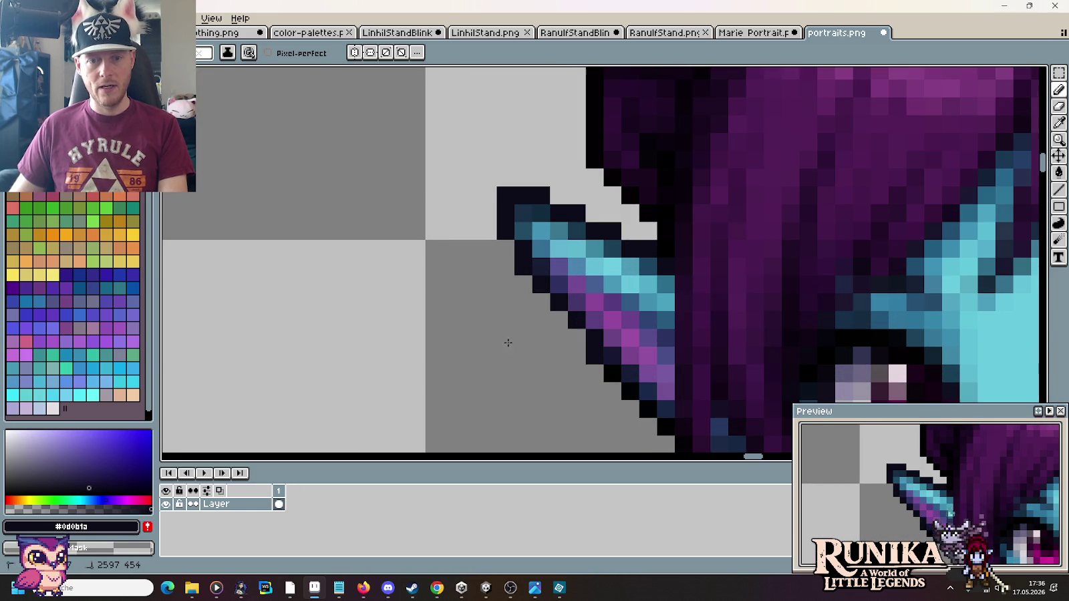
{"action": "left_click", "coordinate": [470, 302]}
{"action": "scroll", "coordinate": [510, 358], "scroll_direction": "up", "scroll_amount": 2}
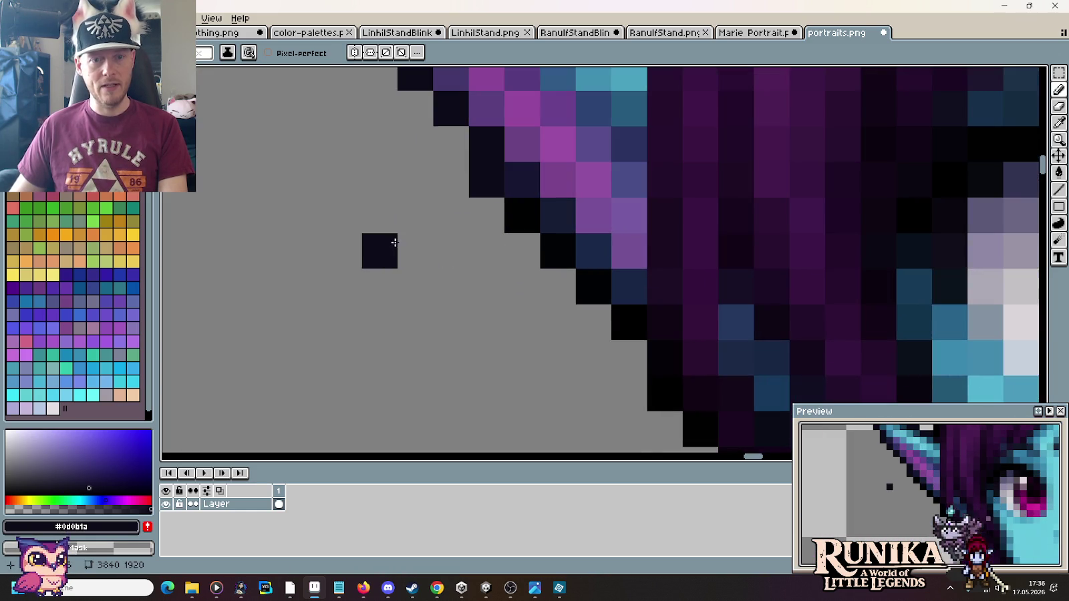
{"action": "left_click", "coordinate": [523, 215]}
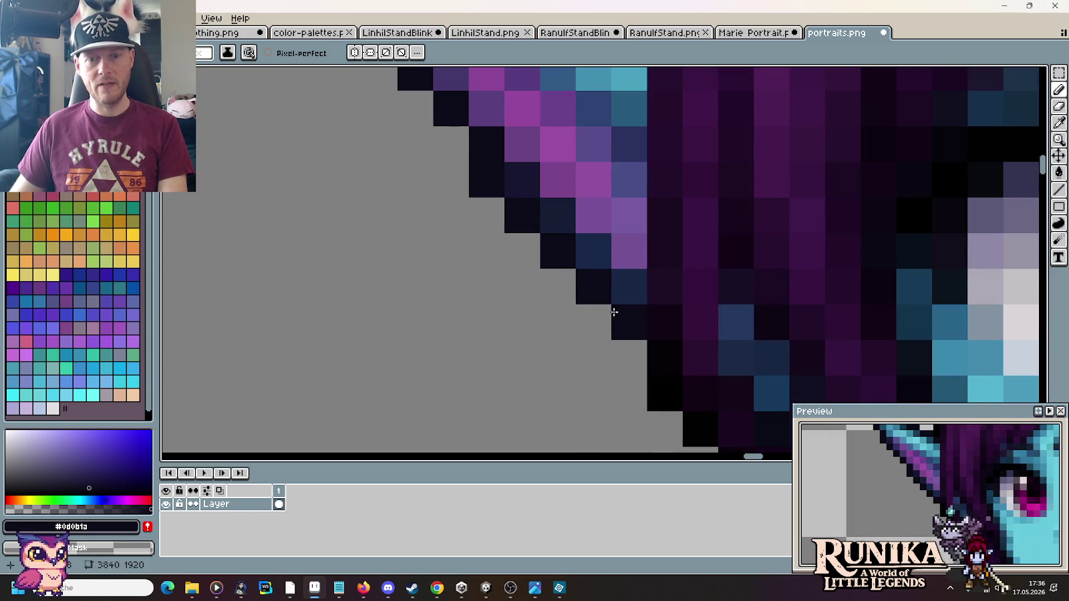
{"action": "scroll", "coordinate": [544, 339], "scroll_direction": "down", "scroll_amount": 5}
Step: Rework the ear's lower-edge outline pixels, shifting that edge one pixel inward
{"action": "left_click_drag", "start_coordinate": [544, 339], "coordinate": [500, 317]}
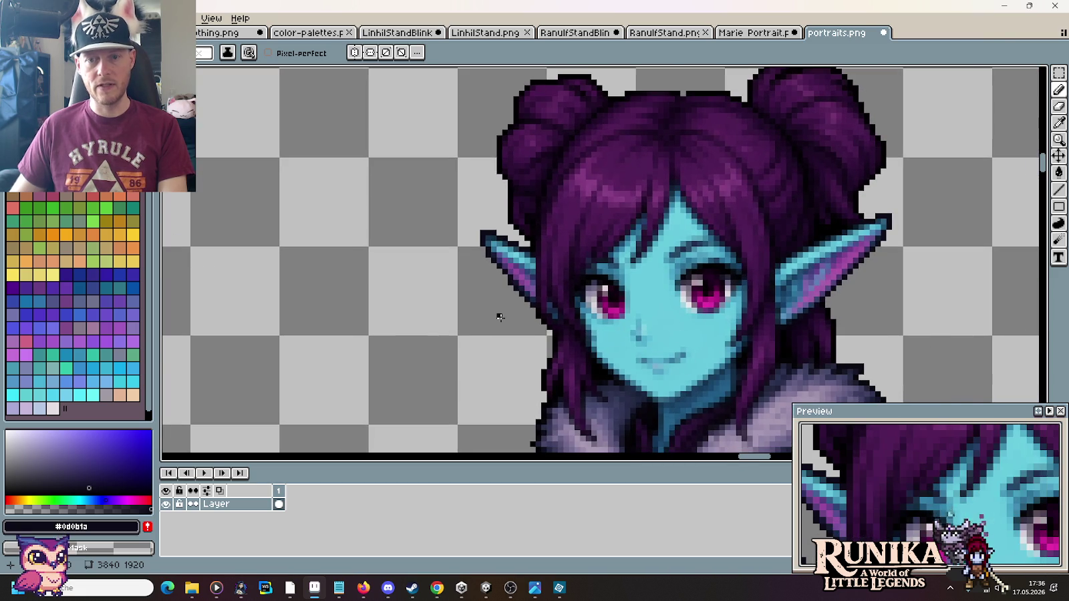
{"action": "scroll", "coordinate": [499, 317], "scroll_direction": "up", "scroll_amount": 3}
{"action": "scroll", "coordinate": [524, 302], "scroll_direction": "up", "scroll_amount": 2}
{"action": "scroll", "coordinate": [512, 273], "scroll_direction": "left", "scroll_amount": 3}
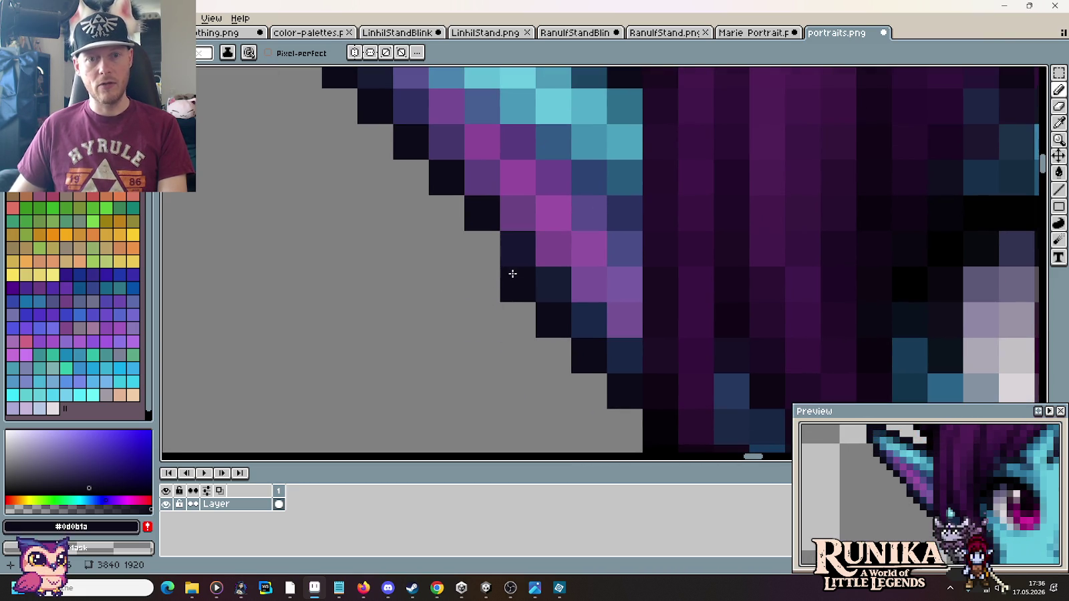
{"action": "left_click_drag", "start_coordinate": [512, 274], "coordinate": [536, 310]}
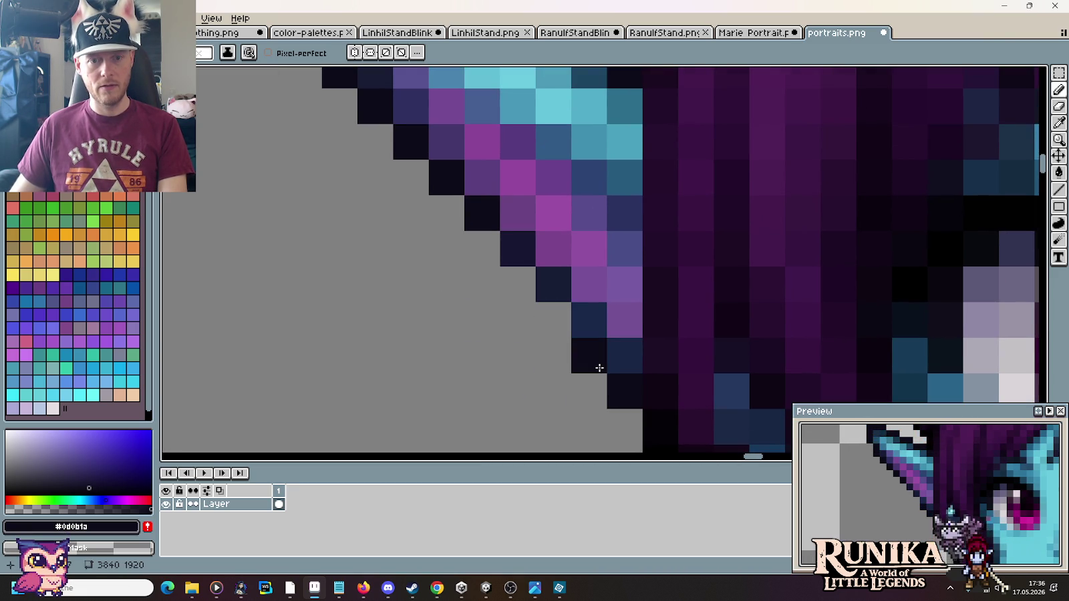
{"action": "left_click_drag", "start_coordinate": [599, 368], "coordinate": [531, 283]}
{"action": "left_click_drag", "start_coordinate": [493, 225], "coordinate": [553, 322]}
{"action": "left_click_drag", "start_coordinate": [614, 384], "coordinate": [615, 353]}
{"action": "left_click_drag", "start_coordinate": [587, 319], "coordinate": [565, 296]}
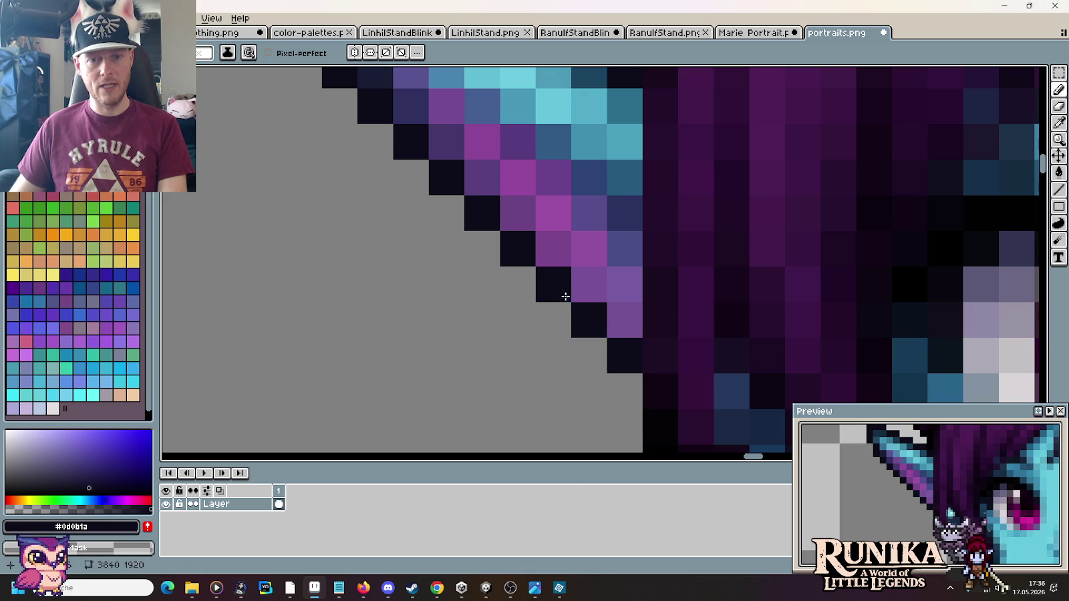
Step: Undo the last ear outline edits and place a replacement dark pixel on the edge
{"action": "scroll", "coordinate": [453, 350], "scroll_direction": "down", "scroll_amount": 4}
{"action": "scroll", "coordinate": [447, 379], "scroll_direction": "down", "scroll_amount": 1}
{"action": "left_click_drag", "start_coordinate": [447, 380], "coordinate": [466, 307]}
{"action": "scroll", "coordinate": [468, 307], "scroll_direction": "up", "scroll_amount": 3}
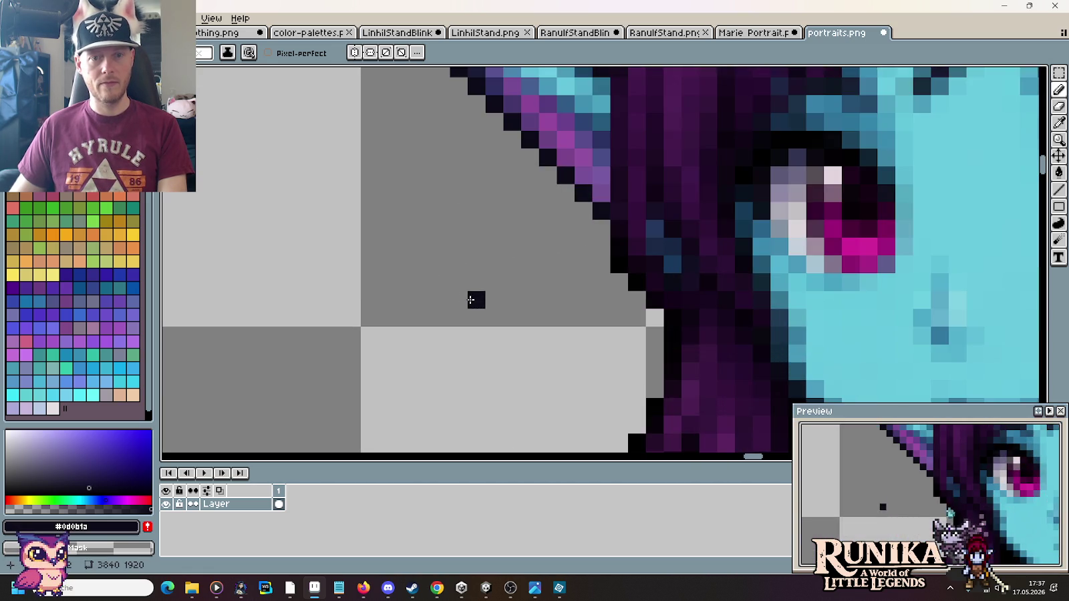
{"action": "scroll", "coordinate": [496, 279], "scroll_direction": "up", "scroll_amount": 1}
{"action": "key", "text": "ctrl+z"}
{"action": "key", "text": "ctrl+z"}
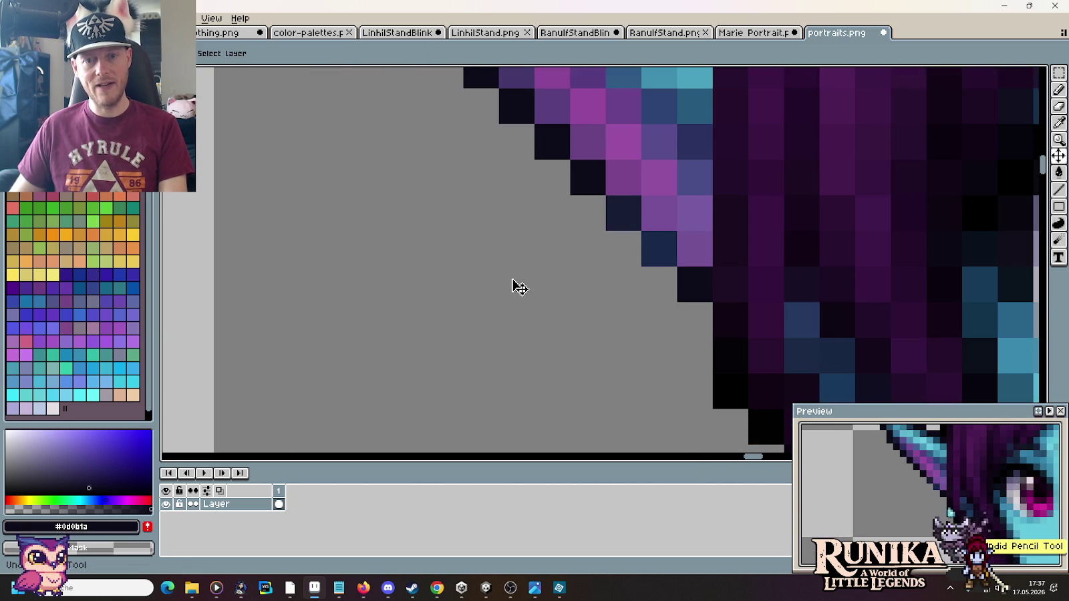
{"action": "key", "text": "ctrl+z"}
{"action": "key", "text": "ctrl+z"}
{"action": "key", "text": "ctrl+z"}
{"action": "key", "text": "ctrl+z"}
{"action": "key", "text": "ctrl+z"}
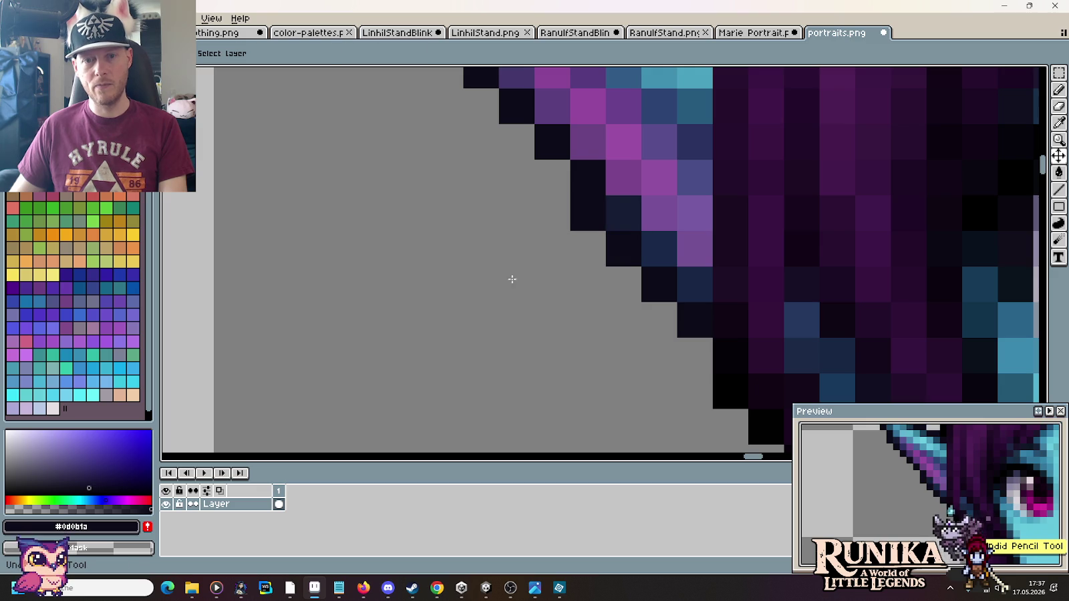
{"action": "key", "text": "b"}
{"action": "left_click", "coordinate": [515, 283]}
{"action": "key", "text": "ctrl+z"}
Step: Add a dark pixel on the ear edge and sample navy #2a315f and #151d35
{"action": "key", "text": "i"}
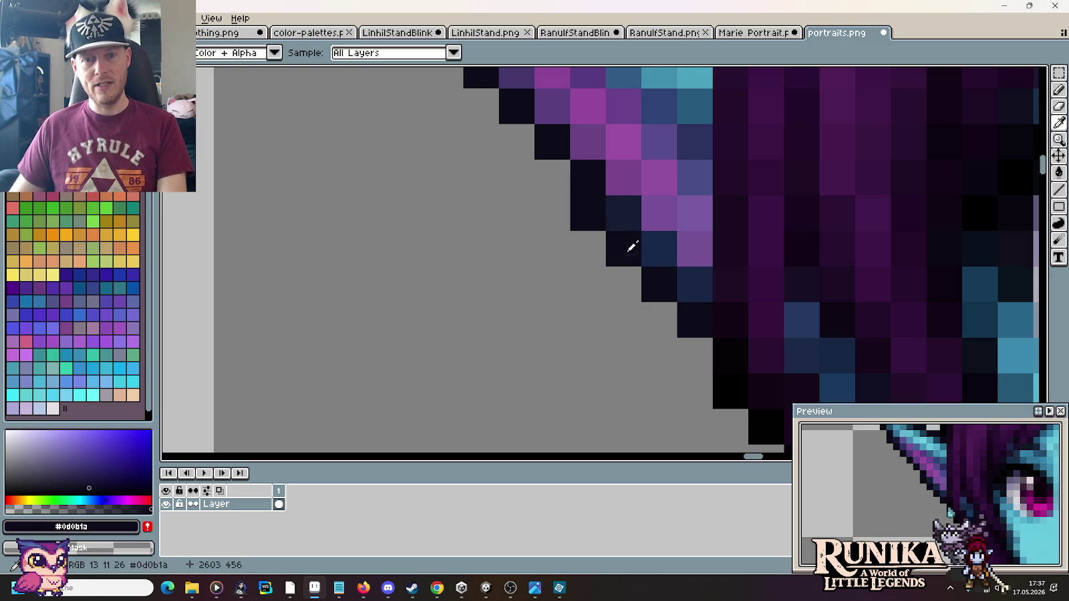
{"action": "scroll", "coordinate": [585, 233], "scroll_direction": "down", "scroll_amount": 3}
{"action": "scroll", "coordinate": [593, 207], "scroll_direction": "up", "scroll_amount": 3}
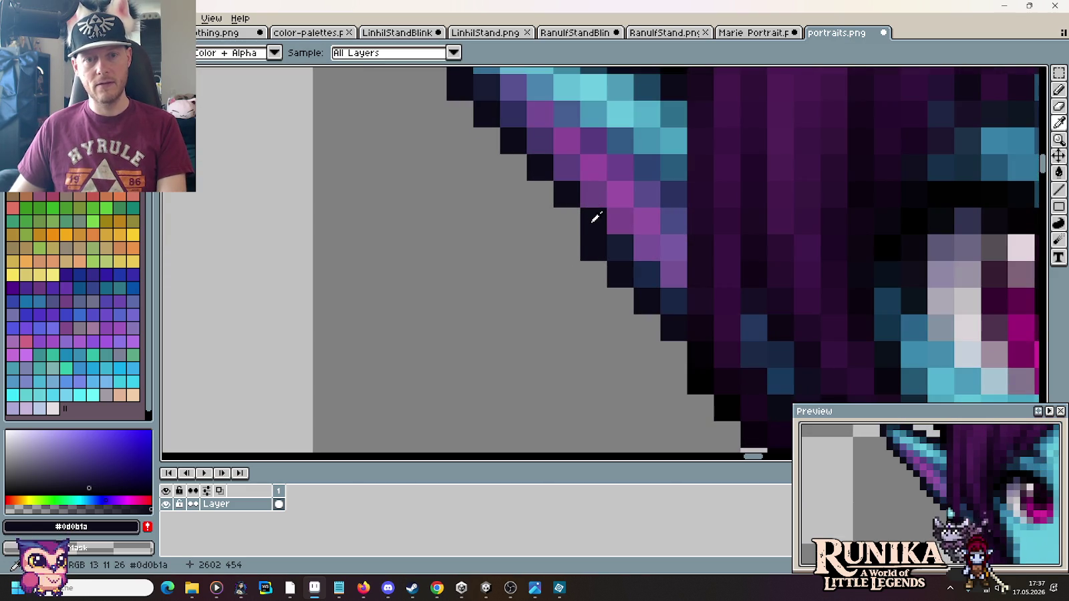
{"action": "key", "text": "b"}
{"action": "left_click", "coordinate": [567, 215]}
{"action": "key", "text": "i"}
{"action": "left_click", "coordinate": [683, 193]}
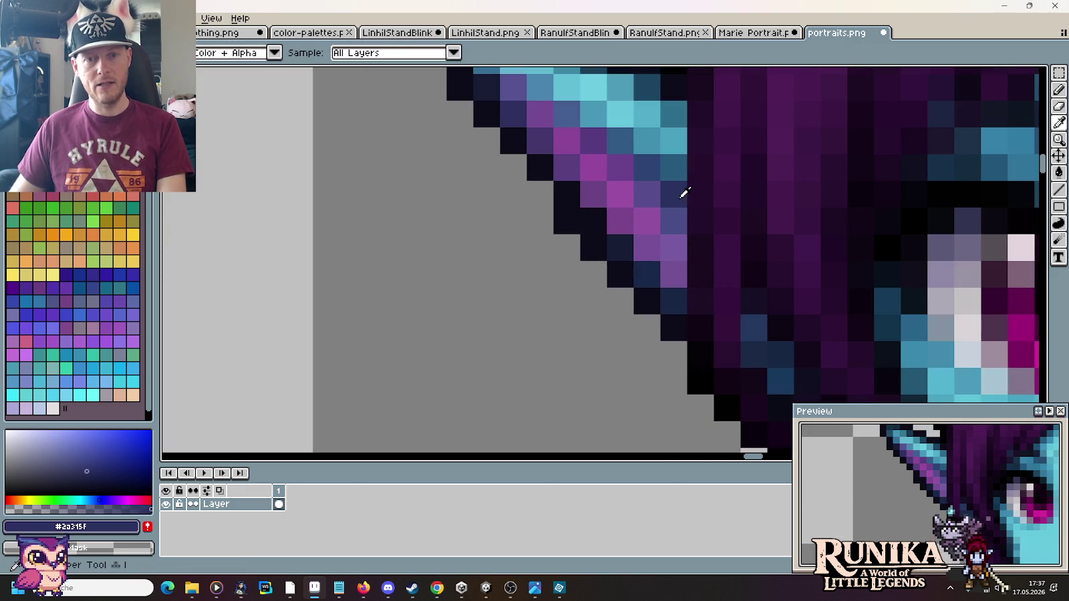
{"action": "key", "text": "b"}
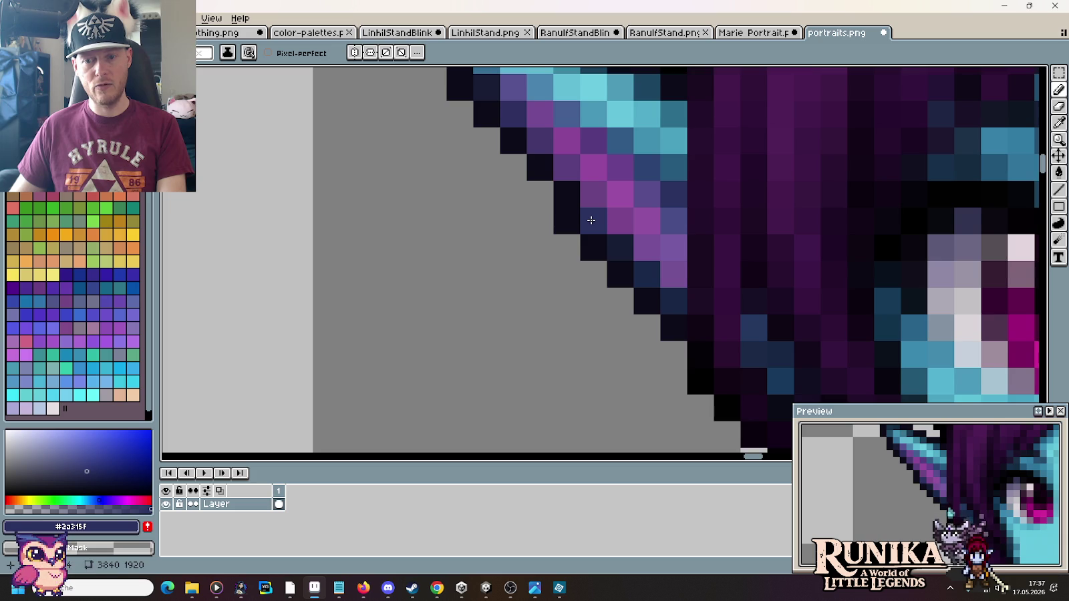
{"action": "key", "text": "i"}
{"action": "left_click", "coordinate": [622, 244]}
{"action": "key", "text": "b"}
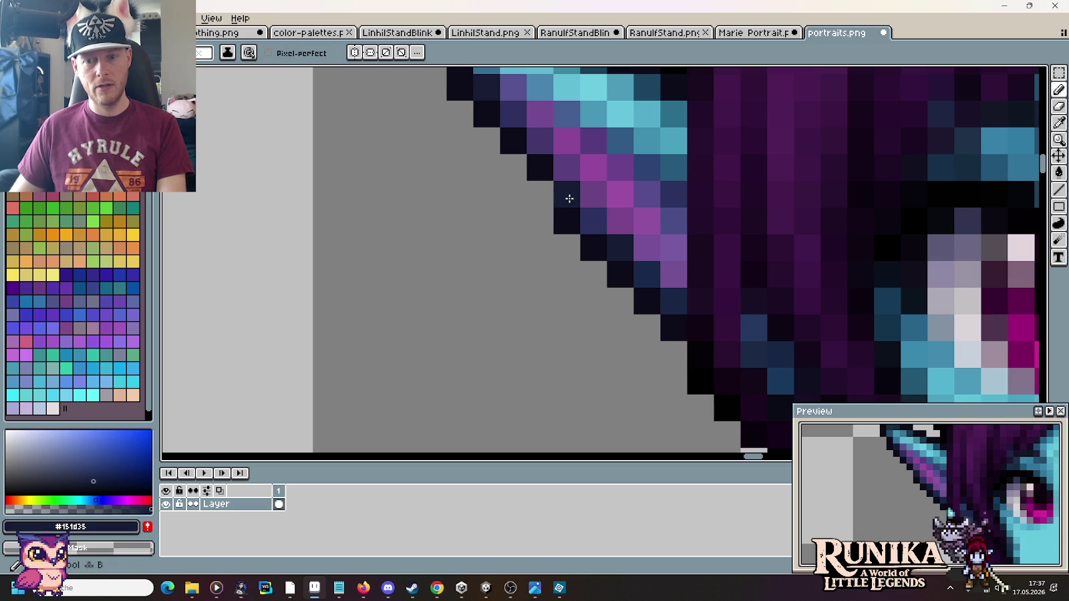
Step: Zoom out and sample the near-black ear outline colour again
{"action": "scroll", "coordinate": [463, 271], "scroll_direction": "down", "scroll_amount": 3}
{"action": "scroll", "coordinate": [463, 294], "scroll_direction": "down", "scroll_amount": 1}
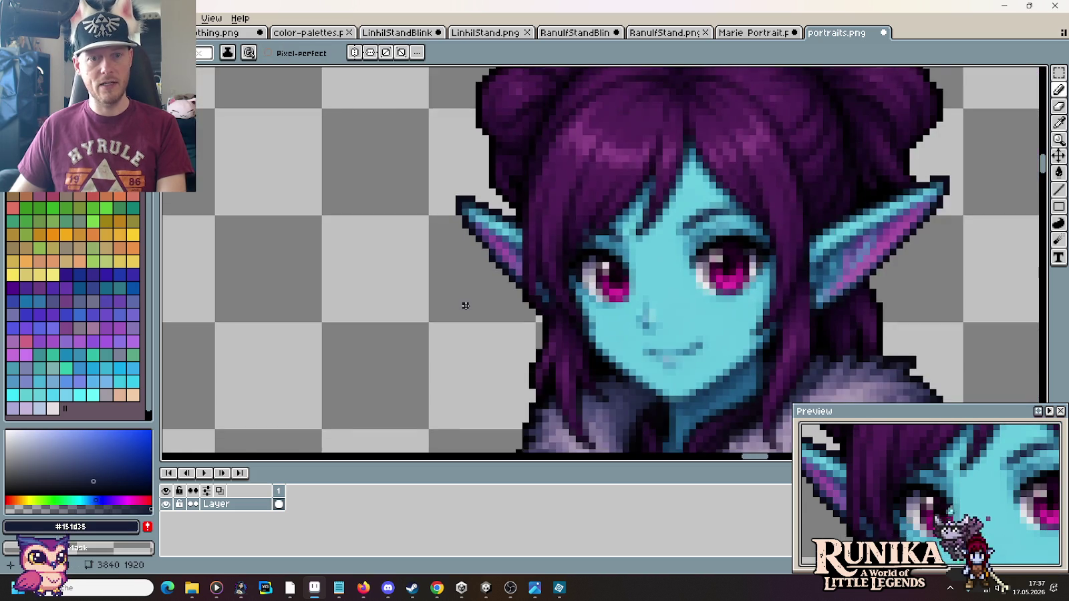
{"action": "scroll", "coordinate": [464, 302], "scroll_direction": "down", "scroll_amount": 1}
{"action": "scroll", "coordinate": [465, 306], "scroll_direction": "down", "scroll_amount": 1}
{"action": "scroll", "coordinate": [465, 306], "scroll_direction": "up", "scroll_amount": 4}
{"action": "scroll", "coordinate": [465, 303], "scroll_direction": "up", "scroll_amount": 2}
{"action": "key", "text": "i"}
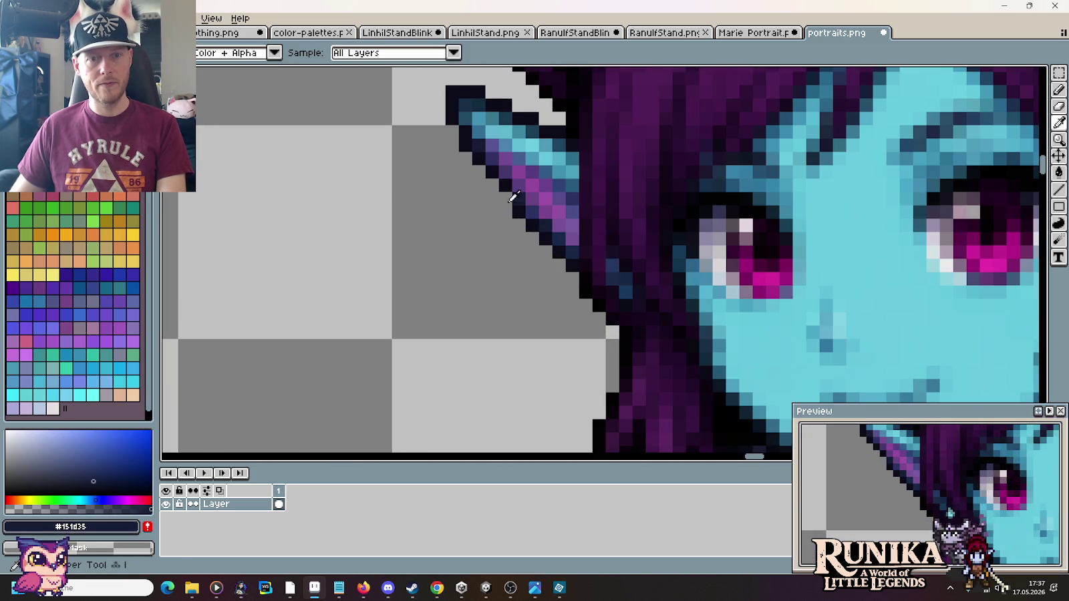
{"action": "left_click", "coordinate": [506, 175]}
{"action": "scroll", "coordinate": [461, 288], "scroll_direction": "down", "scroll_amount": 5}
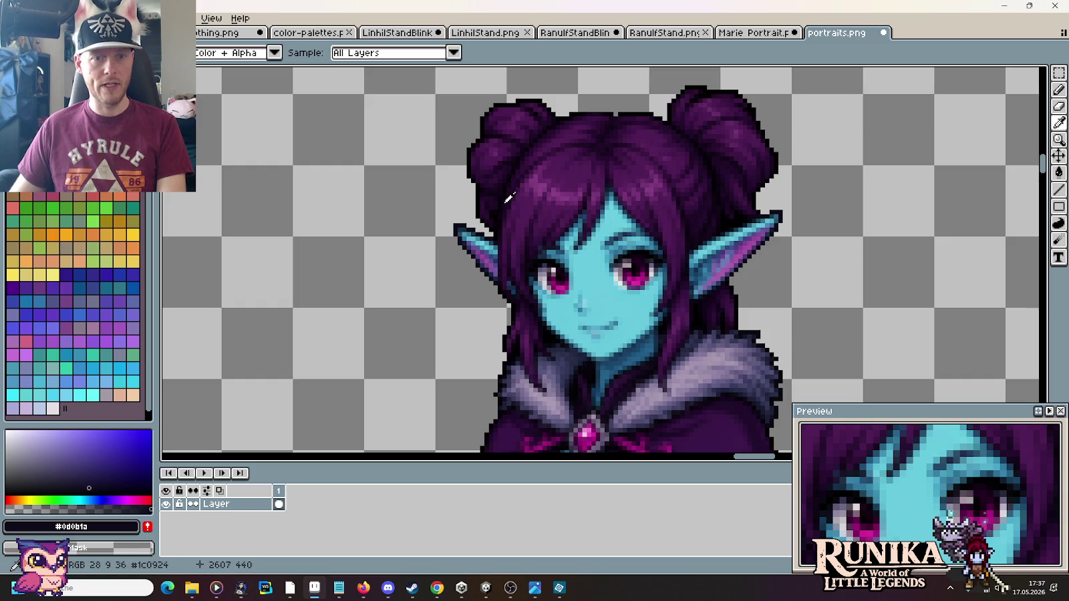
Step: Sample near-black #030104 from the hair edge and zoom along the left outline
{"action": "scroll", "coordinate": [479, 275], "scroll_direction": "up", "scroll_amount": 3}
{"action": "scroll", "coordinate": [439, 235], "scroll_direction": "up", "scroll_amount": 1}
{"action": "left_click", "coordinate": [436, 241]}
{"action": "key", "text": "b"}
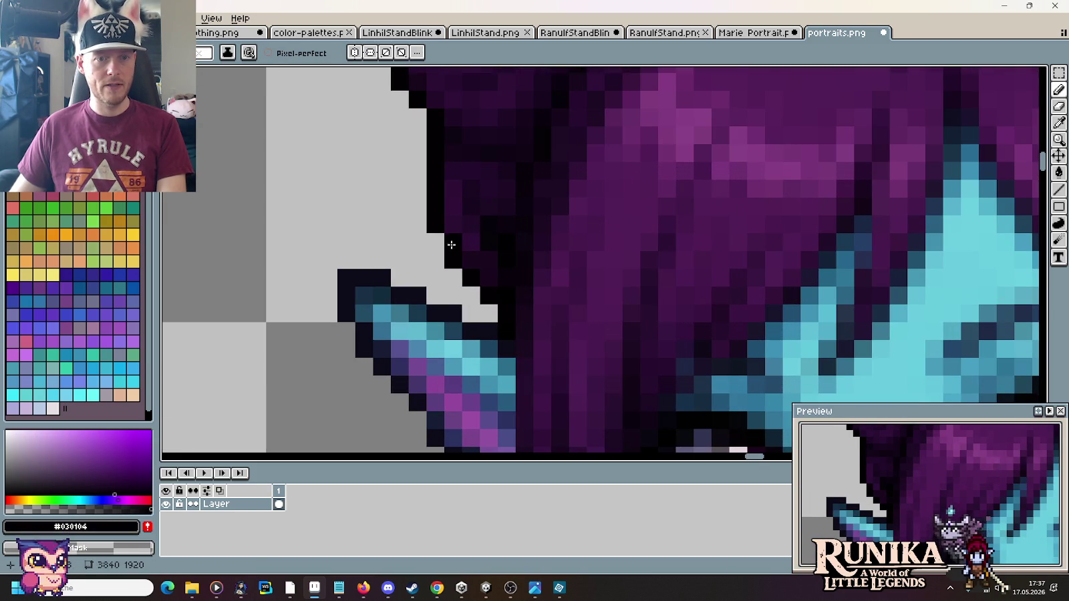
{"action": "scroll", "coordinate": [441, 247], "scroll_direction": "down", "scroll_amount": 3}
{"action": "scroll", "coordinate": [343, 302], "scroll_direction": "down", "scroll_amount": 2}
{"action": "scroll", "coordinate": [353, 322], "scroll_direction": "up", "scroll_amount": 2}
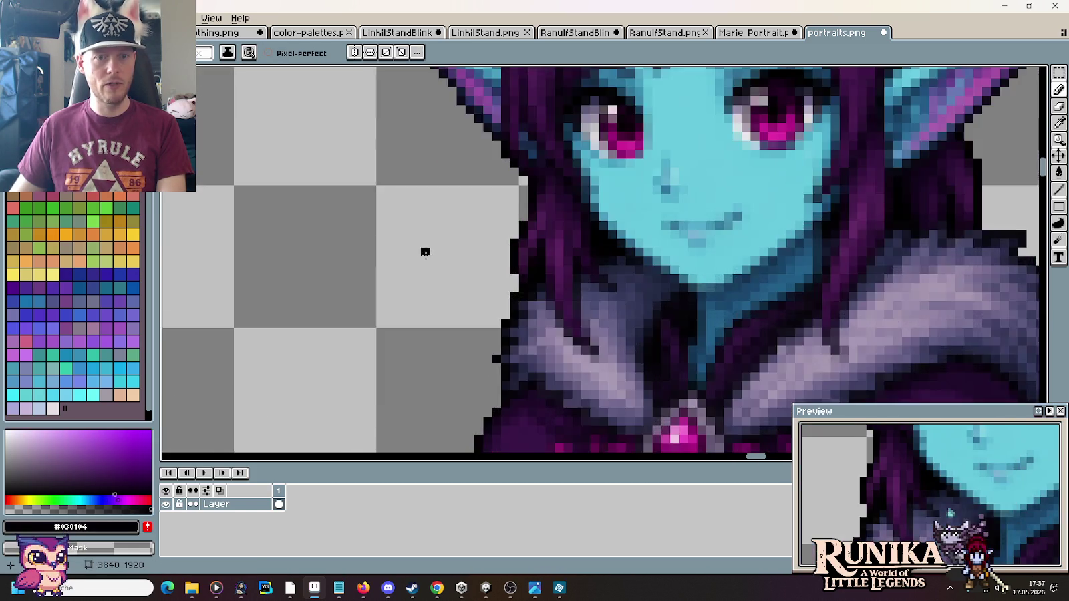
{"action": "scroll", "coordinate": [425, 250], "scroll_direction": "up", "scroll_amount": 1}
{"action": "scroll", "coordinate": [494, 203], "scroll_direction": "up", "scroll_amount": 1}
{"action": "scroll", "coordinate": [478, 261], "scroll_direction": "up", "scroll_amount": 1}
{"action": "scroll", "coordinate": [478, 260], "scroll_direction": "up", "scroll_amount": 2}
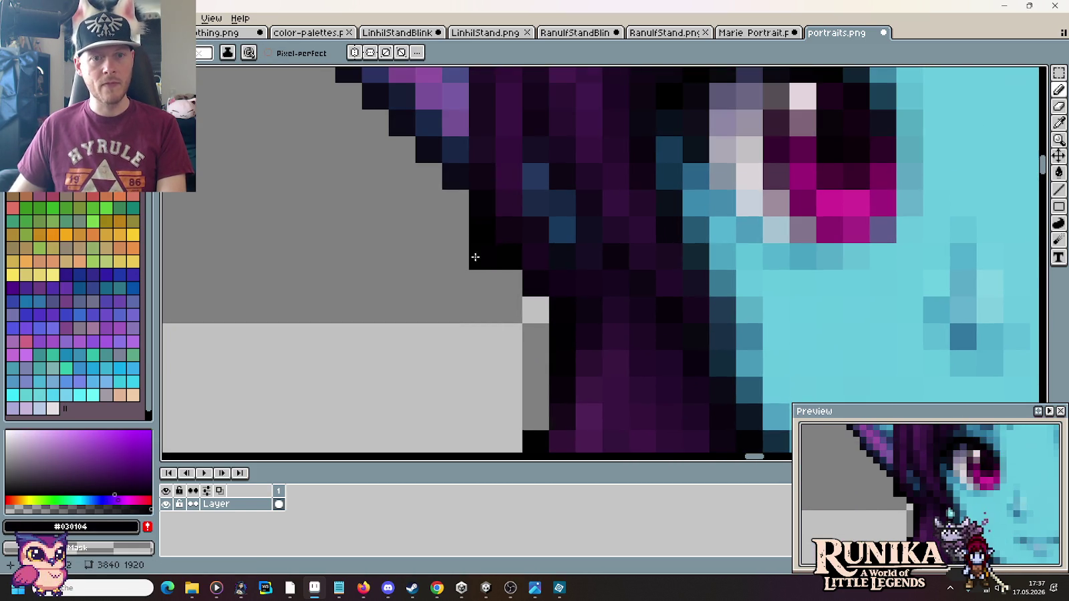
{"action": "scroll", "coordinate": [561, 229], "scroll_direction": "down", "scroll_amount": 2}
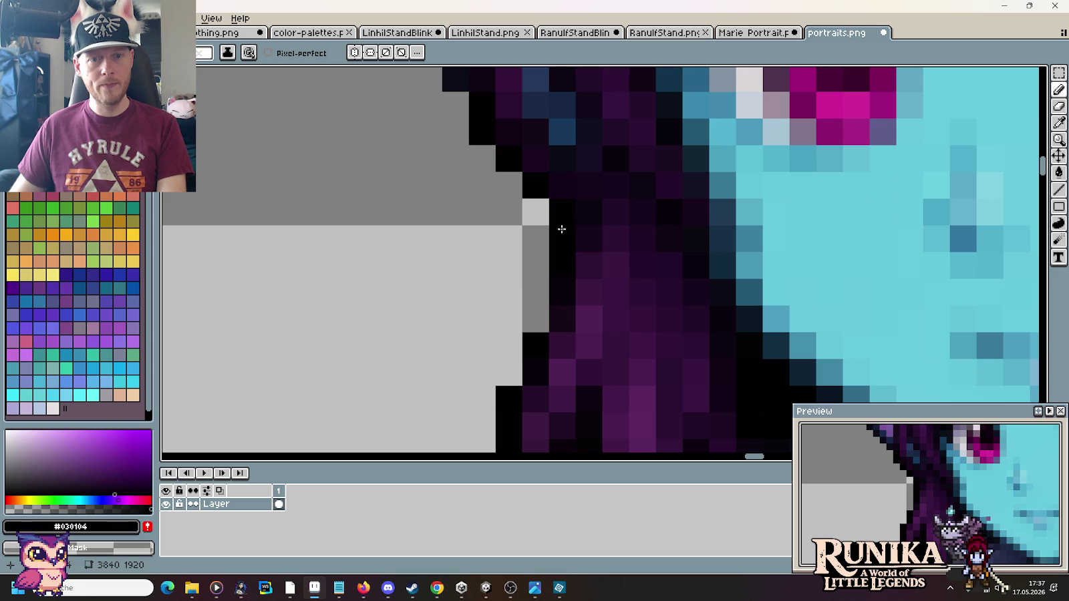
{"action": "scroll", "coordinate": [512, 289], "scroll_direction": "down", "scroll_amount": 1}
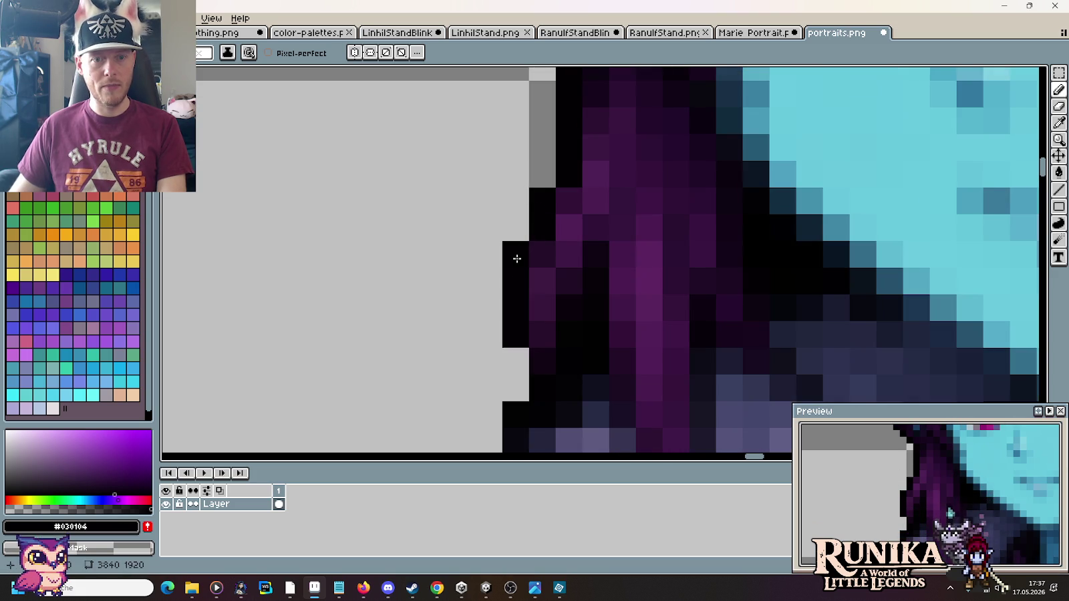
{"action": "scroll", "coordinate": [513, 326], "scroll_direction": "down", "scroll_amount": 3}
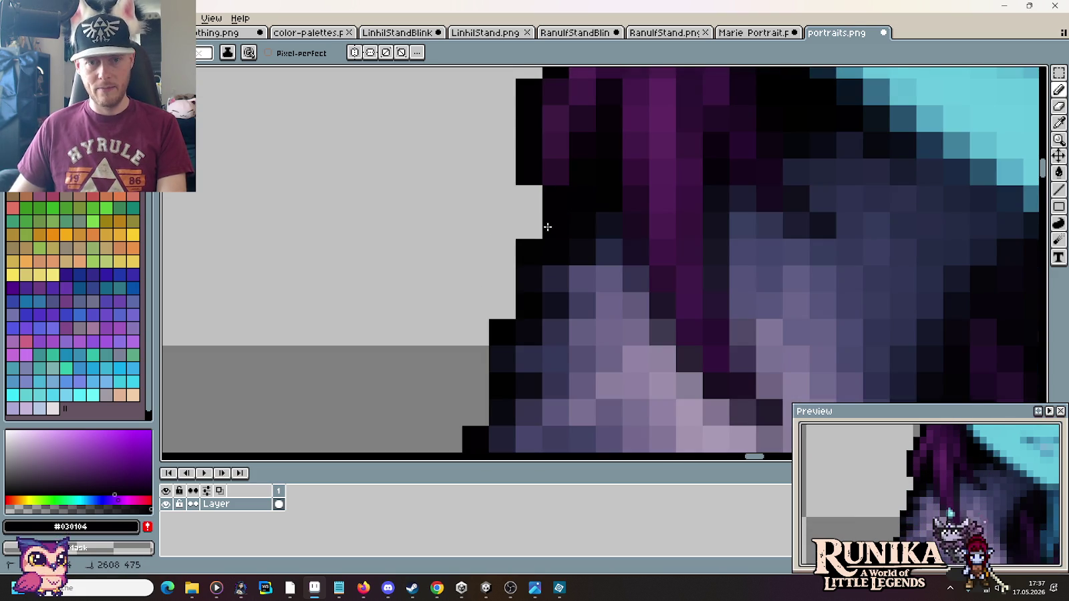
{"action": "scroll", "coordinate": [530, 261], "scroll_direction": "down", "scroll_amount": 3}
{"action": "scroll", "coordinate": [889, 229], "scroll_direction": "up", "scroll_amount": 2}
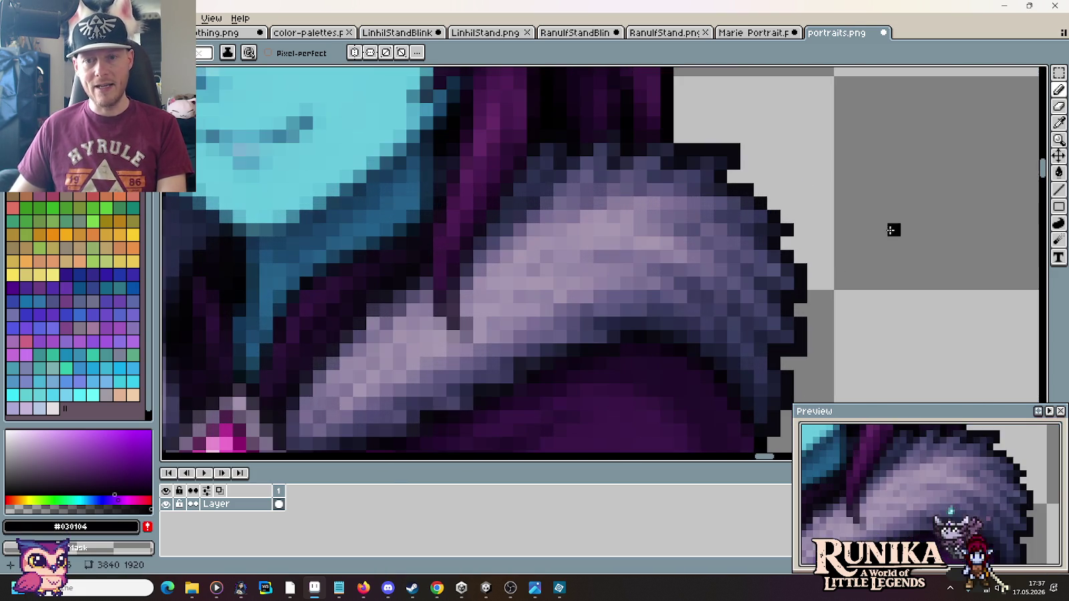
Step: Erase a stray dark pixel and fill gaps in the hair's left outline
{"action": "left_click", "coordinate": [811, 263], "text": "alt"}
{"action": "left_click_drag", "start_coordinate": [496, 255], "coordinate": [585, 203]}
{"action": "scroll", "coordinate": [520, 291], "scroll_direction": "up", "scroll_amount": 2}
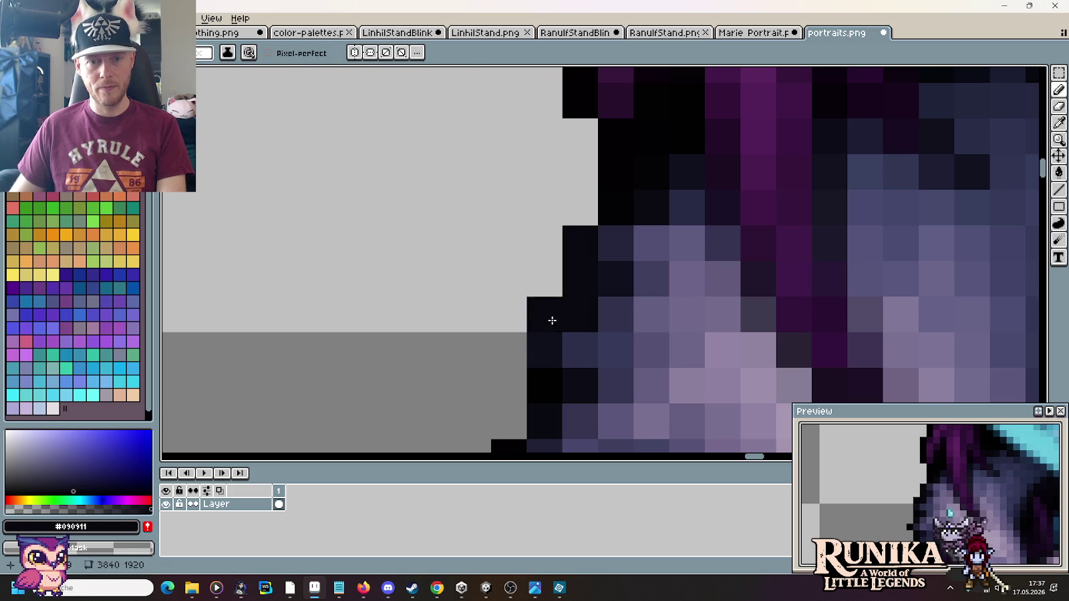
{"action": "scroll", "coordinate": [480, 153], "scroll_direction": "down", "scroll_amount": 3}
{"action": "scroll", "coordinate": [545, 205], "scroll_direction": "down", "scroll_amount": 1}
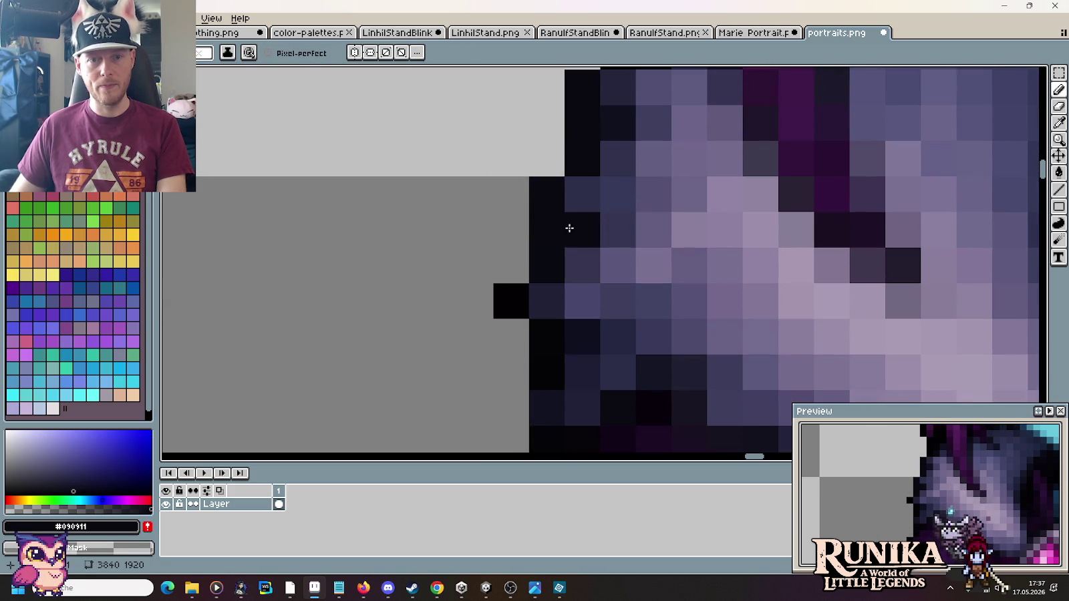
{"action": "scroll", "coordinate": [546, 198], "scroll_direction": "down", "scroll_amount": 4}
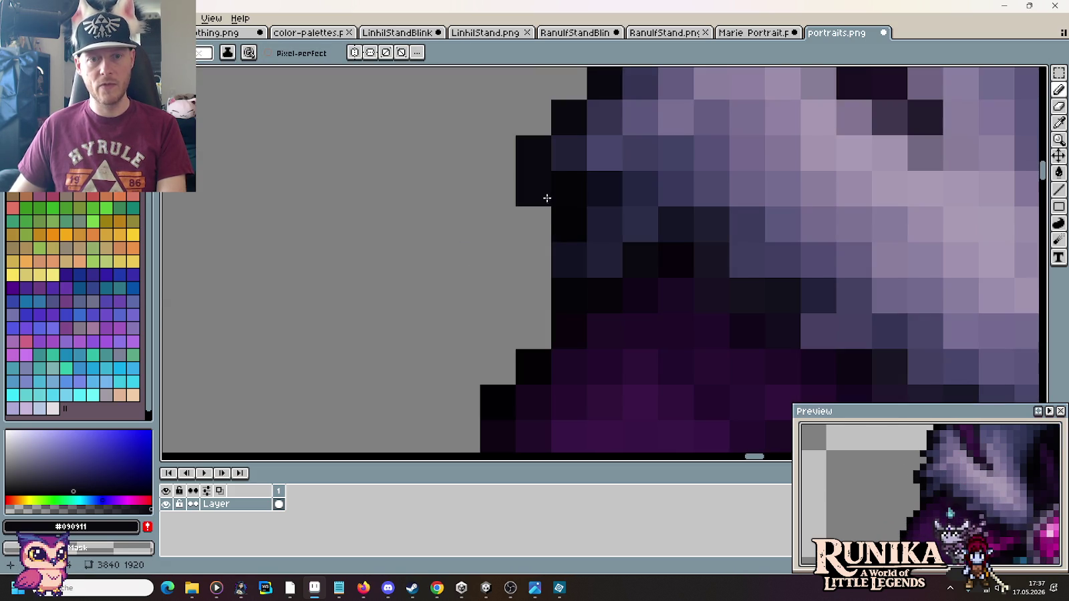
{"action": "right_click", "coordinate": [546, 198]}
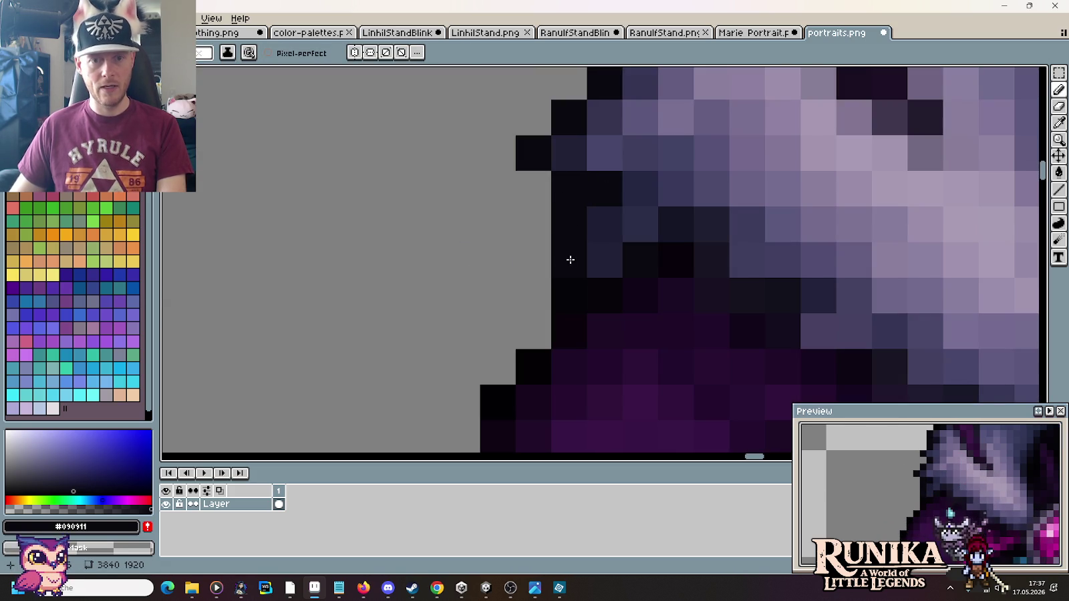
{"action": "left_click", "coordinate": [537, 267]}
{"action": "left_click", "coordinate": [468, 263]}
{"action": "scroll", "coordinate": [470, 268], "scroll_direction": "down", "scroll_amount": 5}
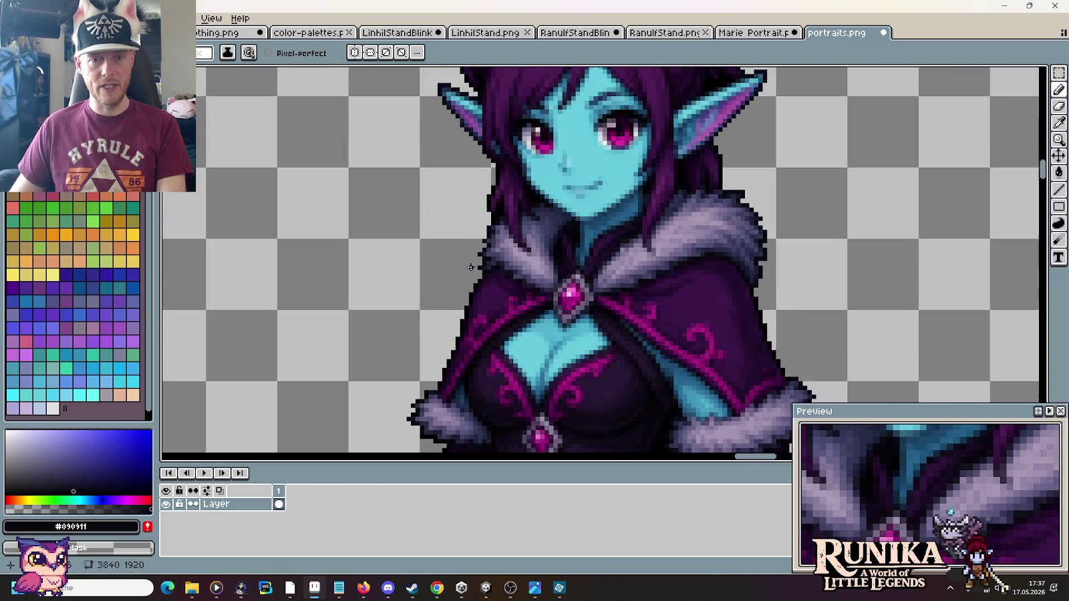
{"action": "scroll", "coordinate": [768, 301], "scroll_direction": "up", "scroll_amount": 3}
Step: Sample the near-black #010001 outline colour for the cloak edge
{"action": "key", "text": "i"}
{"action": "left_click", "coordinate": [733, 296]}
{"action": "scroll", "coordinate": [735, 291], "scroll_direction": "down", "scroll_amount": 1}
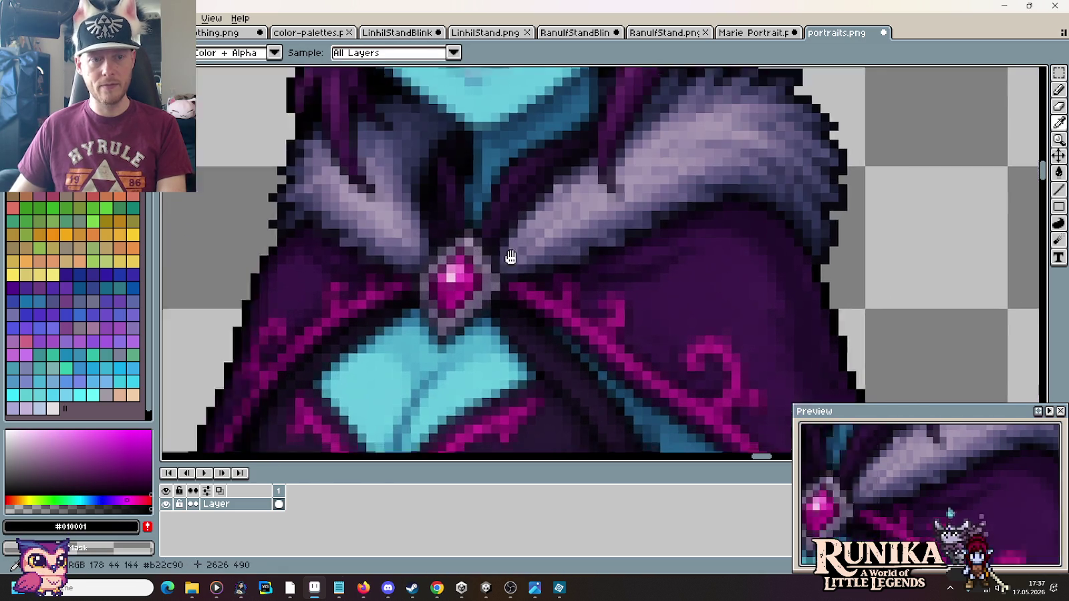
{"action": "scroll", "coordinate": [715, 234], "scroll_direction": "up", "scroll_amount": 4}
{"action": "scroll", "coordinate": [686, 245], "scroll_direction": "up", "scroll_amount": 1}
{"action": "key", "text": "b"}
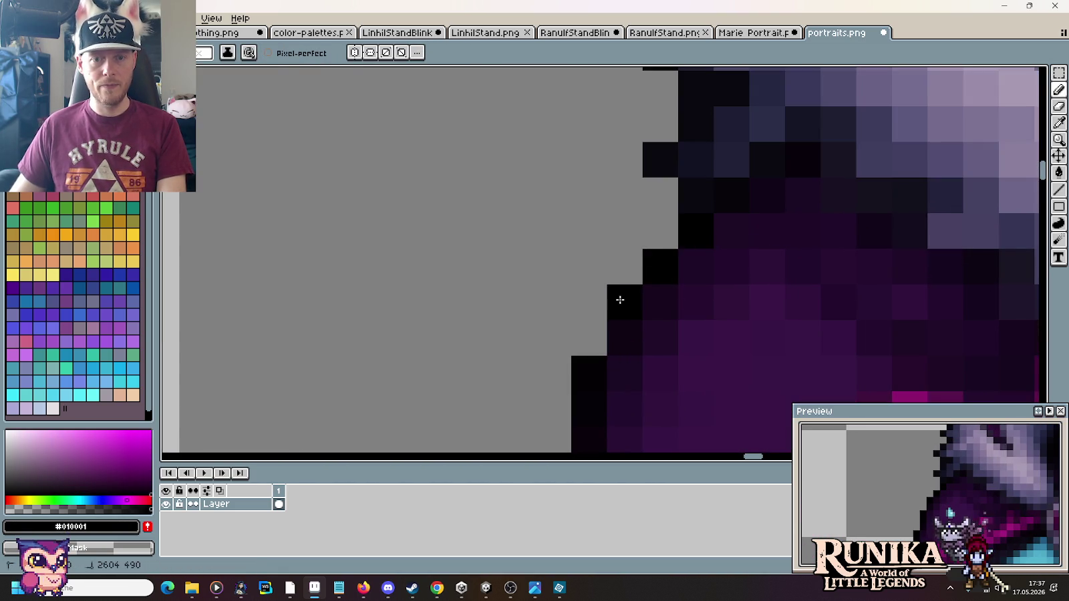
{"action": "scroll", "coordinate": [529, 294], "scroll_direction": "down", "scroll_amount": 1}
{"action": "scroll", "coordinate": [654, 167], "scroll_direction": "up", "scroll_amount": 2}
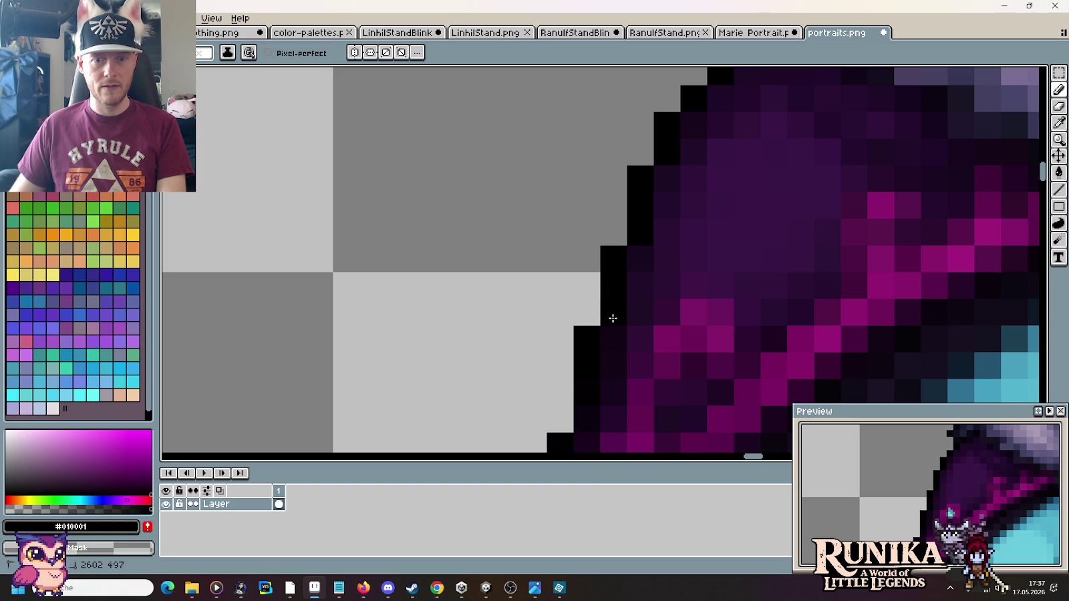
Step: Extend the cloak's black outline by one pixel, undoing a misplaced pixel first
{"action": "left_click", "coordinate": [533, 312]}
{"action": "scroll", "coordinate": [534, 314], "scroll_direction": "down", "scroll_amount": 4}
{"action": "key", "text": "ctrl+z"}
{"action": "key", "text": "ctrl+z"}
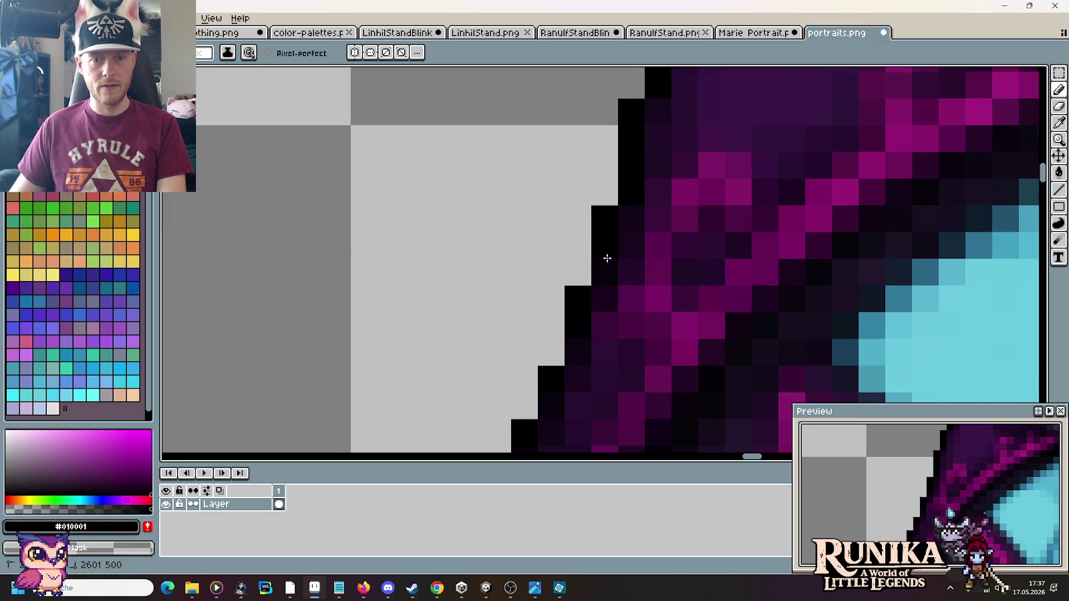
{"action": "scroll", "coordinate": [618, 195], "scroll_direction": "down", "scroll_amount": 1}
{"action": "left_click", "coordinate": [597, 267]}
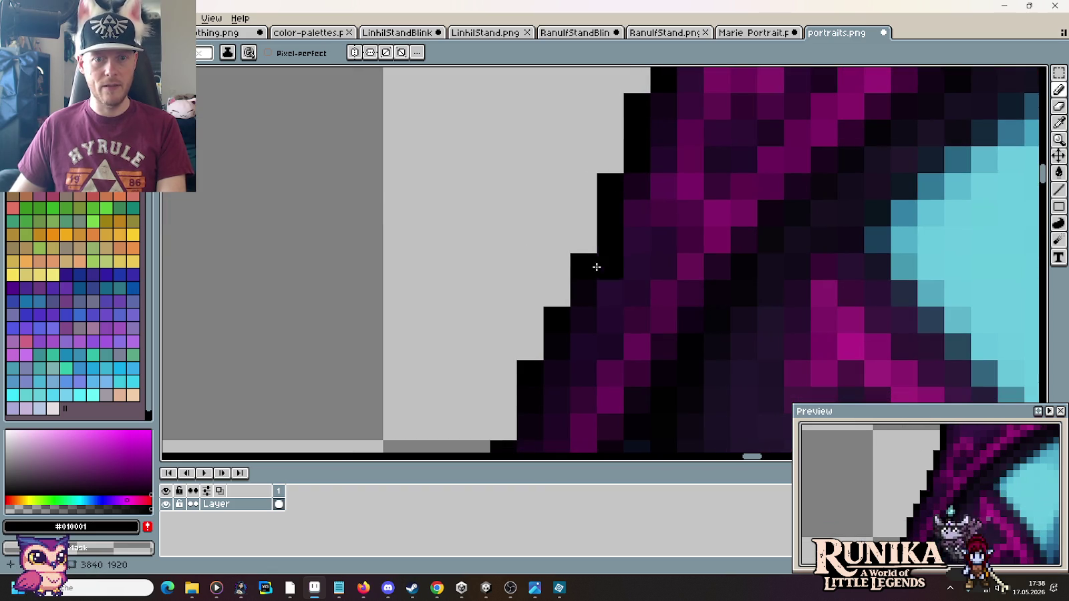
{"action": "scroll", "coordinate": [578, 295], "scroll_direction": "down", "scroll_amount": 4}
{"action": "scroll", "coordinate": [578, 295], "scroll_direction": "left", "scroll_amount": 2}
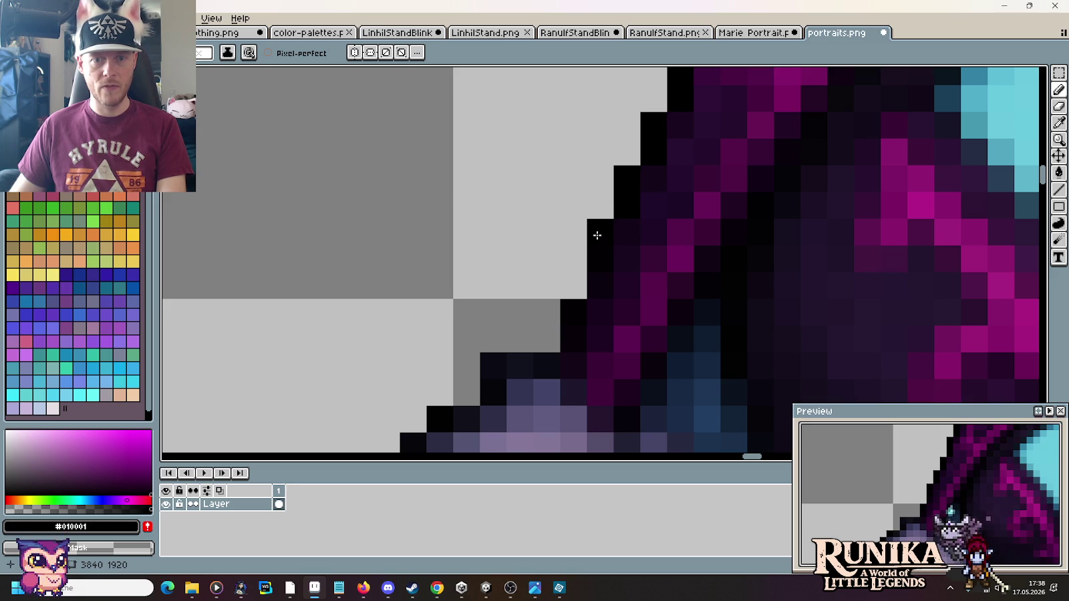
{"action": "scroll", "coordinate": [566, 341], "scroll_direction": "down", "scroll_amount": 6}
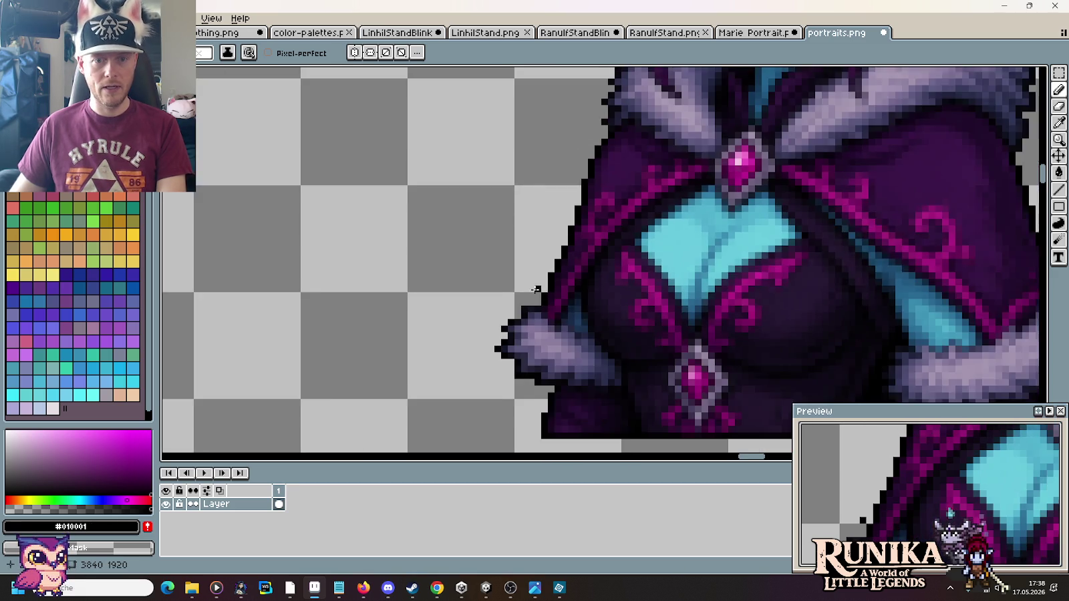
Step: Sample near-black #09080F from the cloak and erase a stray pixel beside the fur cuff
{"action": "scroll", "coordinate": [566, 341], "scroll_direction": "down", "scroll_amount": 1}
{"action": "key", "text": "i"}
{"action": "left_click", "coordinate": [484, 282]}
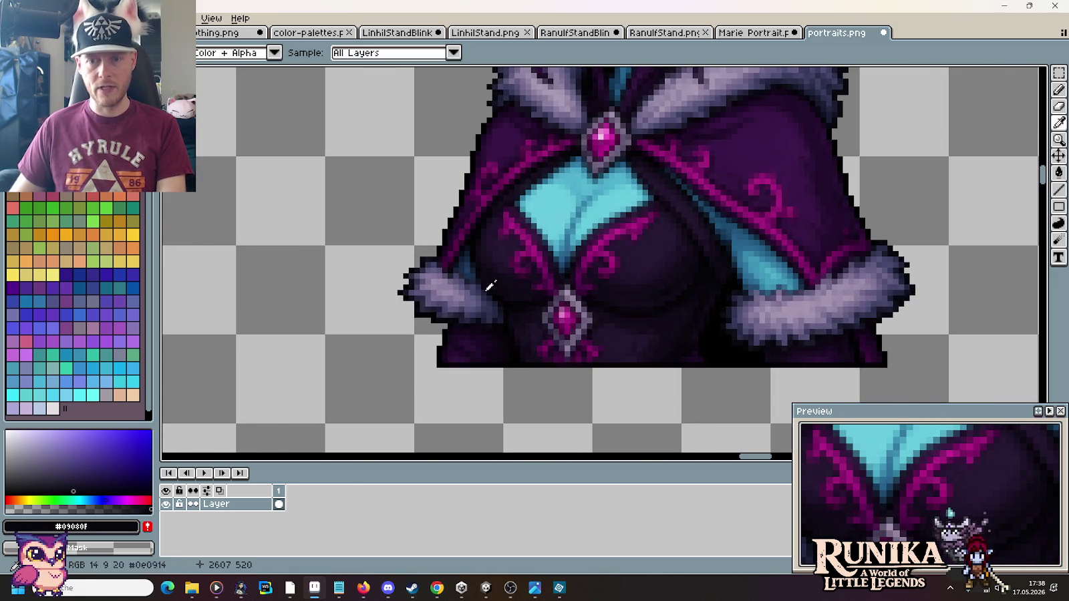
{"action": "scroll", "coordinate": [484, 282], "scroll_direction": "up", "scroll_amount": 3}
{"action": "key", "text": "b"}
{"action": "right_click", "coordinate": [529, 165]}
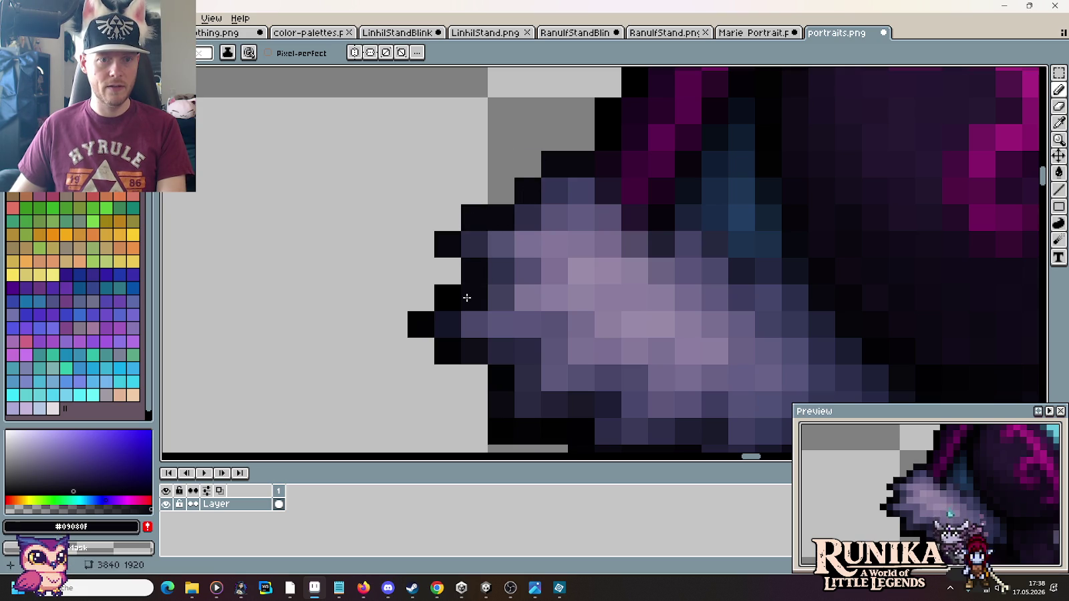
Step: Pan to the cloak jewel and bottom edge and sample black #010001 for the Pencil
{"action": "left_click_drag", "start_coordinate": [478, 352], "coordinate": [412, 162]}
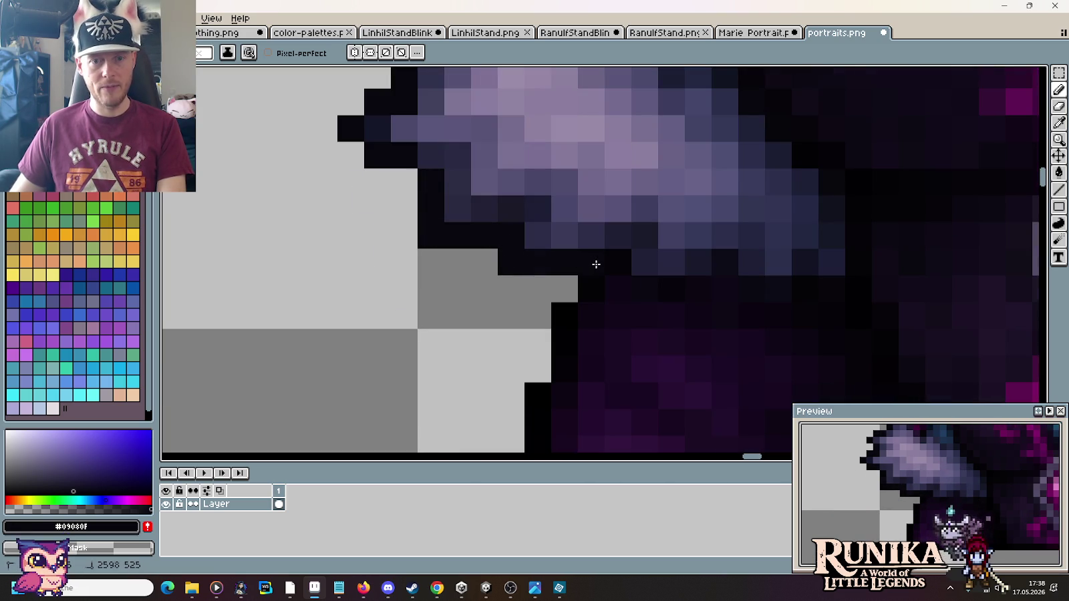
{"action": "left_click_drag", "start_coordinate": [626, 265], "coordinate": [530, 241]}
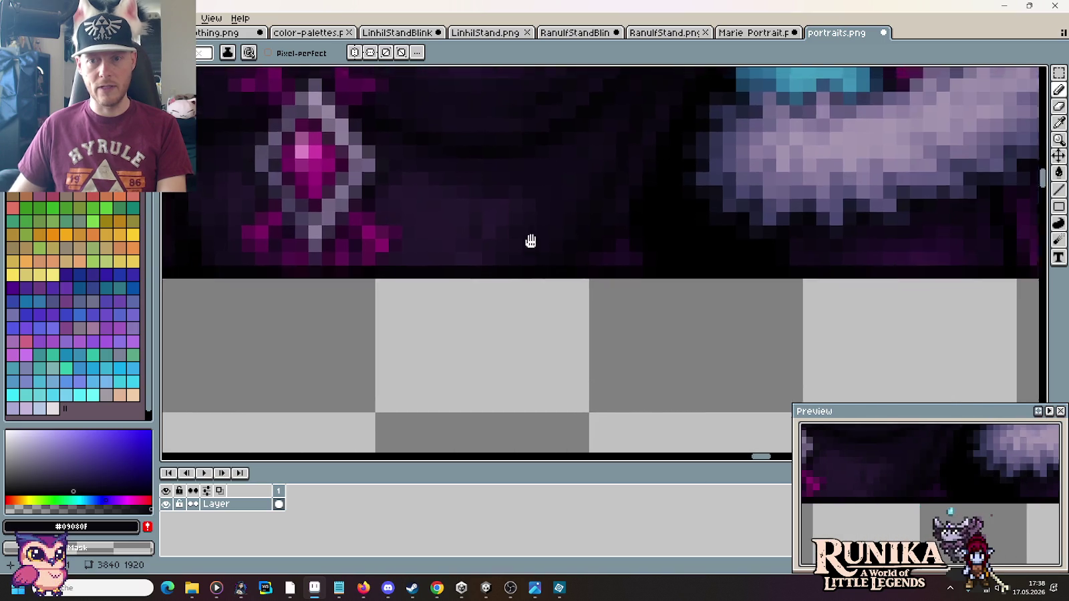
{"action": "scroll", "coordinate": [531, 242], "scroll_direction": "down", "scroll_amount": 2}
{"action": "key", "text": "i"}
{"action": "left_click", "coordinate": [823, 222]}
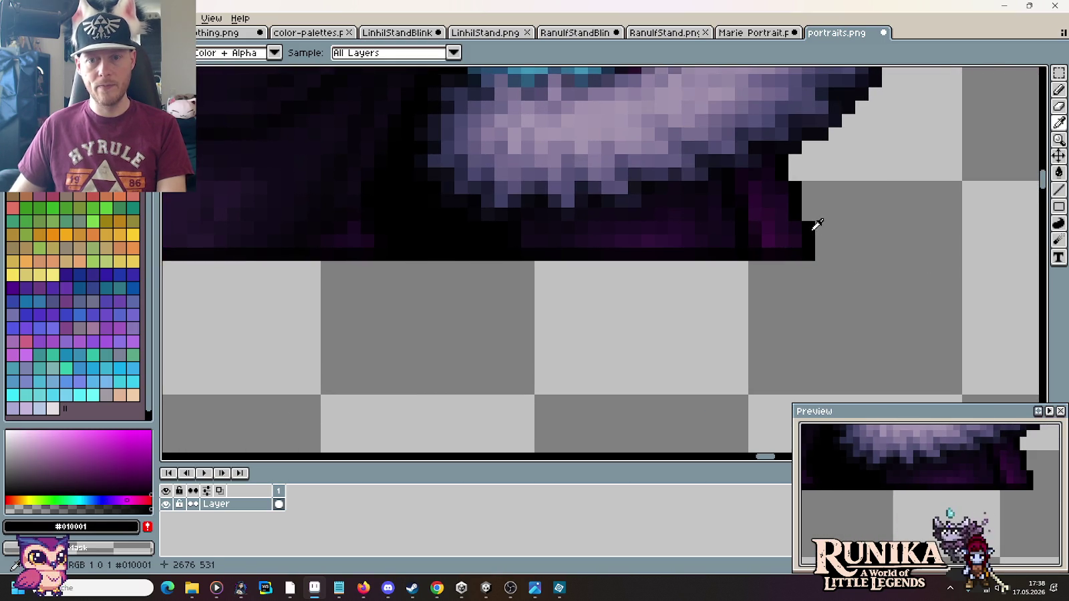
{"action": "scroll", "coordinate": [536, 217], "scroll_direction": "down", "scroll_amount": 1}
{"action": "scroll", "coordinate": [536, 217], "scroll_direction": "up", "scroll_amount": 2}
{"action": "scroll", "coordinate": [584, 234], "scroll_direction": "up", "scroll_amount": 2}
{"action": "key", "text": "b"}
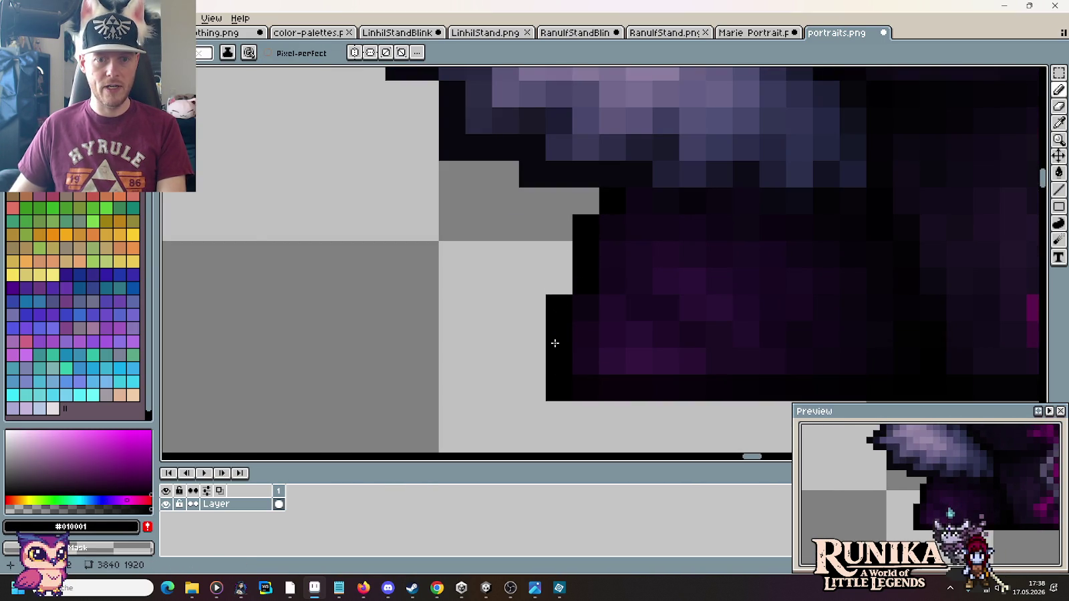
{"action": "scroll", "coordinate": [554, 342], "scroll_direction": "down", "scroll_amount": 3}
{"action": "scroll", "coordinate": [622, 199], "scroll_direction": "down", "scroll_amount": 2}
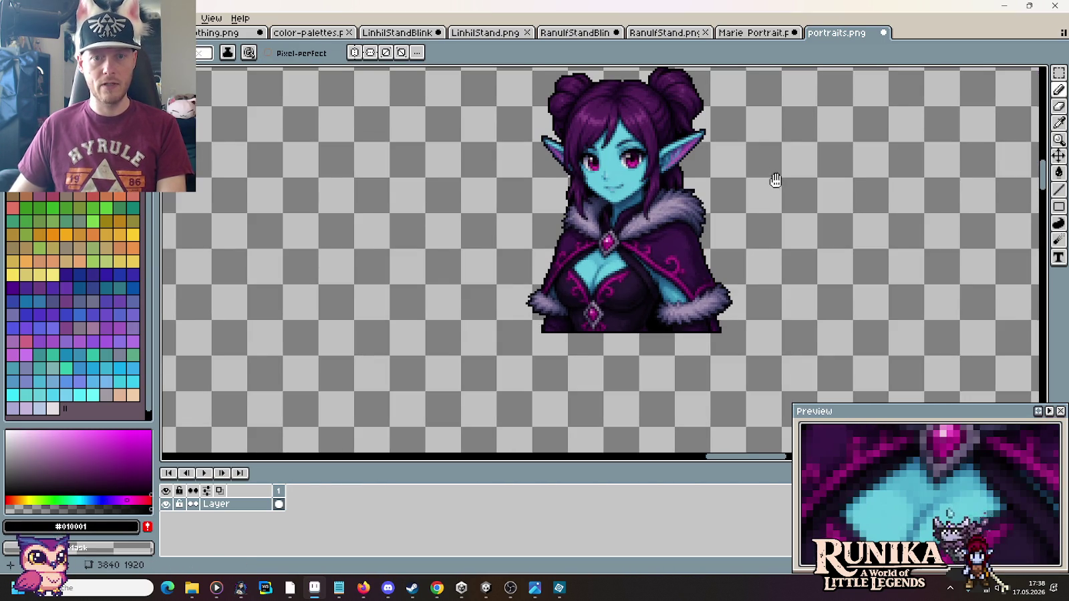
Step: Zoom in and repaint right-eye pixels beside the highlight with dark purple #30032d
{"action": "scroll", "coordinate": [621, 187], "scroll_direction": "up", "scroll_amount": 1}
{"action": "scroll", "coordinate": [602, 201], "scroll_direction": "up", "scroll_amount": 1}
{"action": "scroll", "coordinate": [467, 220], "scroll_direction": "up", "scroll_amount": 1}
{"action": "scroll", "coordinate": [435, 229], "scroll_direction": "up", "scroll_amount": 1}
{"action": "key", "text": "i"}
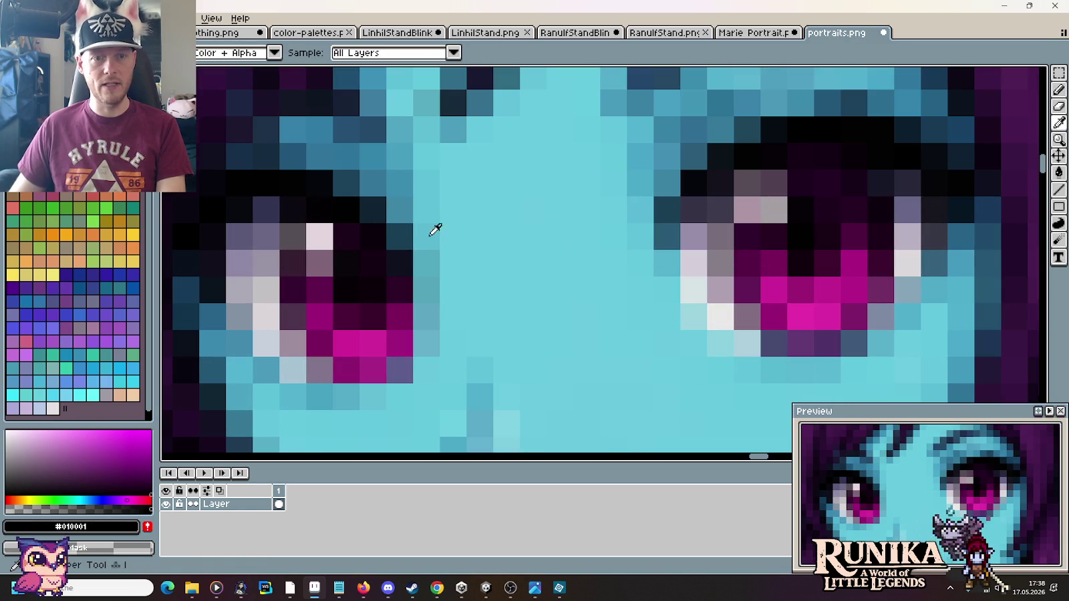
{"action": "left_click", "coordinate": [321, 235]}
{"action": "key", "text": "b"}
{"action": "left_click", "coordinate": [773, 210]}
{"action": "key", "text": "i"}
{"action": "left_click", "coordinate": [751, 227]}
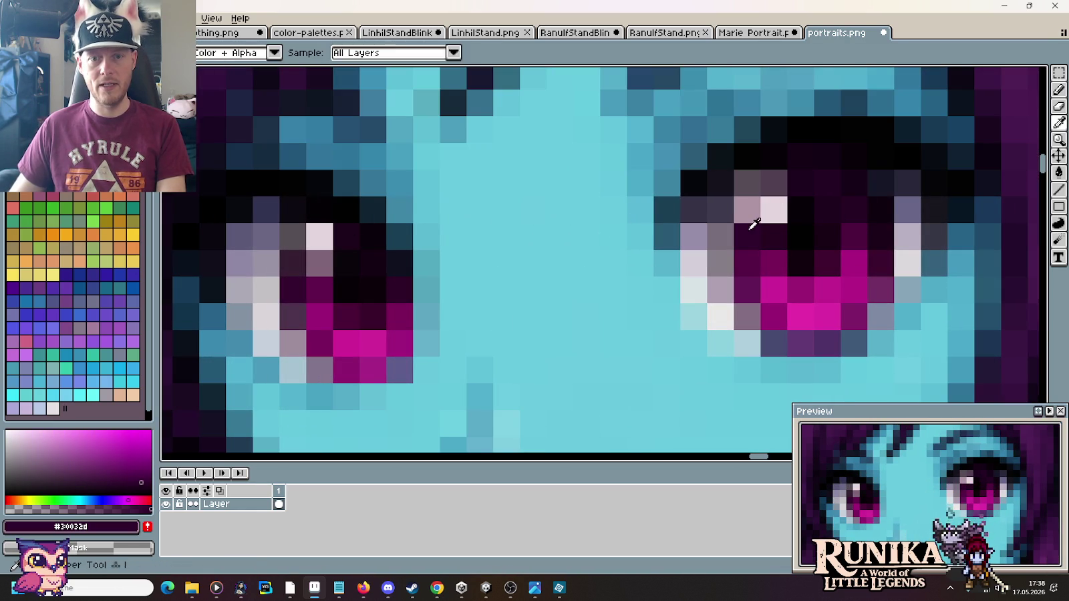
{"action": "key", "text": "b"}
{"action": "left_click", "coordinate": [749, 210]}
Step: Darken the mauve pixels above the eye highlight with sampled dark purples #1C041F and #240424
{"action": "key", "text": "i"}
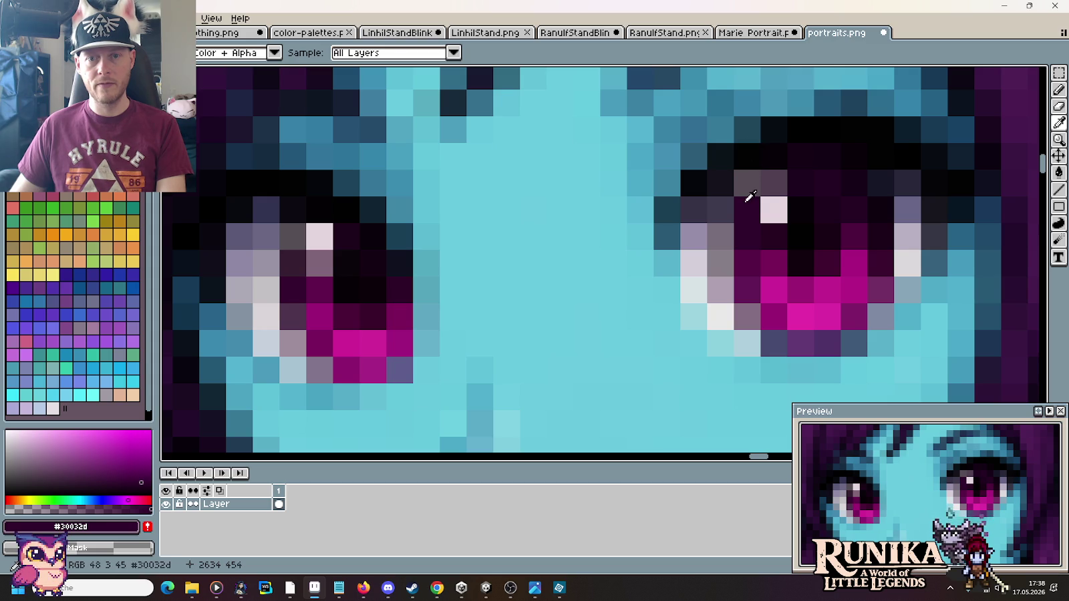
{"action": "key", "text": "b"}
{"action": "left_click", "coordinate": [747, 183]}
{"action": "key", "text": "i"}
{"action": "left_click", "coordinate": [752, 153]}
{"action": "left_click", "coordinate": [798, 177]}
{"action": "key", "text": "b"}
{"action": "left_click", "coordinate": [569, 309]}
{"action": "key", "text": "ctrl+z"}
{"action": "key", "text": "i"}
{"action": "left_click", "coordinate": [835, 175]}
{"action": "key", "text": "b"}
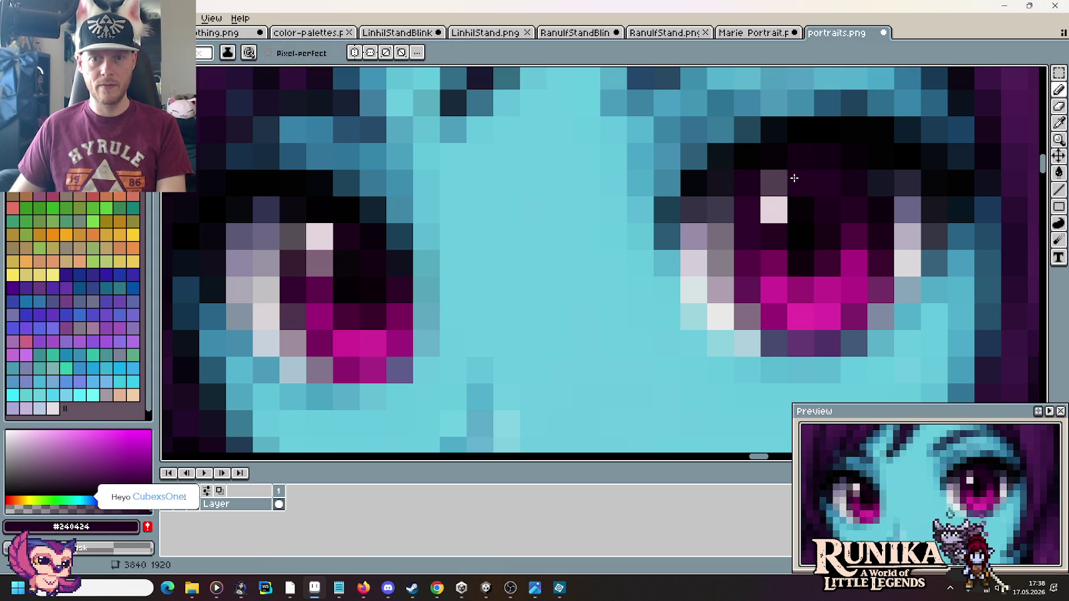
{"action": "left_click", "coordinate": [779, 179]}
{"action": "key", "text": "i"}
{"action": "key", "text": "b"}
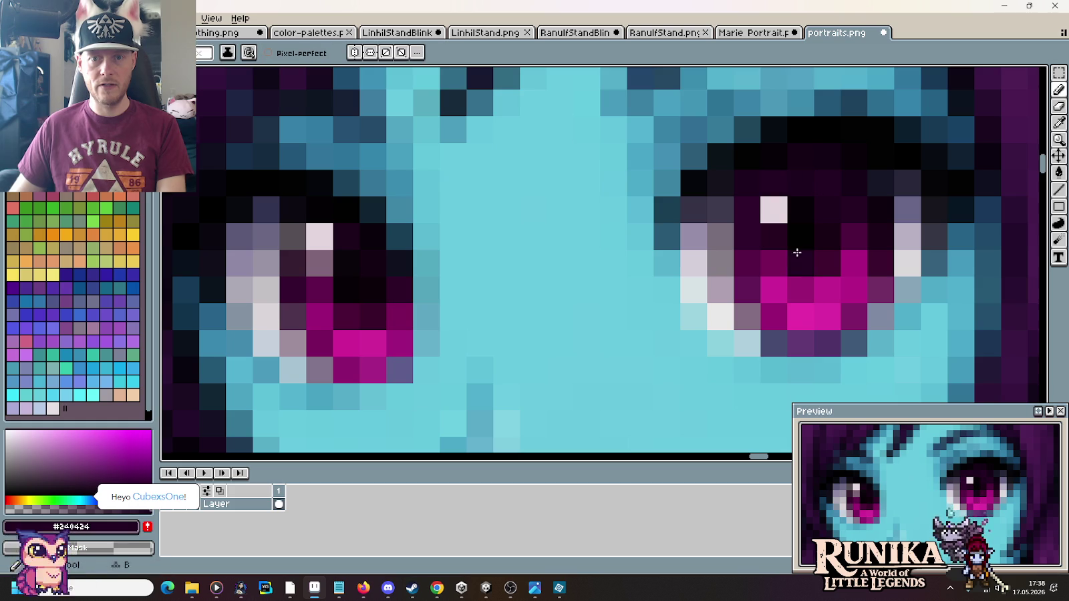
Step: Sample magenta #790d59, dark, mauve and deep plum eye colours and repaint the eye pixels
{"action": "key", "text": "i"}
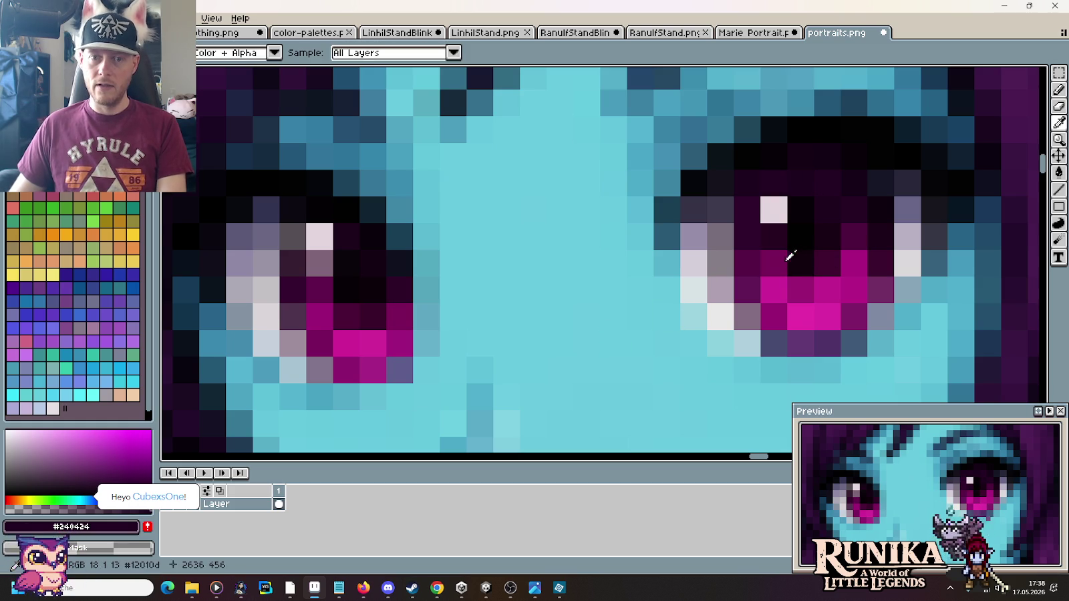
{"action": "left_click", "coordinate": [787, 259]}
{"action": "left_click", "coordinate": [75, 526]}
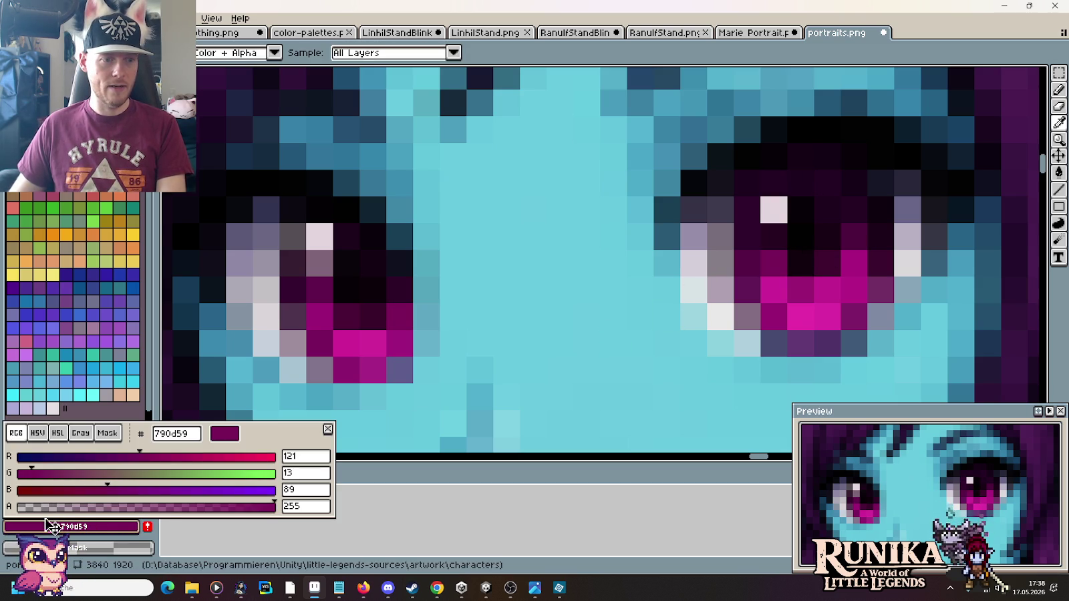
{"action": "left_click", "coordinate": [53, 526]}
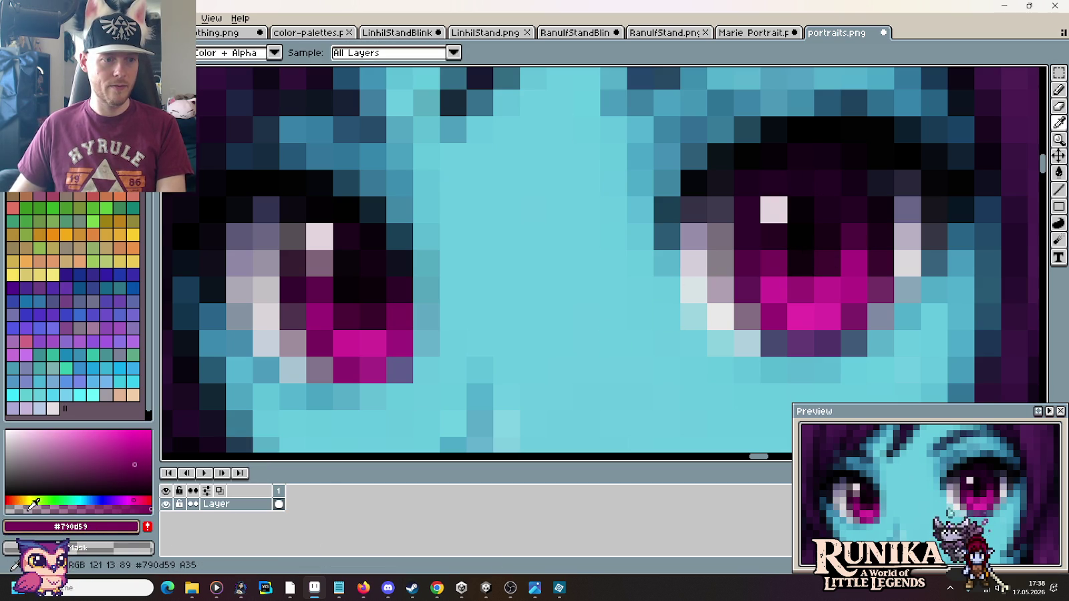
{"action": "key", "text": "b"}
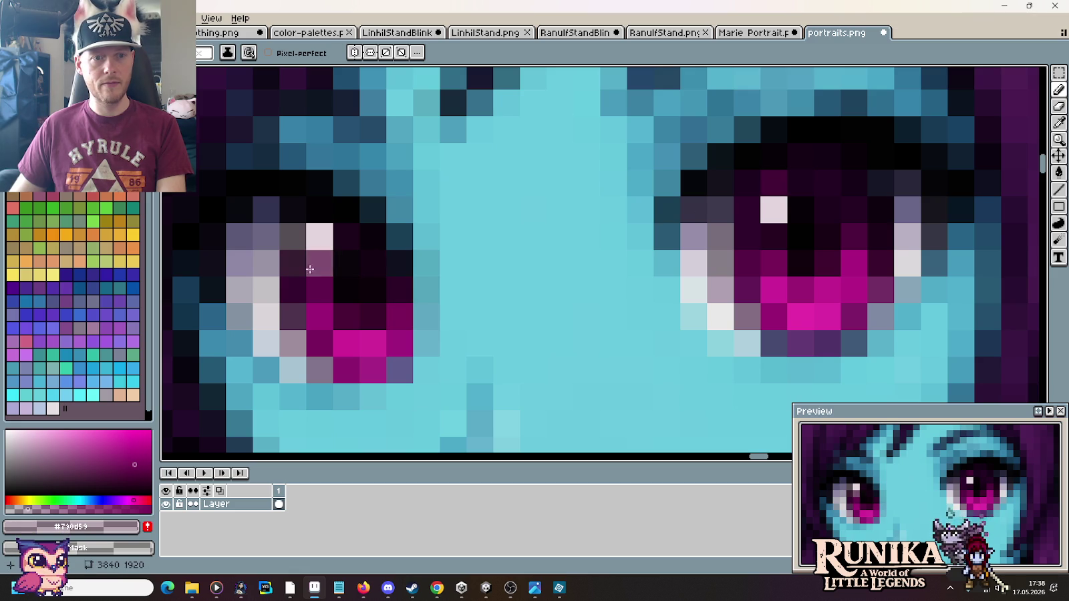
{"action": "left_click", "coordinate": [291, 238], "text": "alt"}
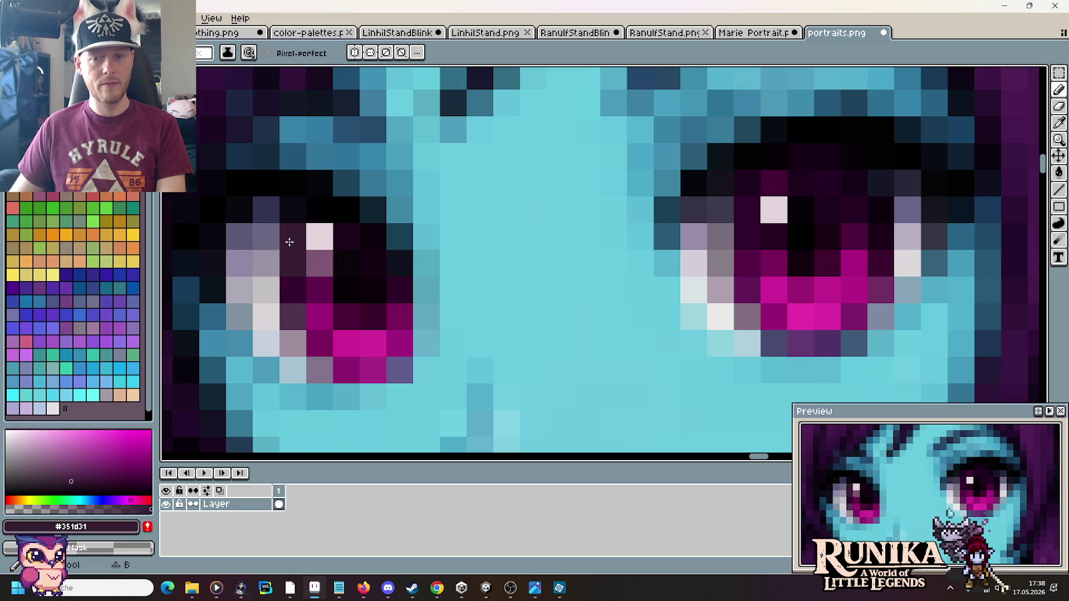
{"action": "key", "text": "i"}
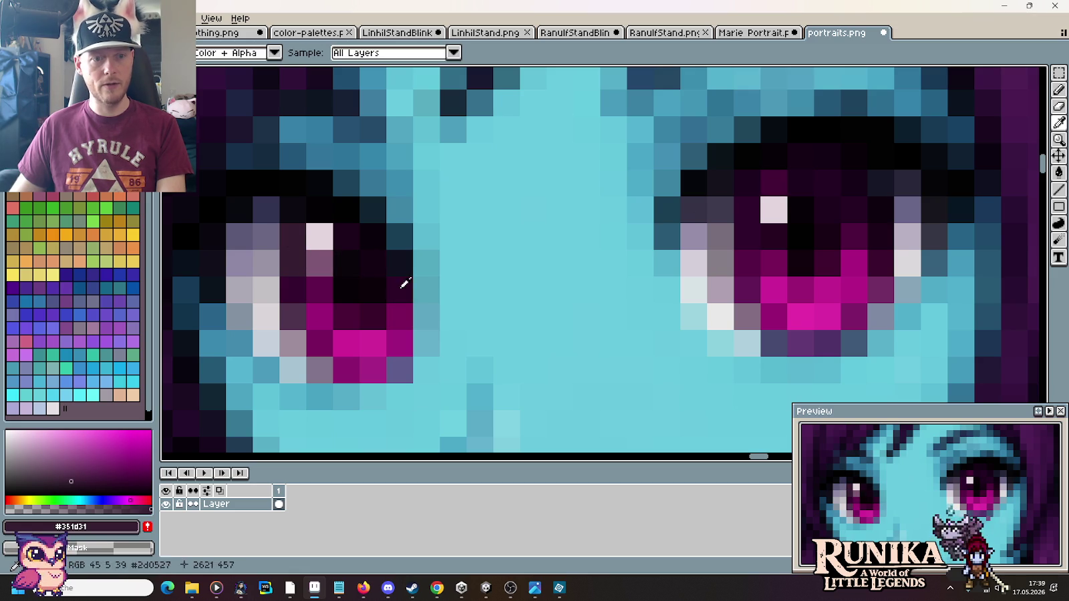
{"action": "scroll", "coordinate": [527, 275], "scroll_direction": "down", "scroll_amount": 3}
{"action": "scroll", "coordinate": [527, 274], "scroll_direction": "up", "scroll_amount": 1}
{"action": "scroll", "coordinate": [601, 267], "scroll_direction": "up", "scroll_amount": 2}
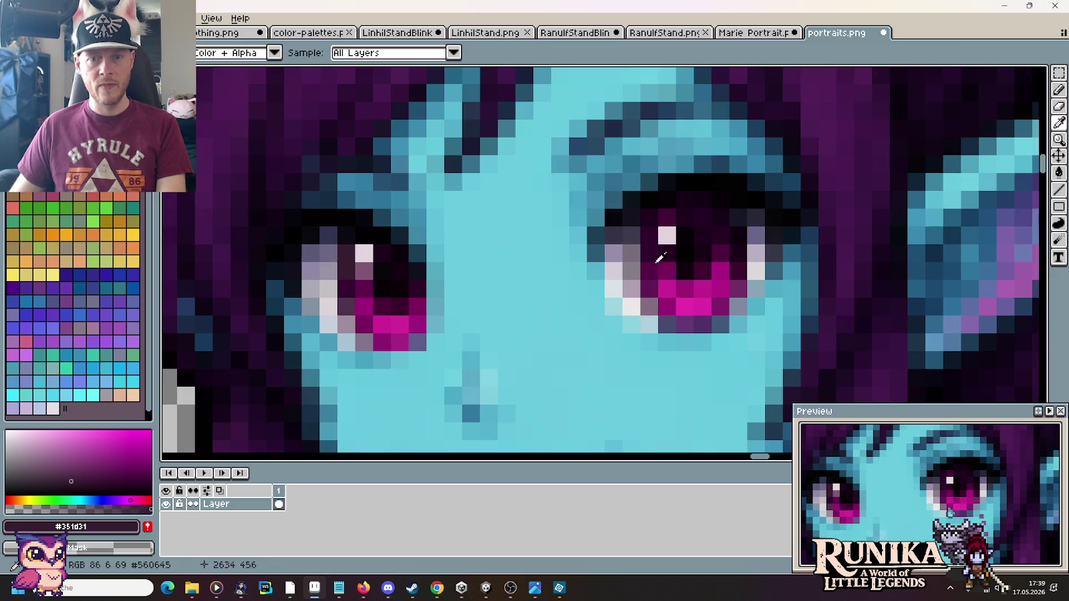
{"action": "left_click", "coordinate": [369, 270]}
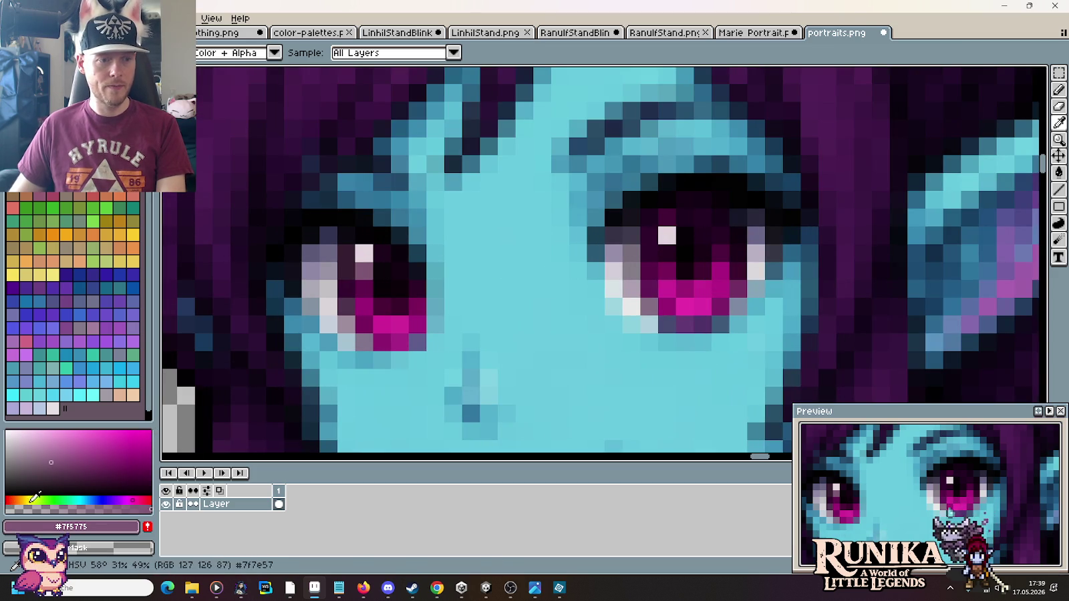
{"action": "key", "text": "b"}
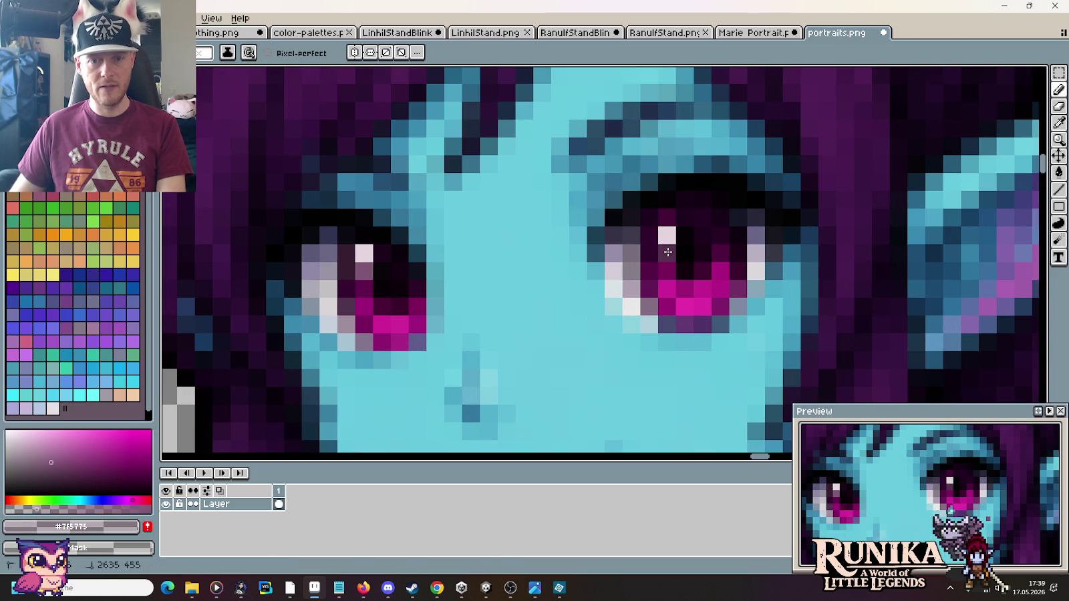
{"action": "key", "text": "i"}
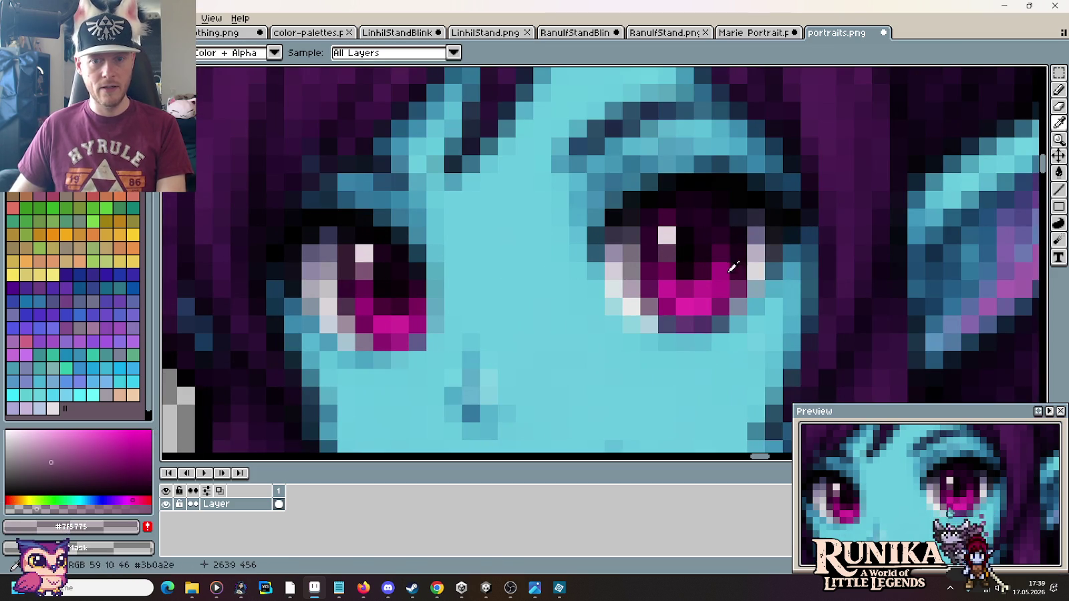
{"action": "left_click", "coordinate": [628, 301]}
{"action": "key", "text": "b"}
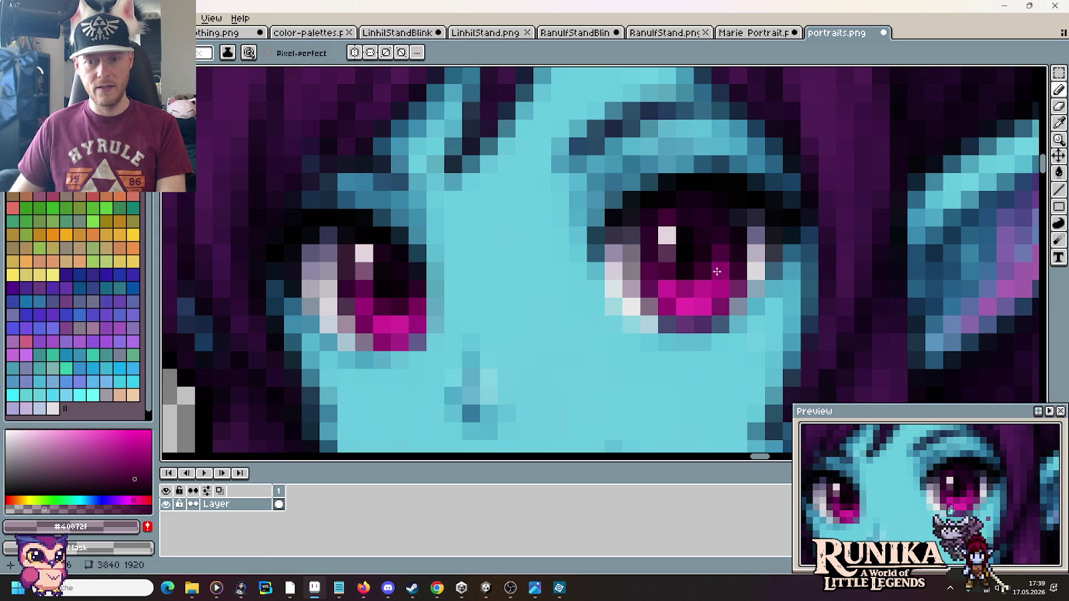
{"action": "scroll", "coordinate": [716, 271], "scroll_direction": "down", "scroll_amount": 5}
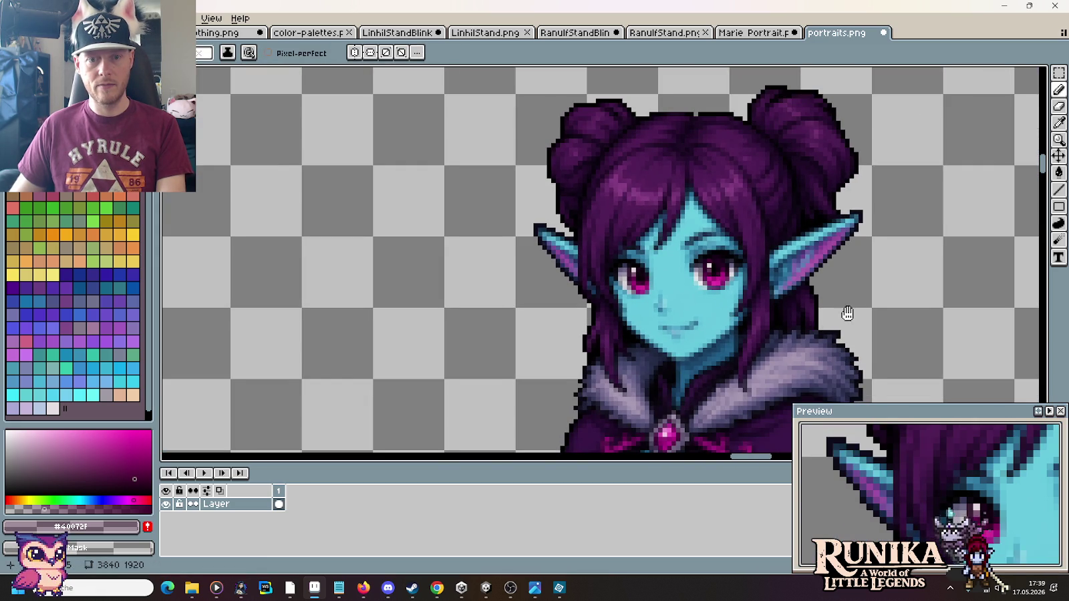
Step: Undo the stray eye stroke, then try and undo a magenta pixel in the right eye
{"action": "left_click_drag", "start_coordinate": [846, 313], "coordinate": [775, 250]}
{"action": "scroll", "coordinate": [775, 251], "scroll_direction": "up", "scroll_amount": 5}
{"action": "key", "text": "ctrl+z"}
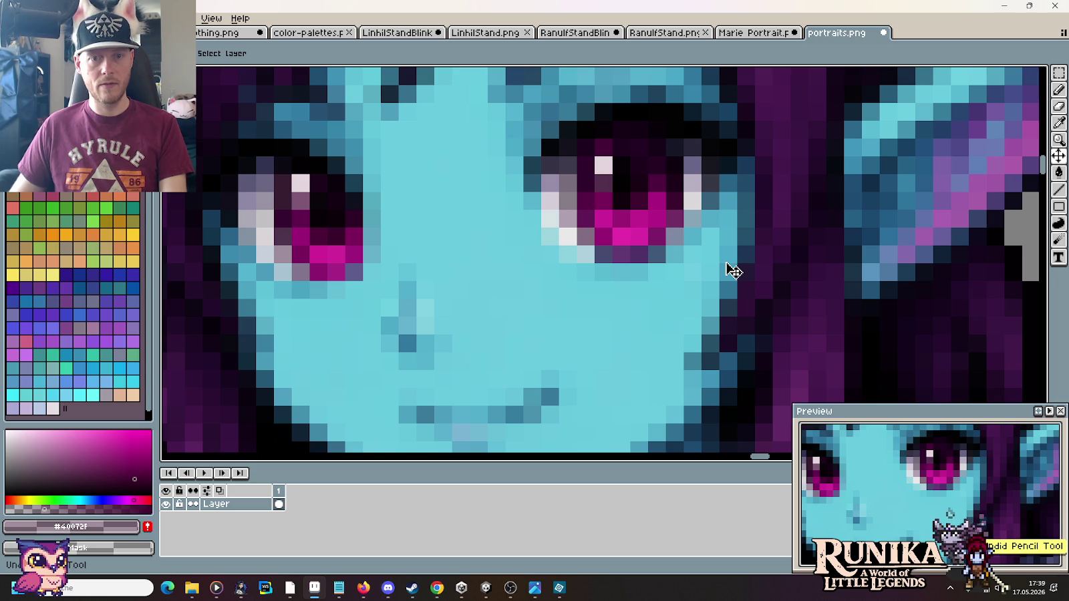
{"action": "scroll", "coordinate": [728, 264], "scroll_direction": "down", "scroll_amount": 4}
{"action": "scroll", "coordinate": [724, 255], "scroll_direction": "down", "scroll_amount": 1}
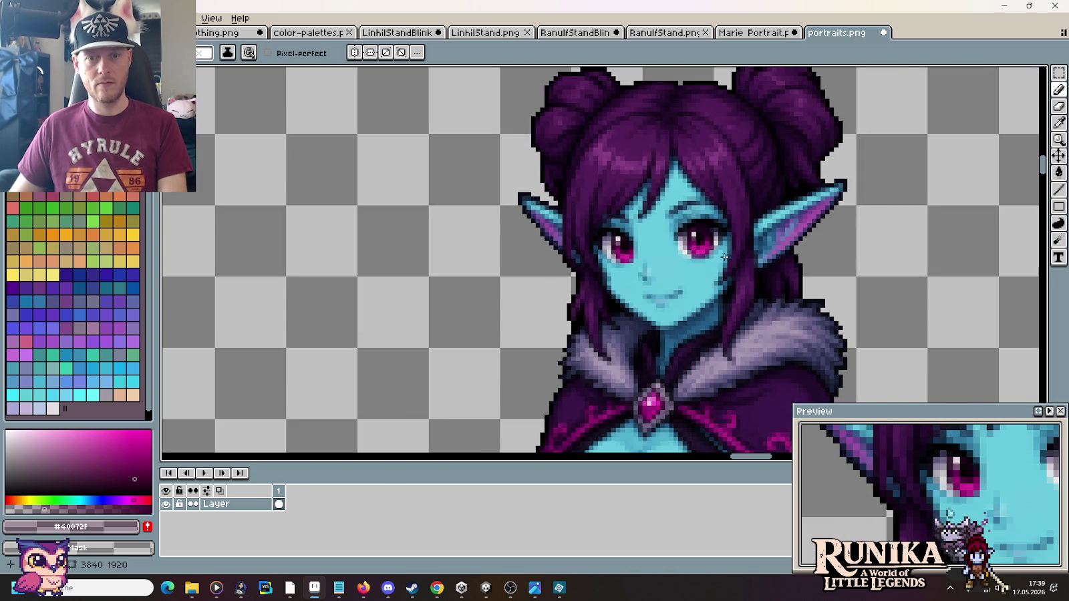
{"action": "scroll", "coordinate": [724, 256], "scroll_direction": "up", "scroll_amount": 1}
{"action": "scroll", "coordinate": [724, 256], "scroll_direction": "up", "scroll_amount": 4}
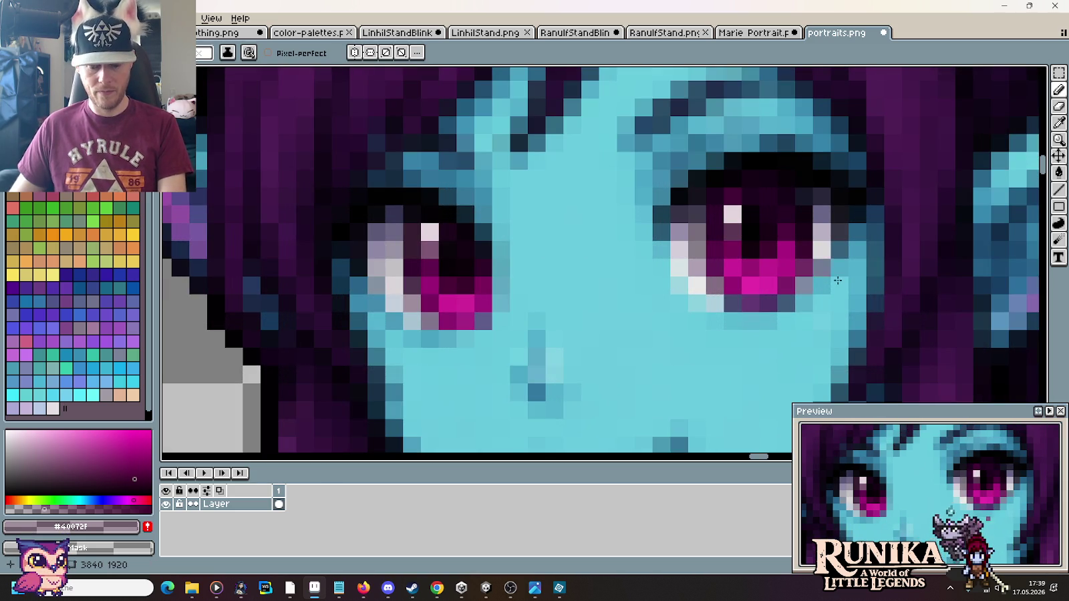
{"action": "scroll", "coordinate": [848, 266], "scroll_direction": "up", "scroll_amount": 3}
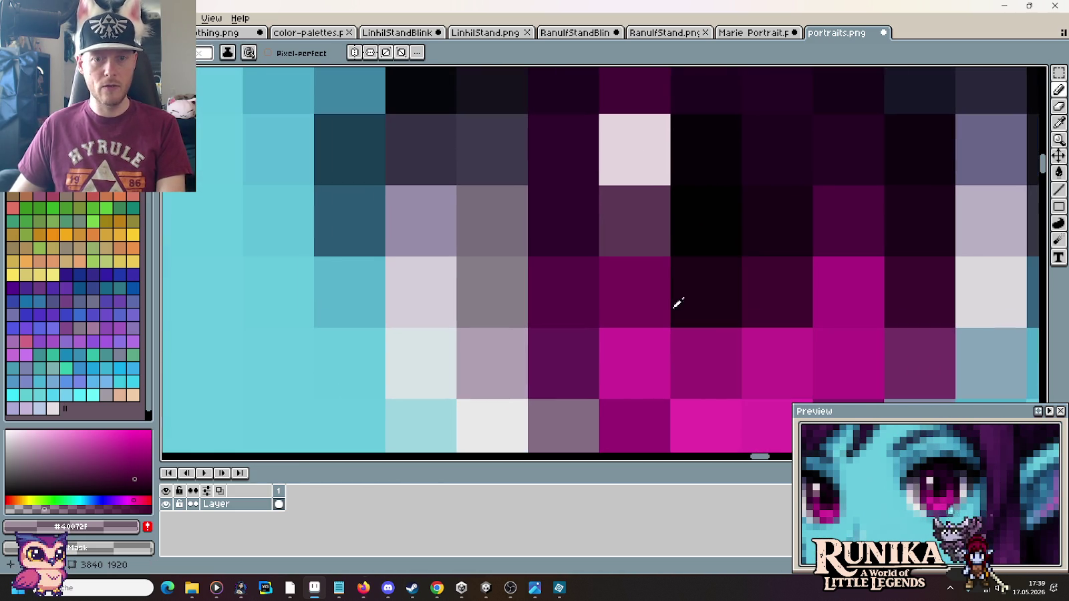
{"action": "key", "text": "i"}
{"action": "left_click", "coordinate": [638, 288]}
{"action": "key", "text": "b"}
{"action": "left_click", "coordinate": [635, 239]}
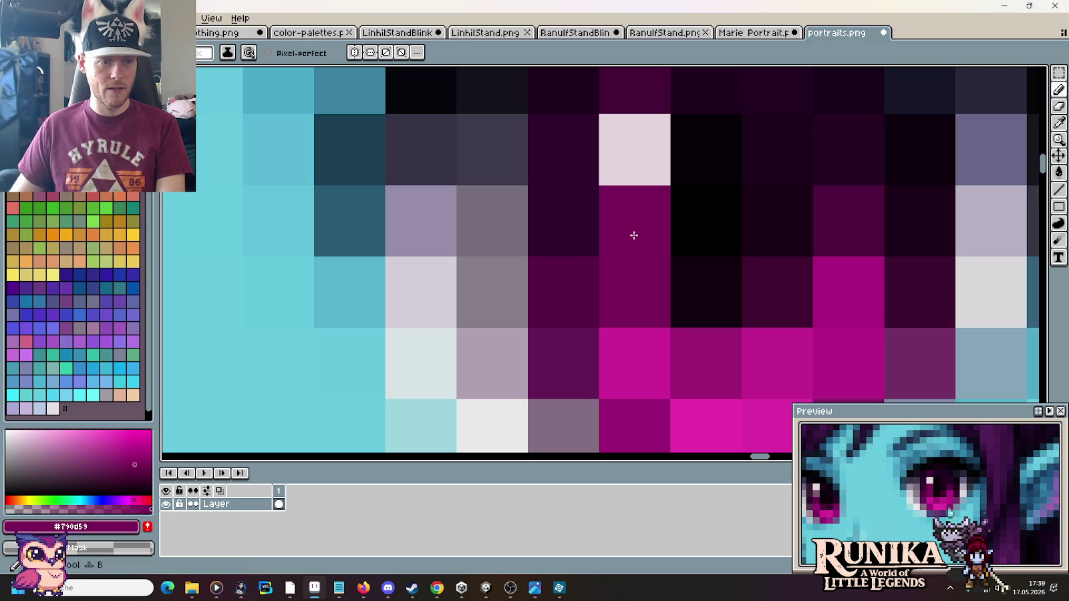
{"action": "key", "text": "ctrl+z"}
Step: Paint the pixels beside the left eye's highlight muted mauve and magenta, sampled from that eye
{"action": "key", "text": "i"}
{"action": "left_click", "coordinate": [711, 234]}
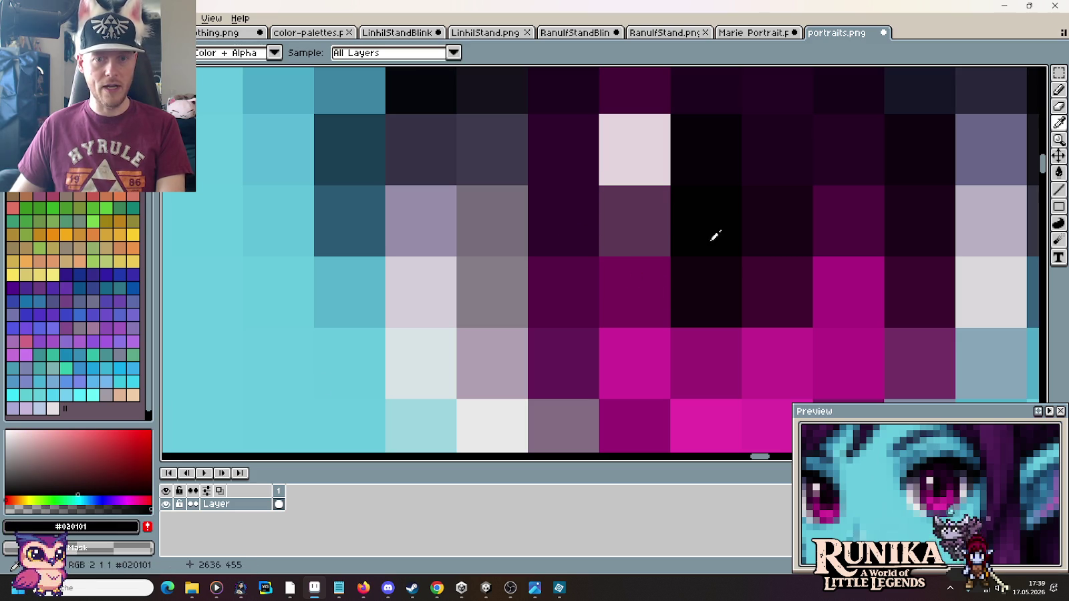
{"action": "key", "text": "b"}
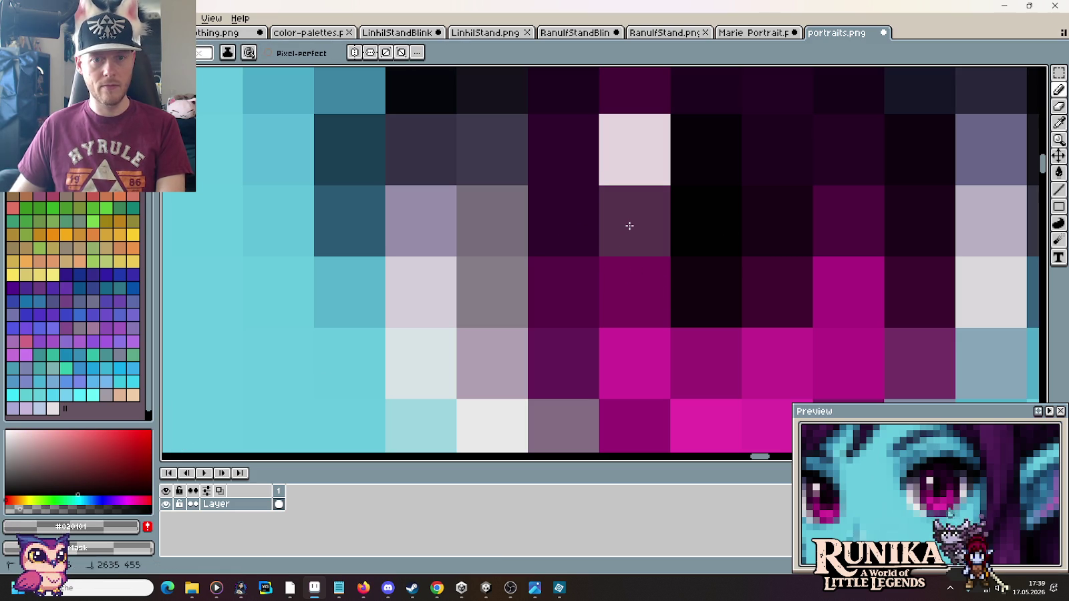
{"action": "scroll", "coordinate": [851, 295], "scroll_direction": "down", "scroll_amount": 3}
{"action": "scroll", "coordinate": [852, 294], "scroll_direction": "down", "scroll_amount": 1}
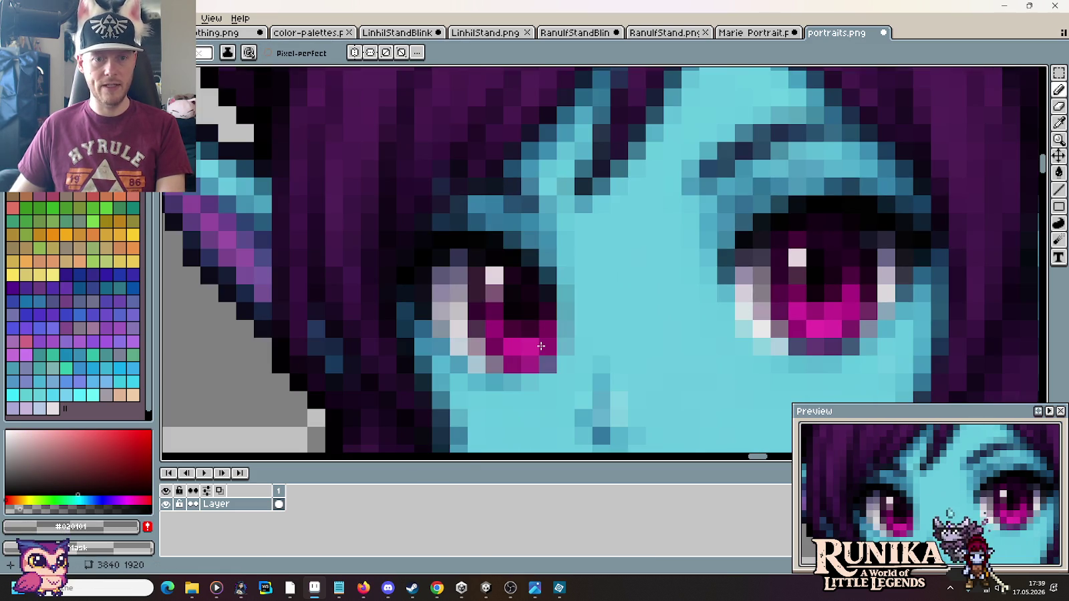
{"action": "scroll", "coordinate": [515, 327], "scroll_direction": "up", "scroll_amount": 2}
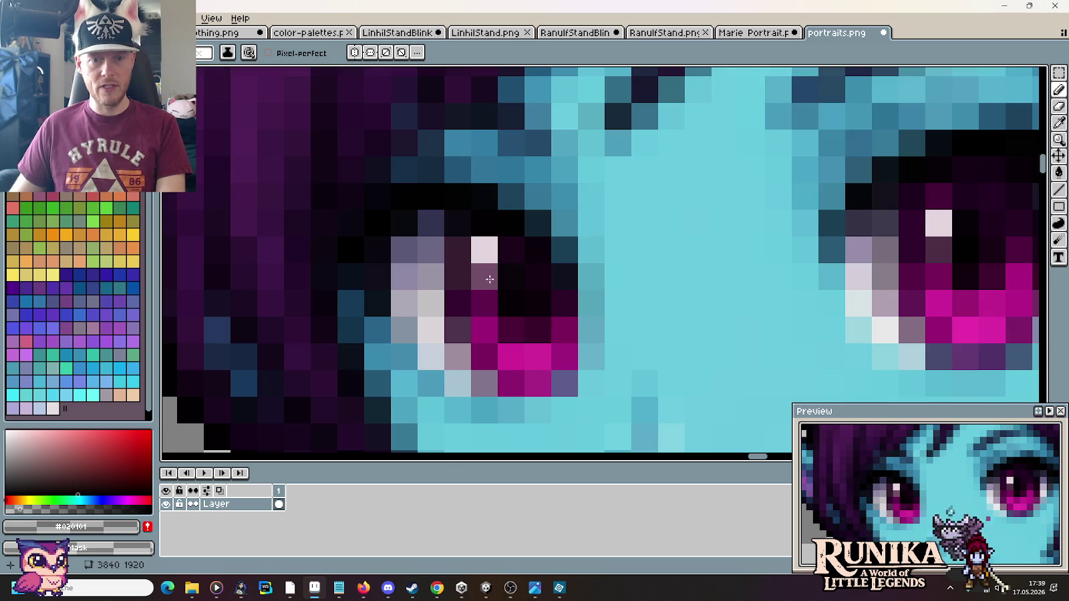
{"action": "left_click", "coordinate": [930, 249], "text": "alt"}
{"action": "left_click", "coordinate": [515, 282]}
{"action": "left_click", "coordinate": [938, 274], "text": "alt"}
{"action": "left_click", "coordinate": [511, 304]}
{"action": "scroll", "coordinate": [706, 364], "scroll_direction": "down", "scroll_amount": 3}
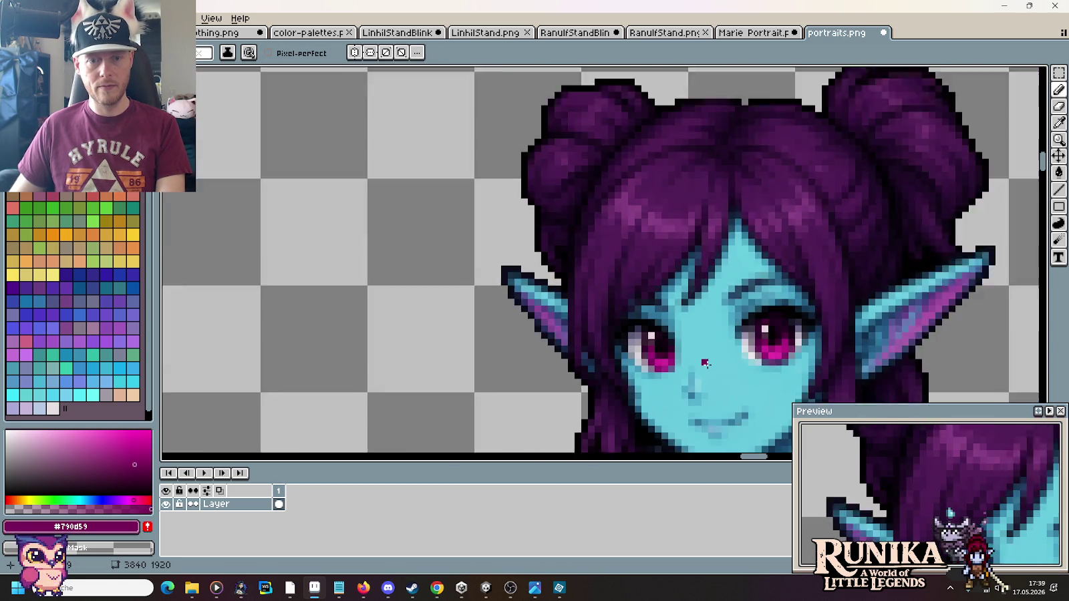
Step: Zoom and pan around the sheet to review the finished elf beside the other portraits
{"action": "scroll", "coordinate": [706, 364], "scroll_direction": "down", "scroll_amount": 1}
{"action": "scroll", "coordinate": [577, 298], "scroll_direction": "down", "scroll_amount": 1}
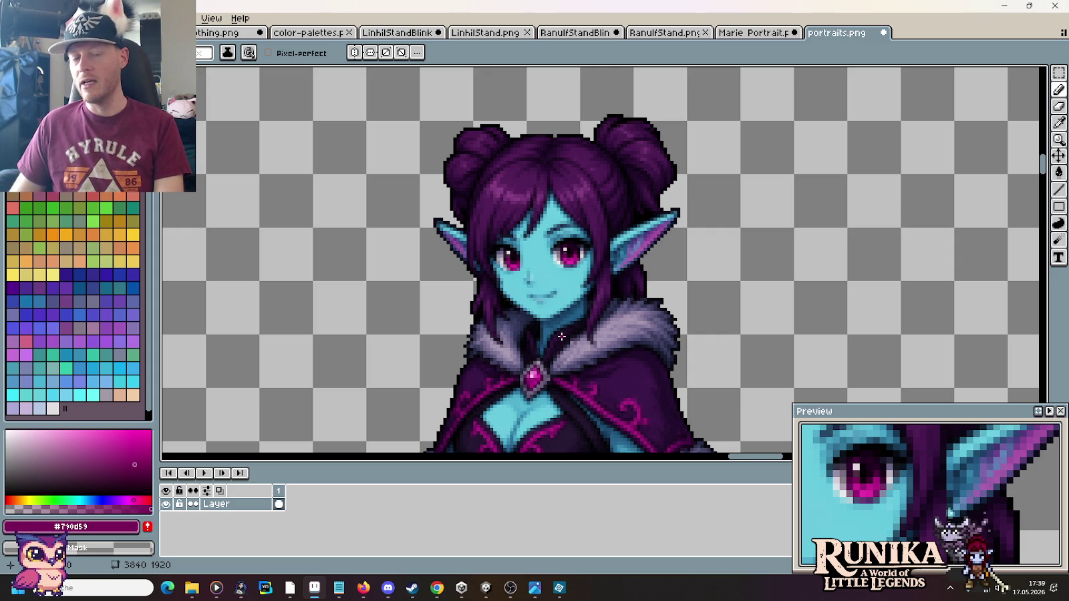
{"action": "scroll", "coordinate": [469, 303], "scroll_direction": "up", "scroll_amount": 2}
{"action": "scroll", "coordinate": [472, 305], "scroll_direction": "up", "scroll_amount": 1}
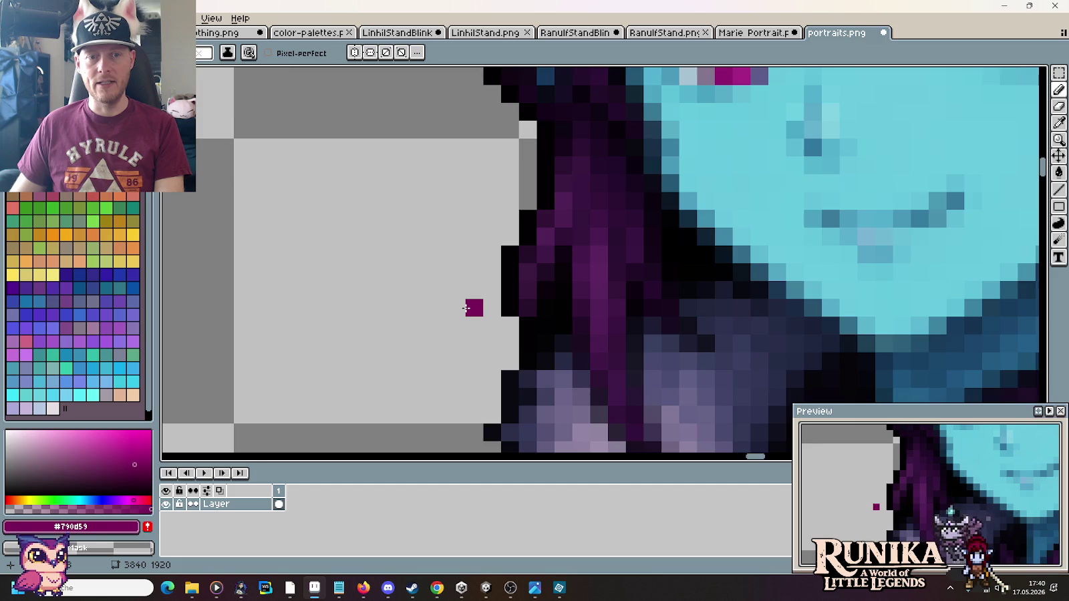
{"action": "scroll", "coordinate": [472, 305], "scroll_direction": "down", "scroll_amount": 2}
{"action": "scroll", "coordinate": [466, 308], "scroll_direction": "down", "scroll_amount": 2}
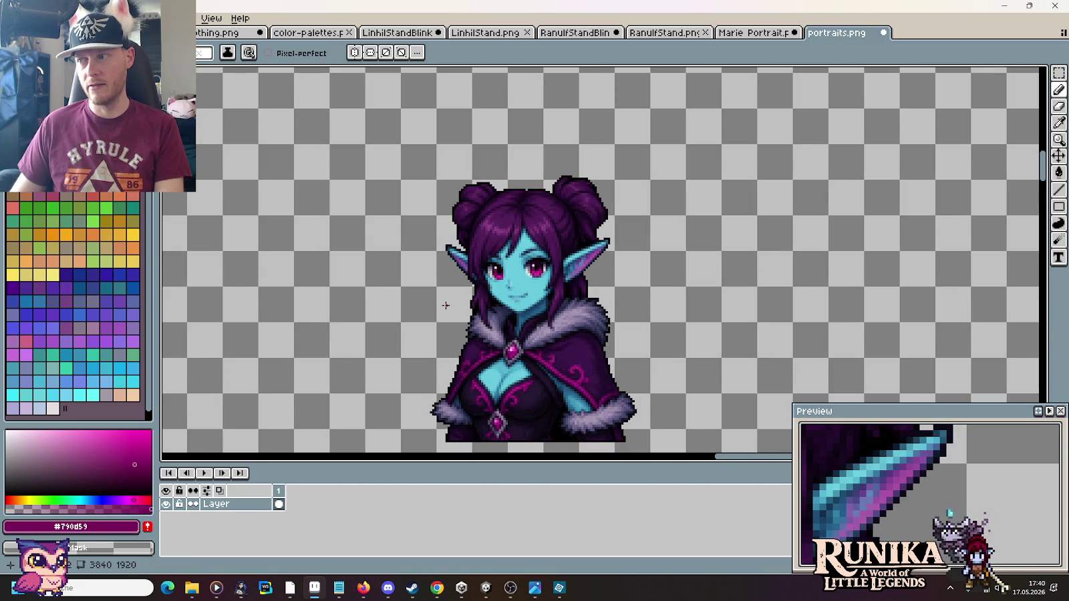
{"action": "scroll", "coordinate": [573, 293], "scroll_direction": "up", "scroll_amount": 4}
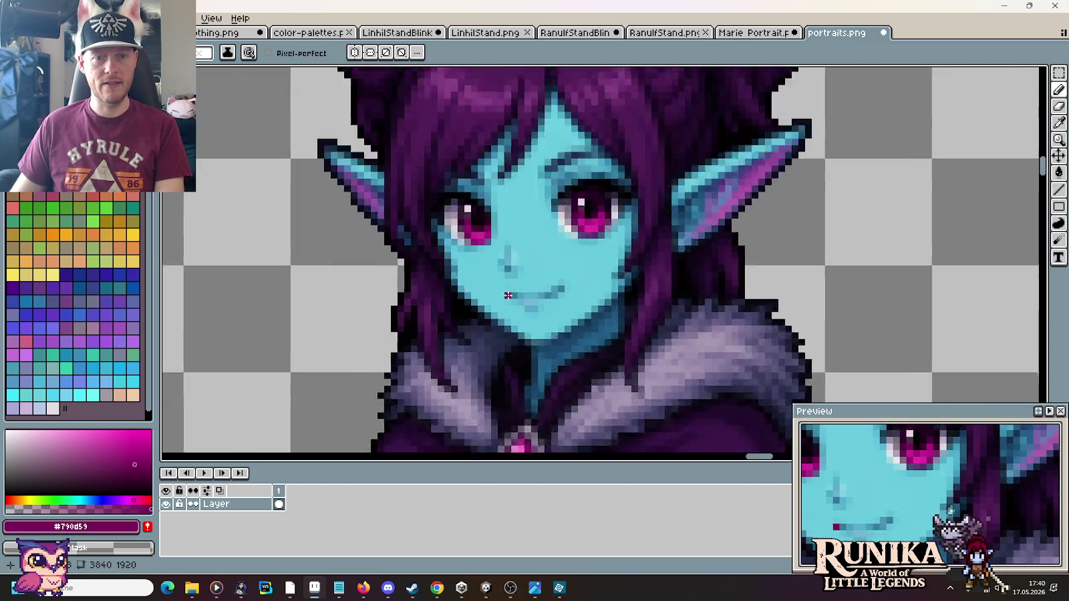
{"action": "scroll", "coordinate": [541, 352], "scroll_direction": "up", "scroll_amount": 3}
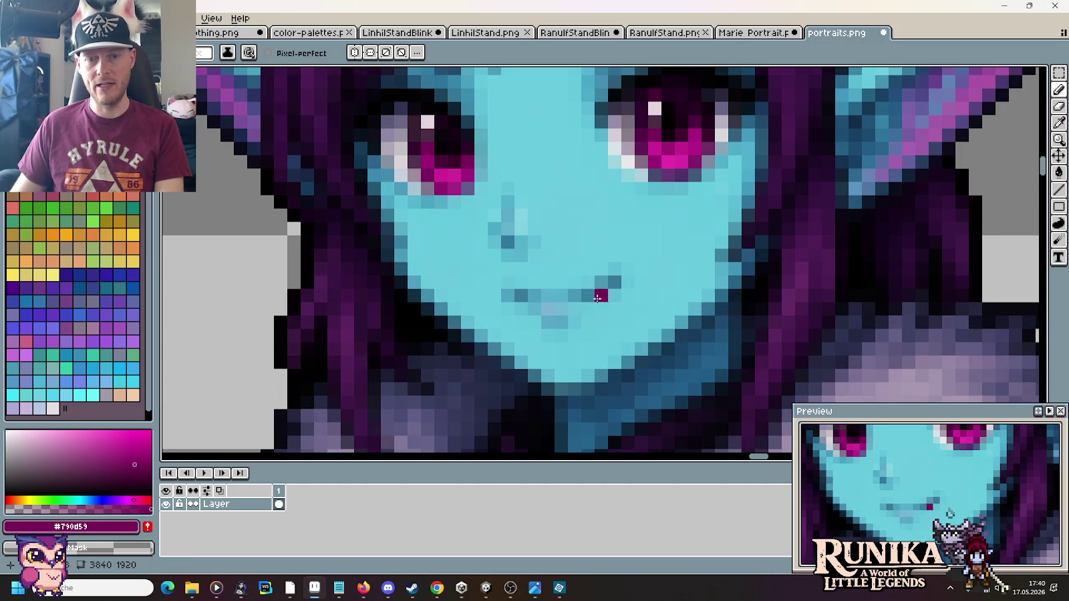
{"action": "scroll", "coordinate": [442, 339], "scroll_direction": "down", "scroll_amount": 3}
{"action": "scroll", "coordinate": [443, 338], "scroll_direction": "down", "scroll_amount": 1}
{"action": "scroll", "coordinate": [525, 237], "scroll_direction": "up", "scroll_amount": 3}
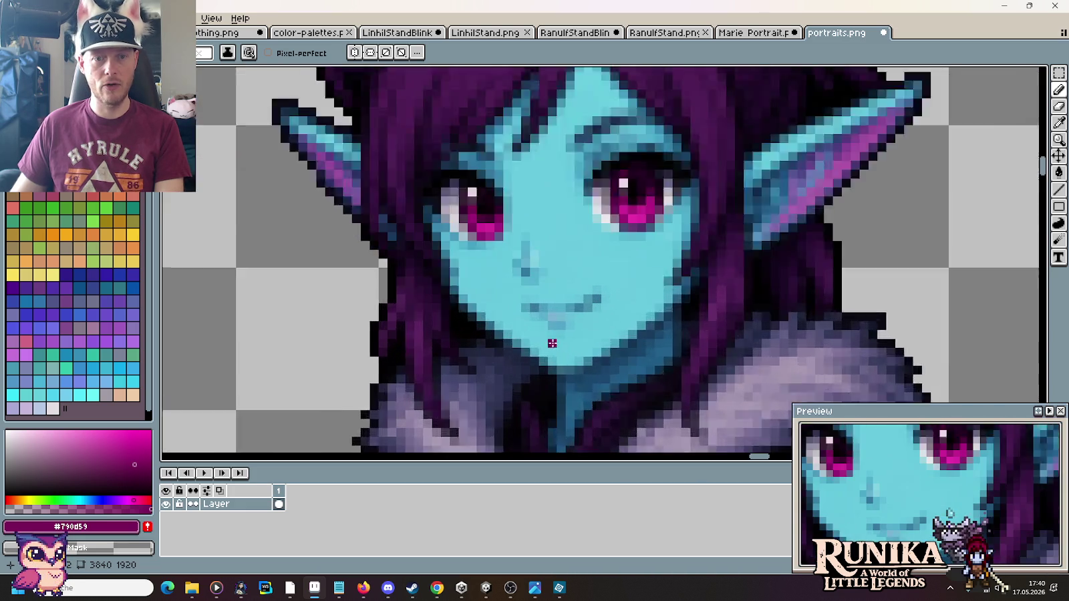
{"action": "scroll", "coordinate": [525, 237], "scroll_direction": "up", "scroll_amount": 2}
{"action": "scroll", "coordinate": [525, 316], "scroll_direction": "down", "scroll_amount": 3}
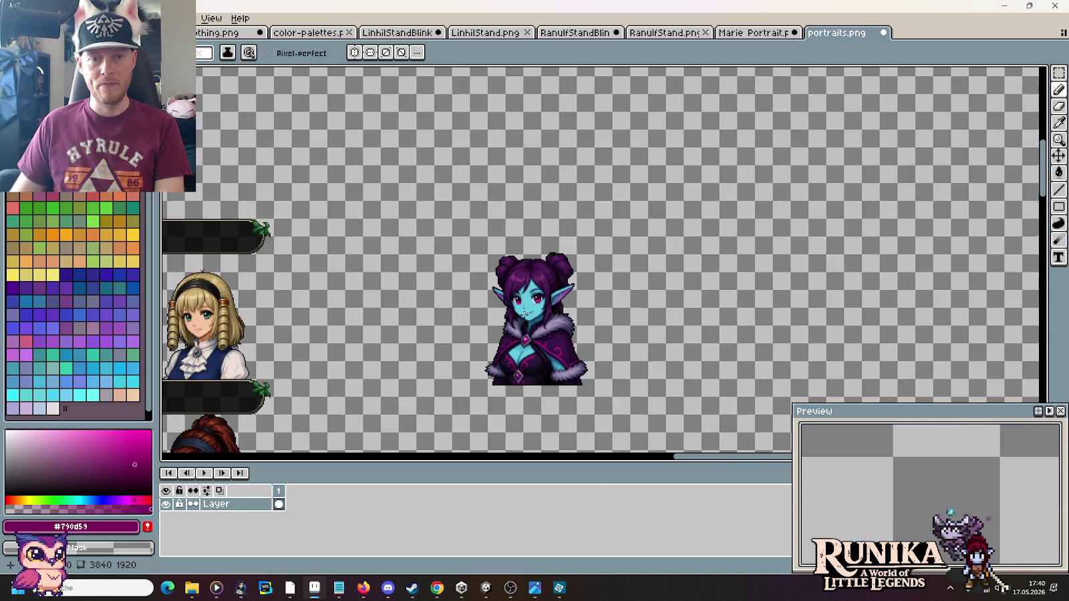
{"action": "left_click_drag", "start_coordinate": [500, 347], "coordinate": [572, 289]}
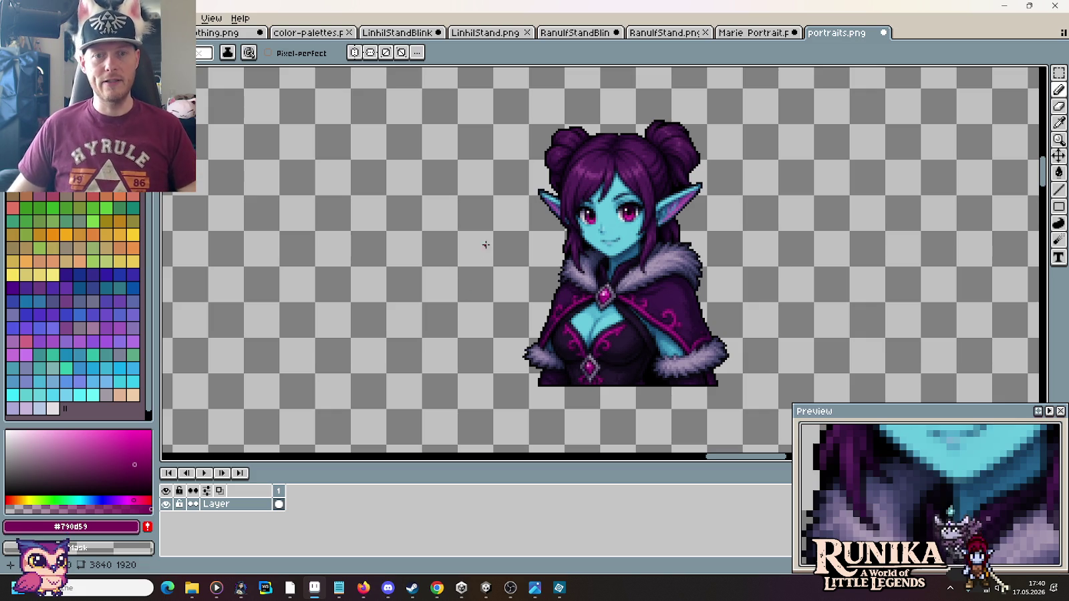
{"action": "scroll", "coordinate": [499, 242], "scroll_direction": "down", "scroll_amount": 4}
{"action": "scroll", "coordinate": [521, 267], "scroll_direction": "down", "scroll_amount": 1}
{"action": "scroll", "coordinate": [548, 286], "scroll_direction": "up", "scroll_amount": 1}
{"action": "scroll", "coordinate": [589, 279], "scroll_direction": "up", "scroll_amount": 2}
{"action": "scroll", "coordinate": [588, 279], "scroll_direction": "up", "scroll_amount": 2}
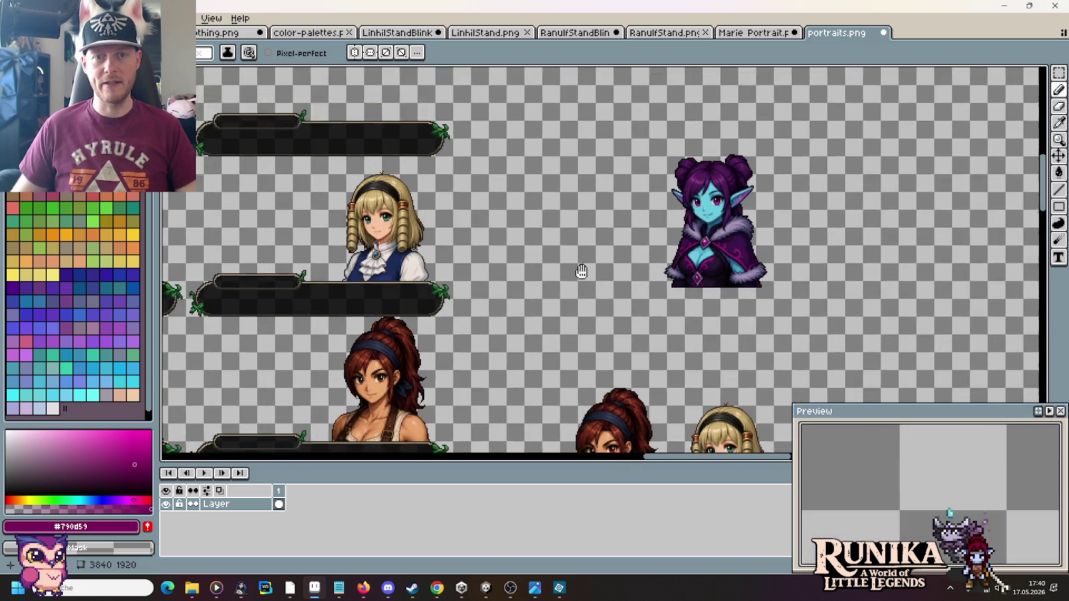
{"action": "scroll", "coordinate": [585, 324], "scroll_direction": "up", "scroll_amount": 2}
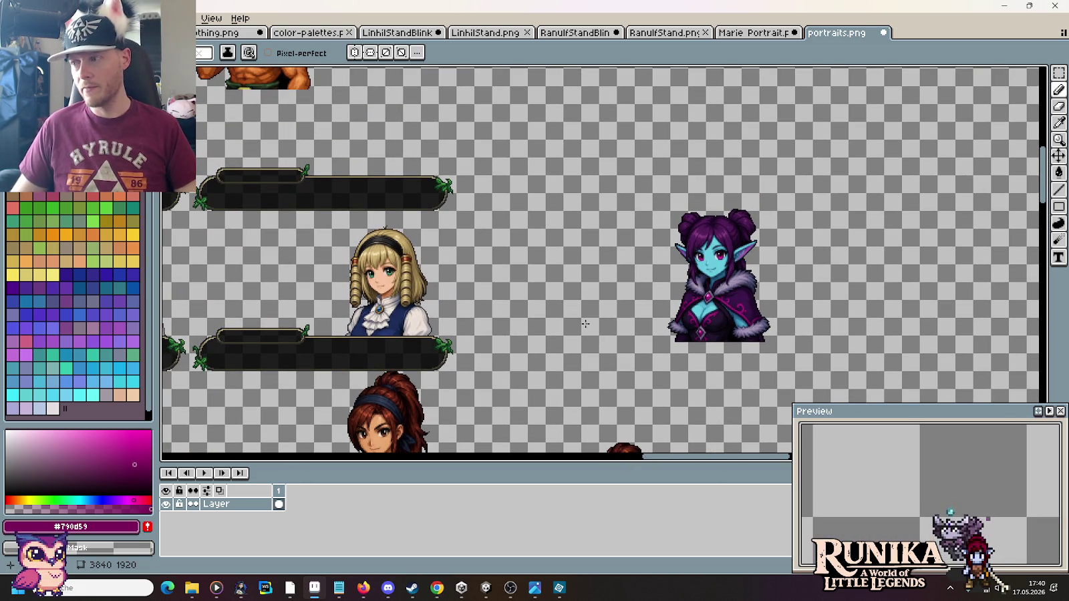
Step: Draw a rectangular marquee selection around the whole elf portrait
{"action": "key", "text": "m"}
{"action": "scroll", "coordinate": [668, 303], "scroll_direction": "up", "scroll_amount": 2}
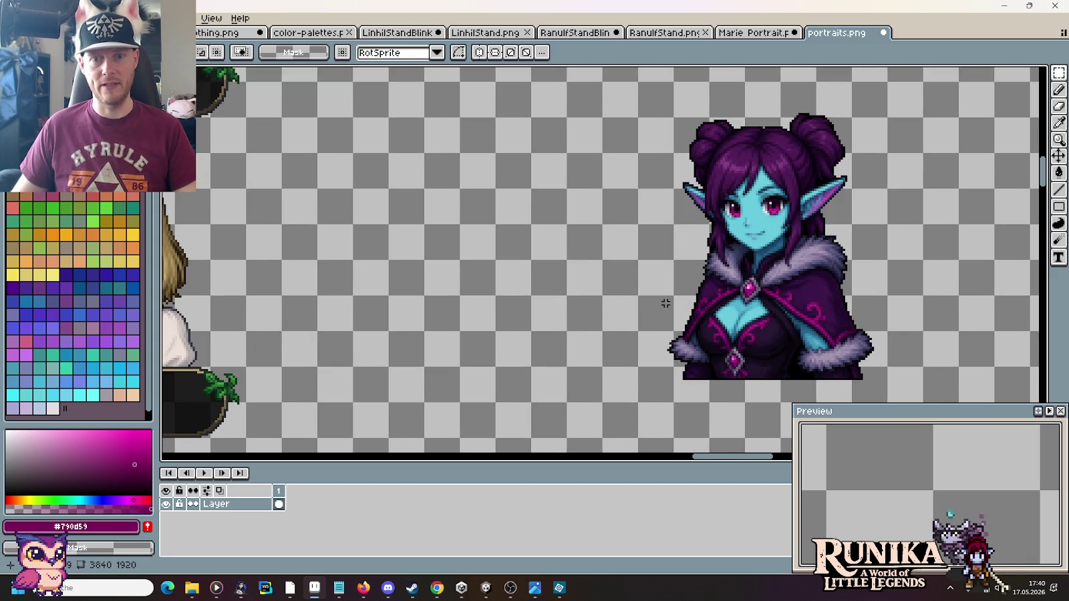
{"action": "left_click_drag", "start_coordinate": [636, 87], "coordinate": [879, 337]}
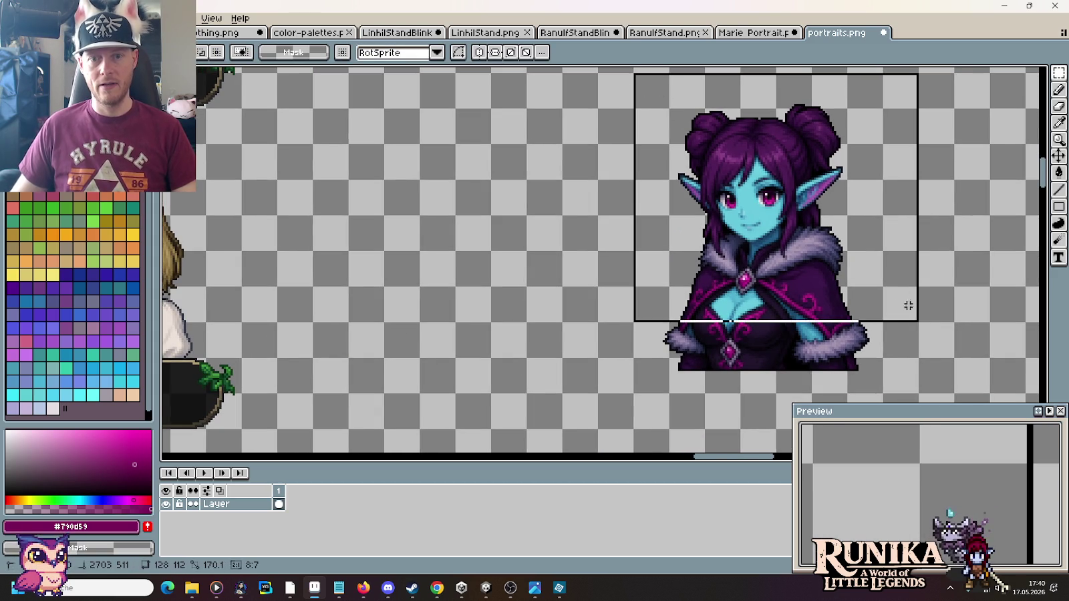
Step: Paste a copy of the elf portrait and nudge it into place beside the blonde girl's portrait
{"action": "key", "text": "ctrl+c"}
{"action": "key", "text": "ctrl+v"}
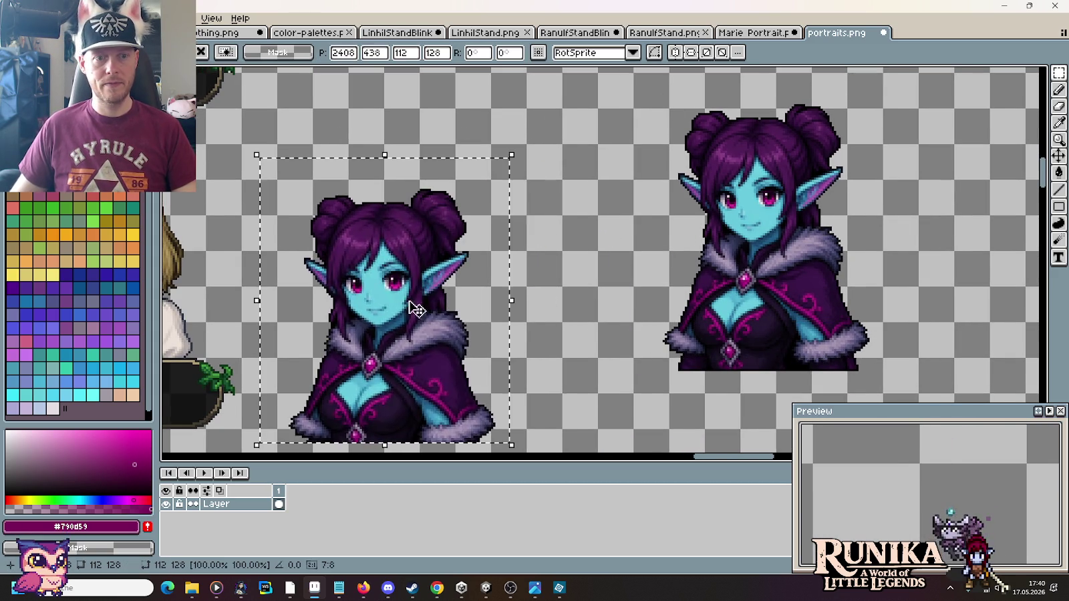
{"action": "left_click_drag", "start_coordinate": [872, 212], "coordinate": [629, 180]}
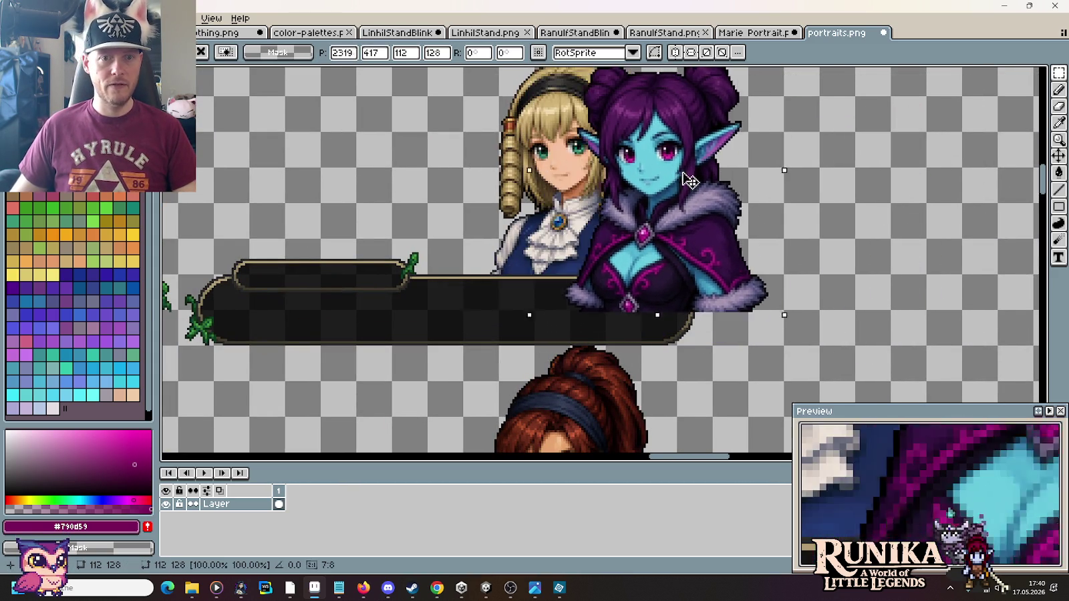
{"action": "type", "text": "2296"}
{"action": "key", "text": "Return"}
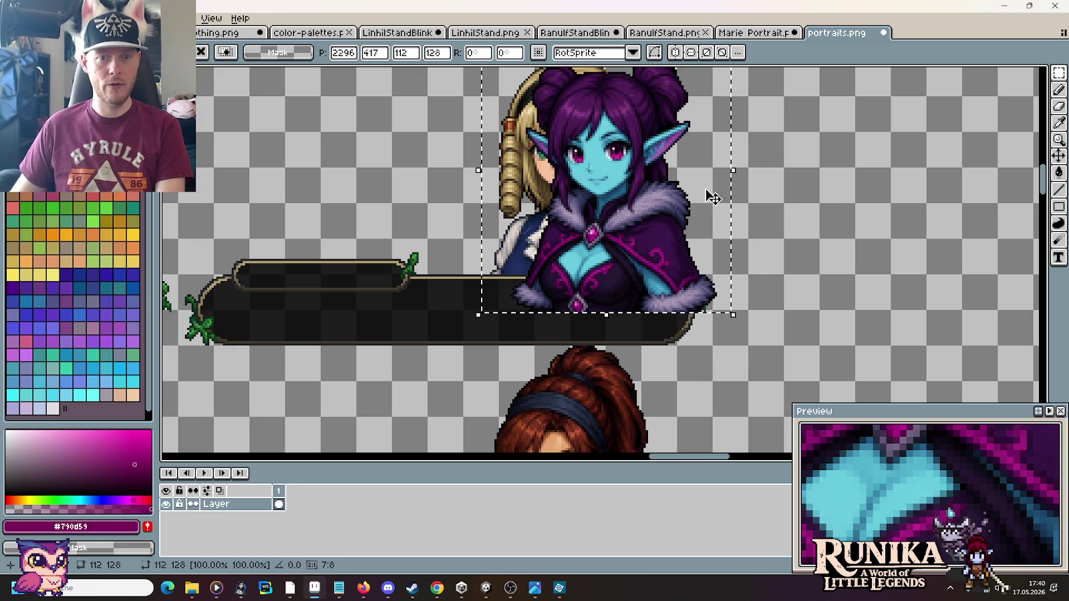
{"action": "left_click_drag", "start_coordinate": [871, 210], "coordinate": [713, 262]}
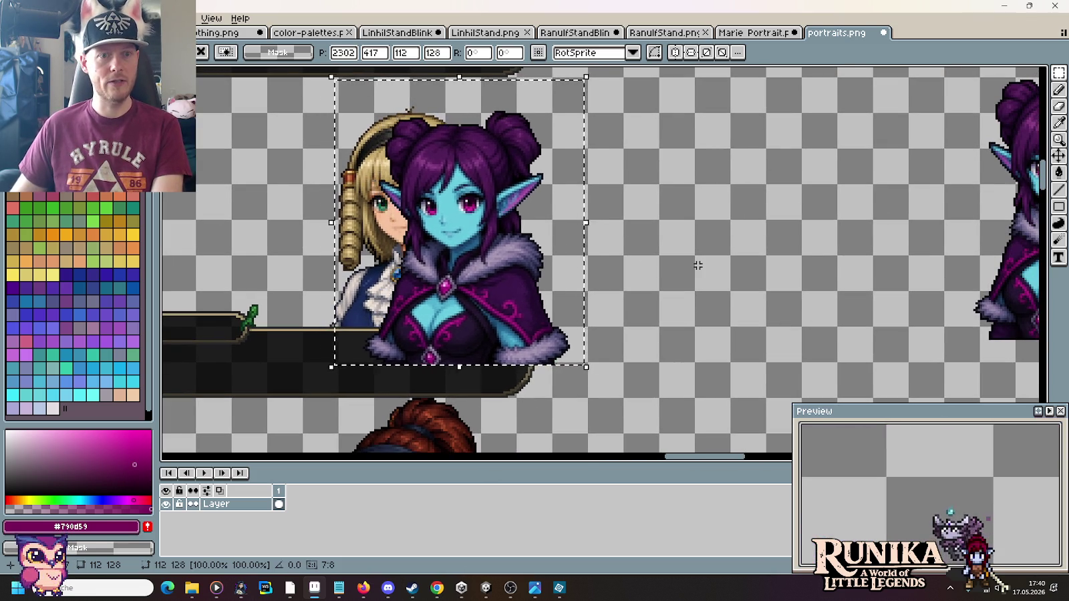
{"action": "key", "text": "Right"}
{"action": "key", "text": "Right"}
{"action": "key", "text": "Right"}
{"action": "key", "text": "Right"}
{"action": "key", "text": "Right"}
{"action": "key", "text": "Right"}
{"action": "key", "text": "Right"}
{"action": "key", "text": "Right"}
{"action": "key", "text": "Right"}
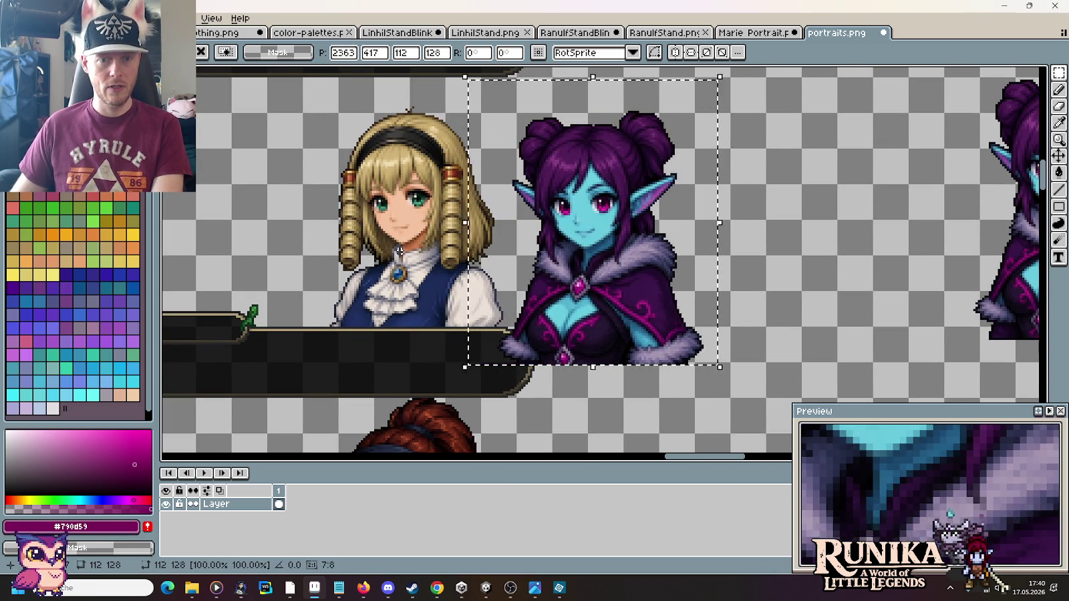
{"action": "key", "text": "Right"}
{"action": "key", "text": "Right"}
{"action": "key", "text": "Right"}
{"action": "key", "text": "Right"}
{"action": "key", "text": "Right"}
{"action": "key", "text": "Right"}
{"action": "key", "text": "Right"}
{"action": "key", "text": "Right"}
{"action": "key", "text": "Right"}
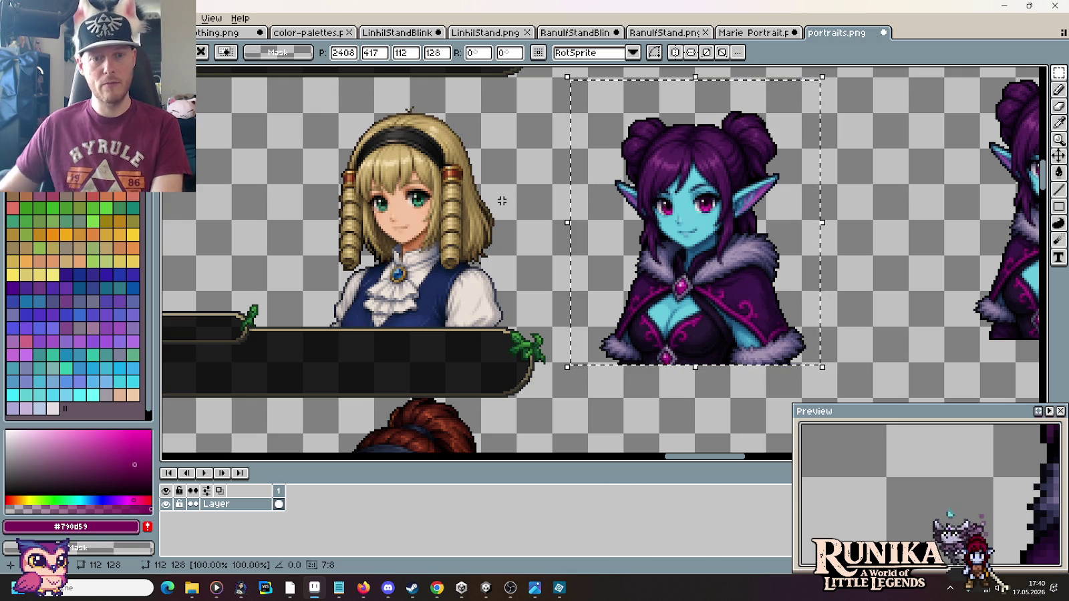
{"action": "key", "text": "Up"}
{"action": "key", "text": "Up"}
{"action": "key", "text": "Up"}
{"action": "key", "text": "Up"}
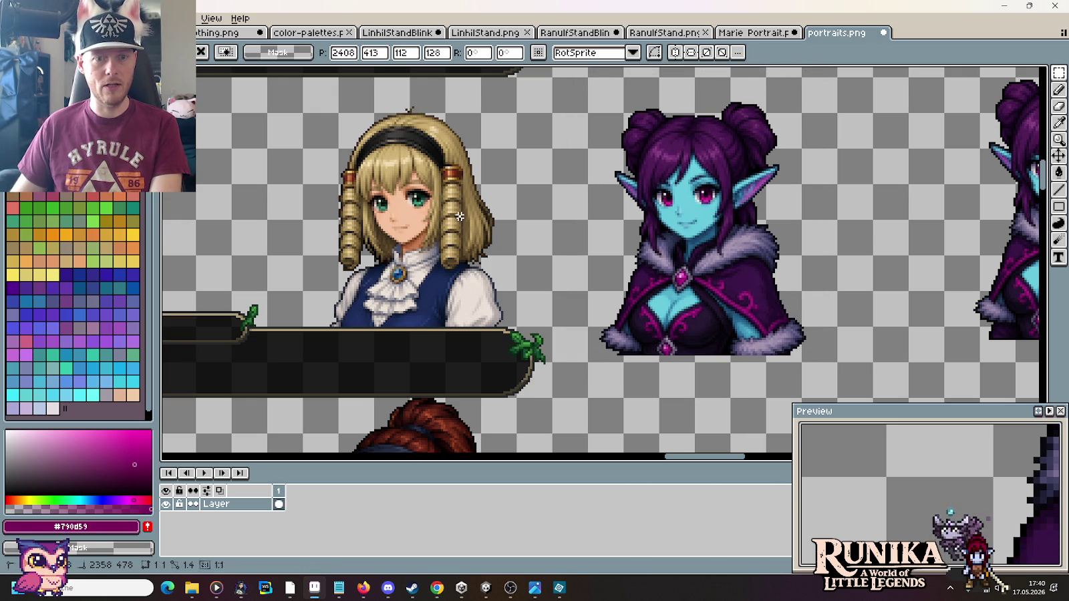
{"action": "key", "text": "Return"}
Step: Delete the lower bust of the elf copy
{"action": "left_click_drag", "start_coordinate": [589, 361], "coordinate": [822, 339]}
{"action": "key", "text": "Delete"}
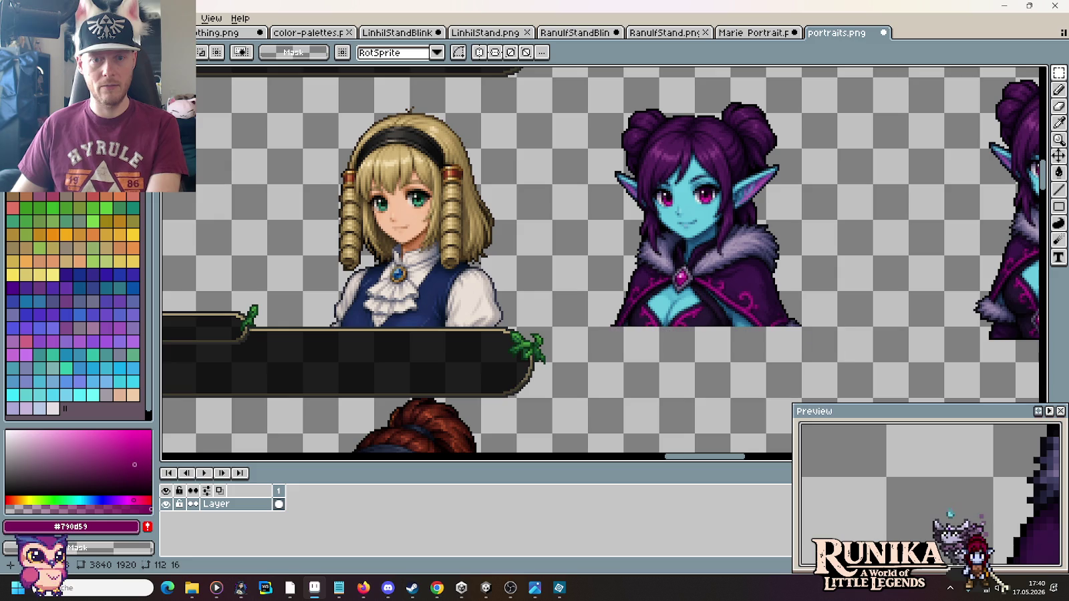
{"action": "scroll", "coordinate": [752, 318], "scroll_direction": "up", "scroll_amount": 2}
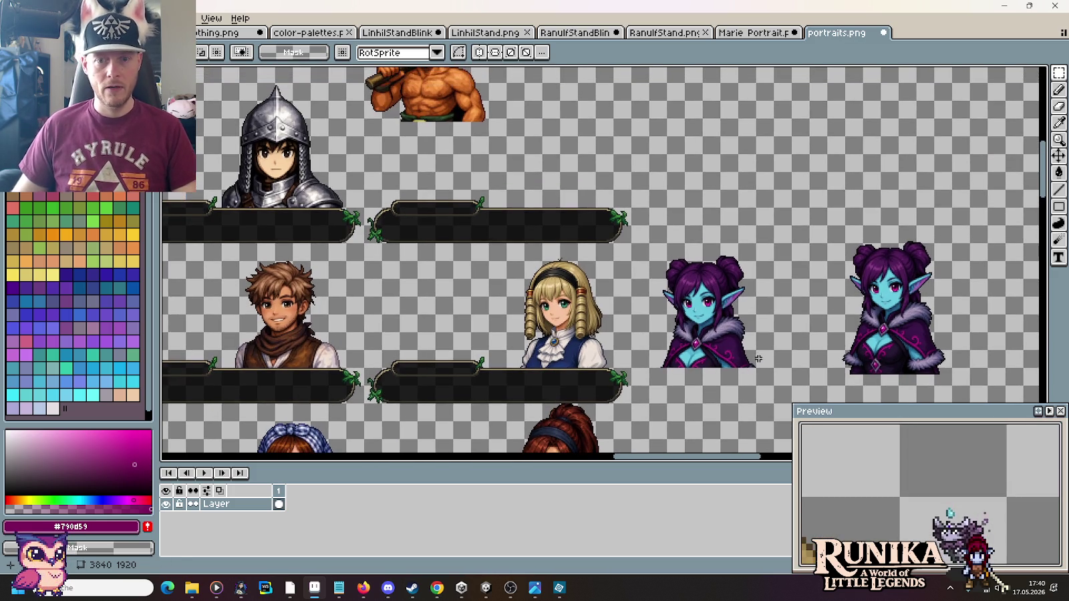
Step: Move the trimmed elf up into the dialog slot above the bar and deselect it
{"action": "mouse_move", "coordinate": [751, 357]}
{"action": "left_mouse_down"}
{"action": "mouse_move", "coordinate": [766, 354]}
{"action": "mouse_move", "coordinate": [643, 238]}
{"action": "left_mouse_up"}
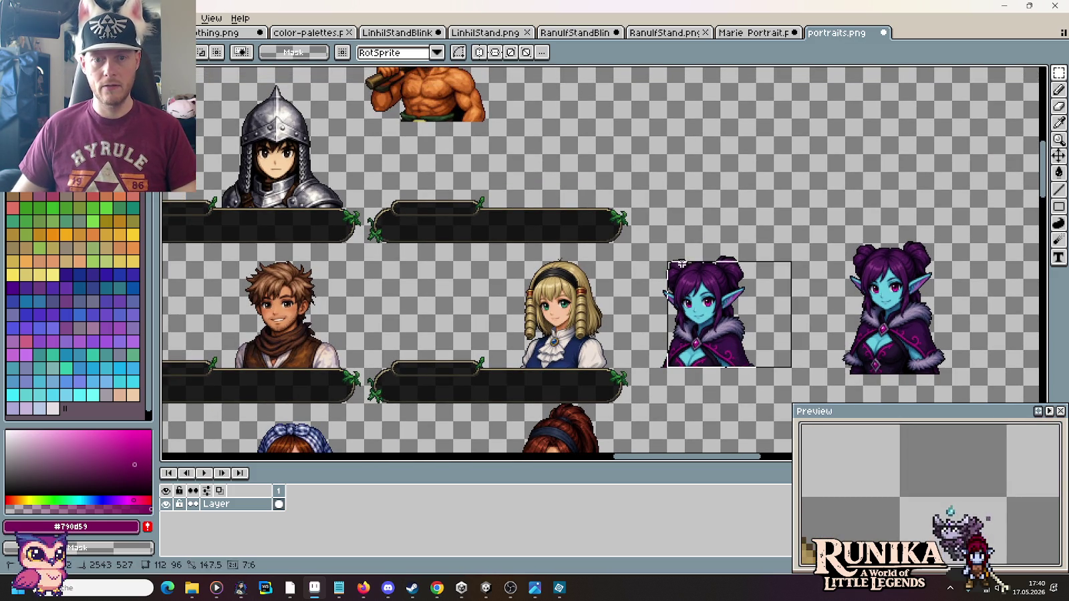
{"action": "mouse_move", "coordinate": [716, 309]}
{"action": "left_mouse_down"}
{"action": "mouse_move", "coordinate": [577, 145]}
{"action": "mouse_move", "coordinate": [570, 187]}
{"action": "left_mouse_up"}
{"action": "scroll", "coordinate": [577, 145], "scroll_direction": "up", "scroll_amount": 3}
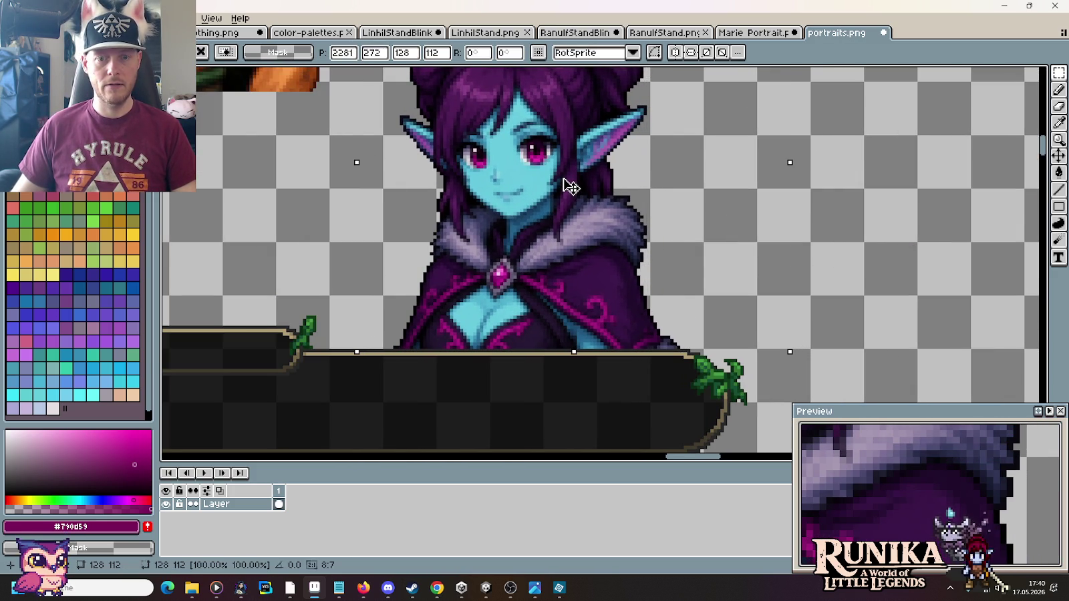
{"action": "scroll", "coordinate": [595, 195], "scroll_direction": "down", "scroll_amount": 3}
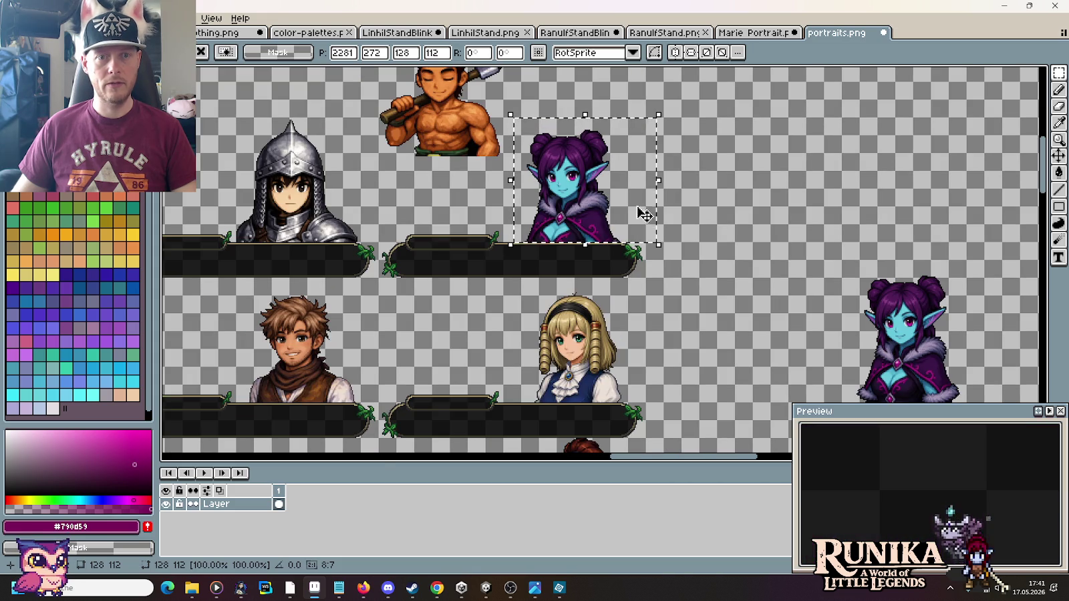
{"action": "left_click", "coordinate": [725, 235]}
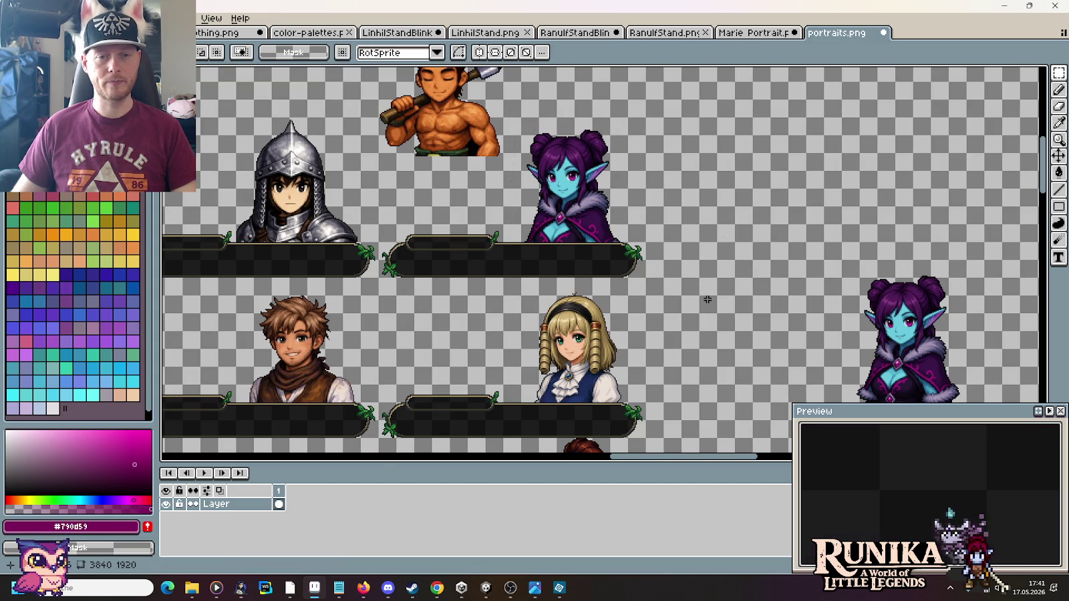
{"action": "scroll", "coordinate": [768, 307], "scroll_direction": "down", "scroll_amount": 2}
{"action": "scroll", "coordinate": [768, 308], "scroll_direction": "right", "scroll_amount": 2}
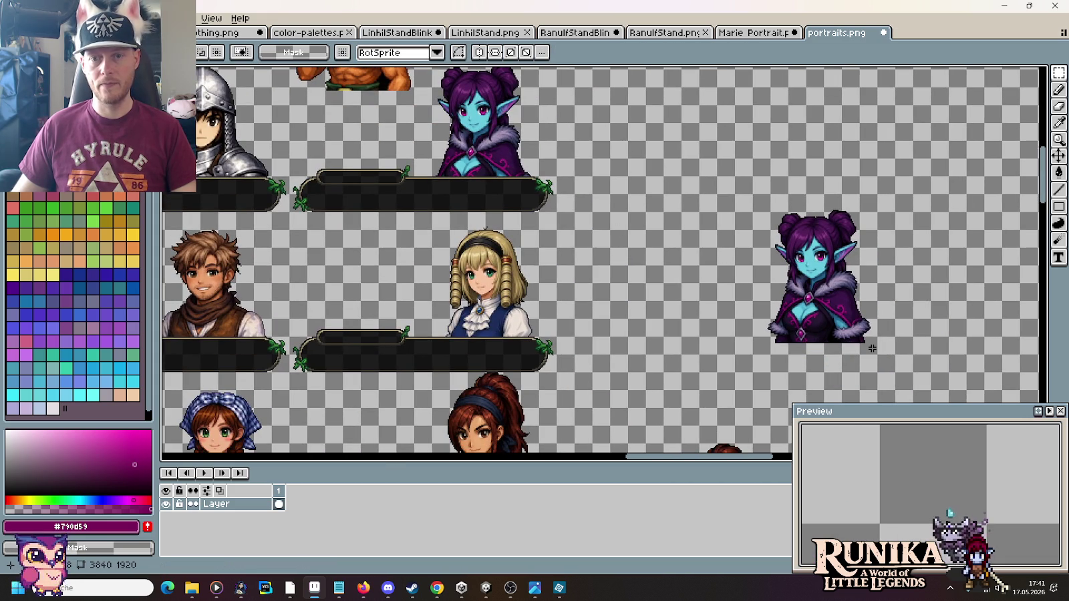
{"action": "scroll", "coordinate": [682, 202], "scroll_direction": "up", "scroll_amount": 1}
Step: Place a copy of the trimmed elf beside the full elf portrait and shift both right
{"action": "left_click_drag", "start_coordinate": [571, 236], "coordinate": [460, 108]}
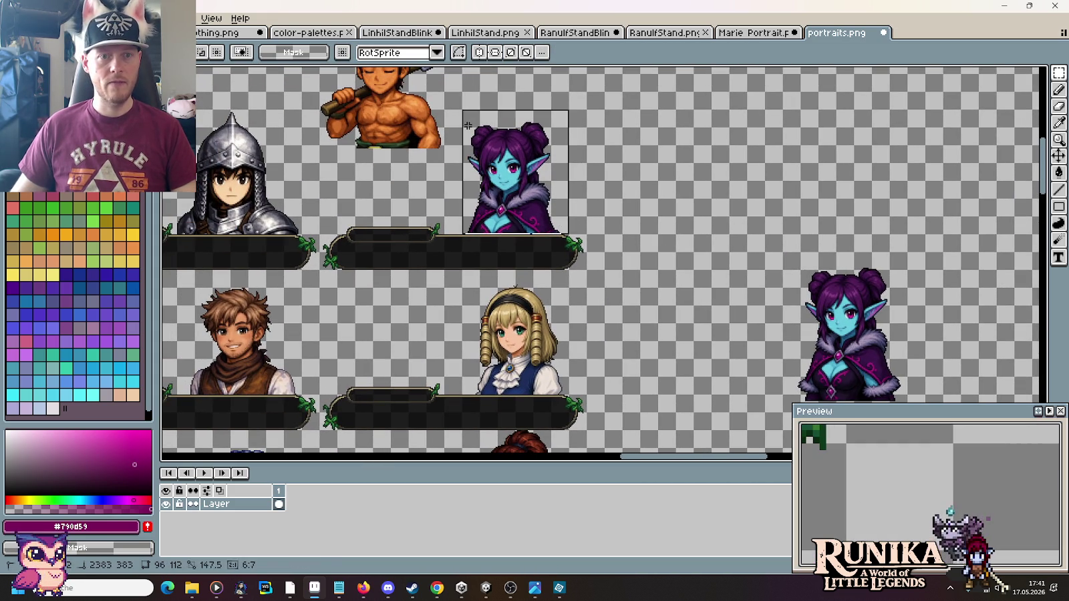
{"action": "left_click_drag", "start_coordinate": [502, 172], "coordinate": [770, 173]}
{"action": "scroll", "coordinate": [792, 263], "scroll_direction": "down", "scroll_amount": 2}
{"action": "scroll", "coordinate": [793, 263], "scroll_direction": "right", "scroll_amount": 2}
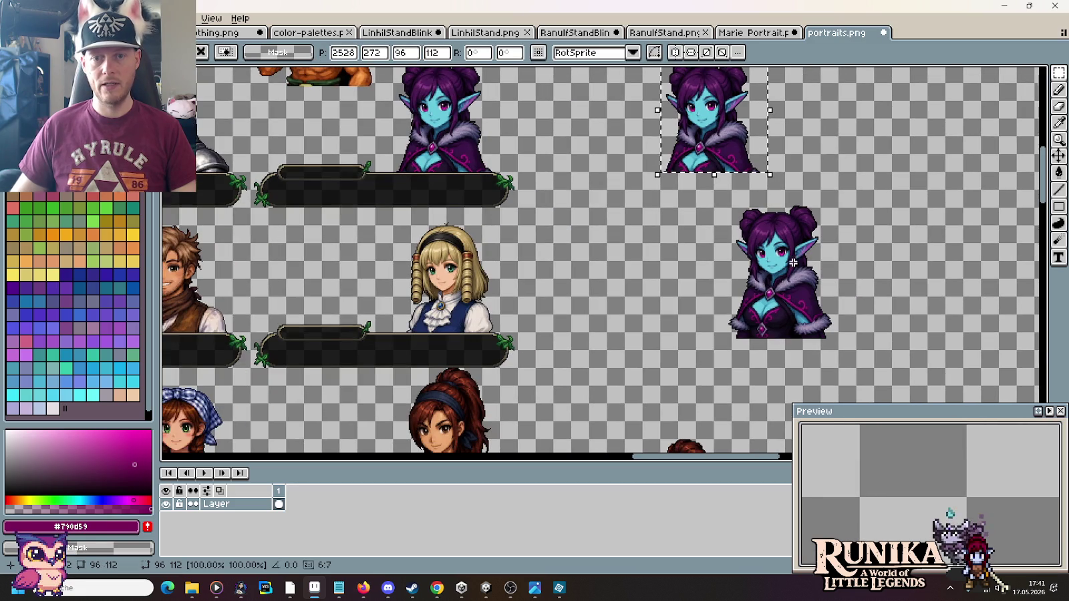
{"action": "left_click_drag", "start_coordinate": [839, 352], "coordinate": [710, 187]}
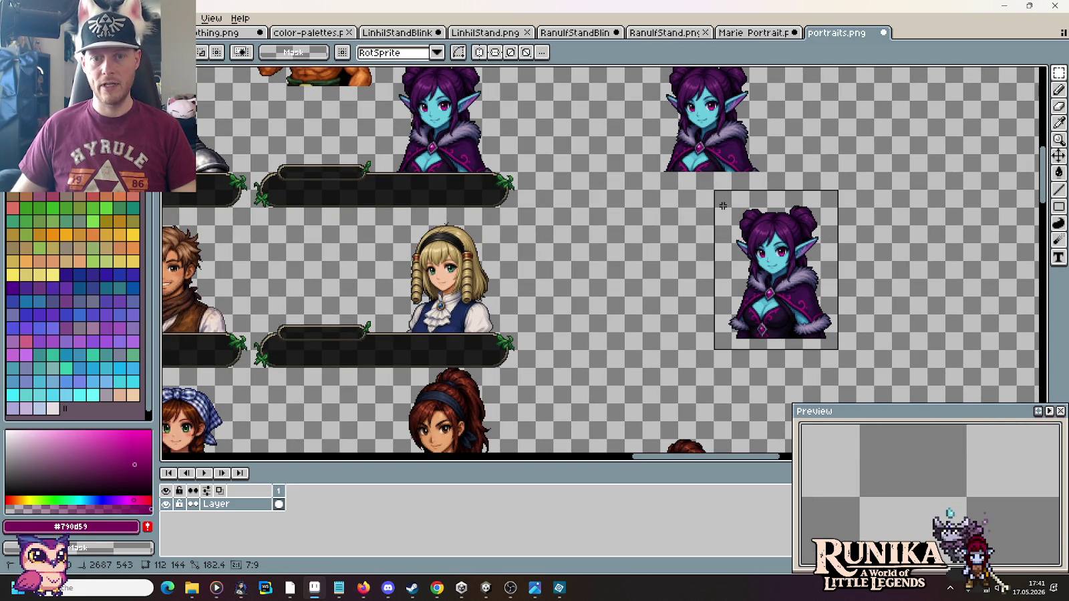
{"action": "scroll", "coordinate": [774, 269], "scroll_direction": "up", "scroll_amount": 1}
{"action": "left_click_drag", "start_coordinate": [774, 269], "coordinate": [602, 189]}
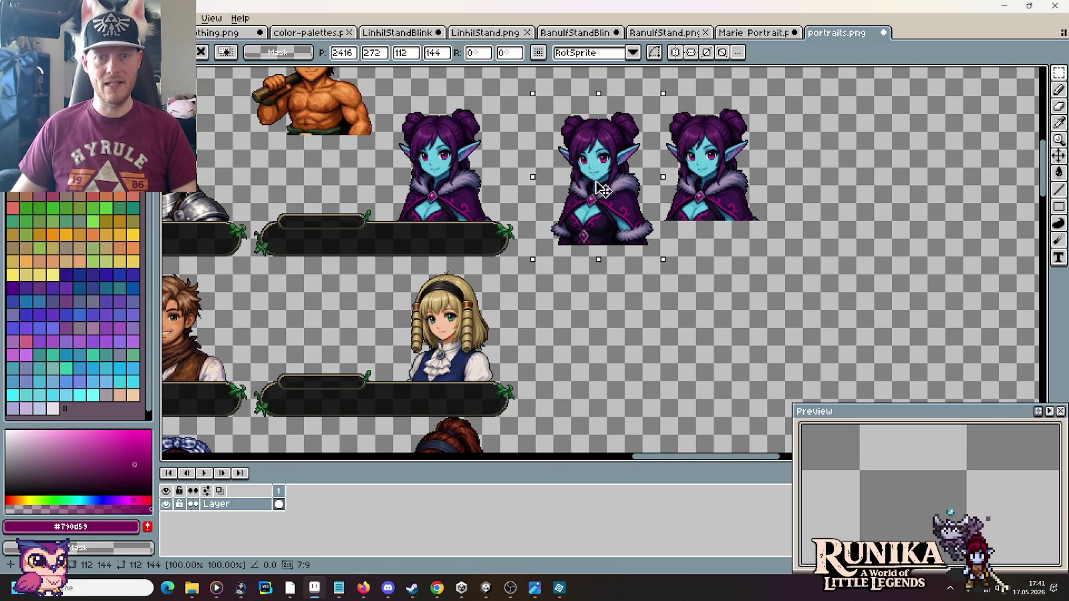
{"action": "scroll", "coordinate": [641, 207], "scroll_direction": "up", "scroll_amount": 1}
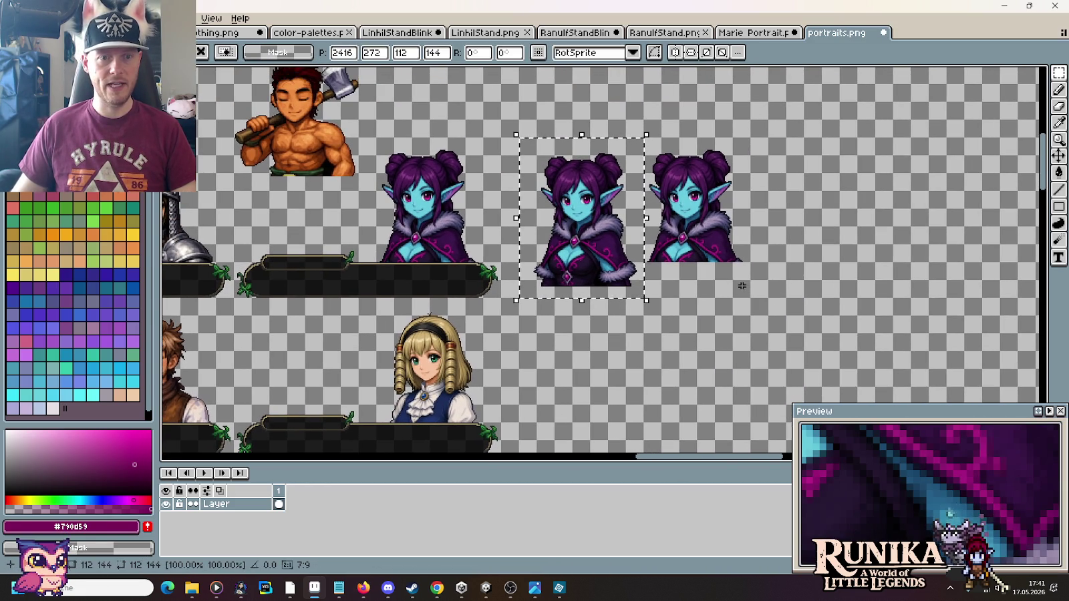
{"action": "left_click_drag", "start_coordinate": [750, 298], "coordinate": [502, 120]}
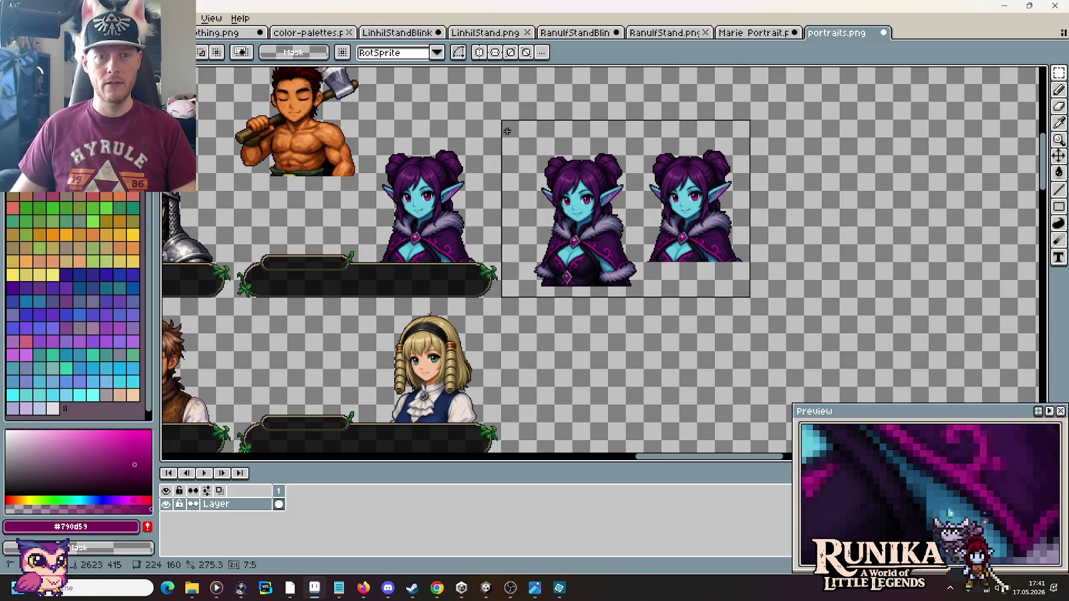
{"action": "left_click_drag", "start_coordinate": [635, 189], "coordinate": [759, 207]}
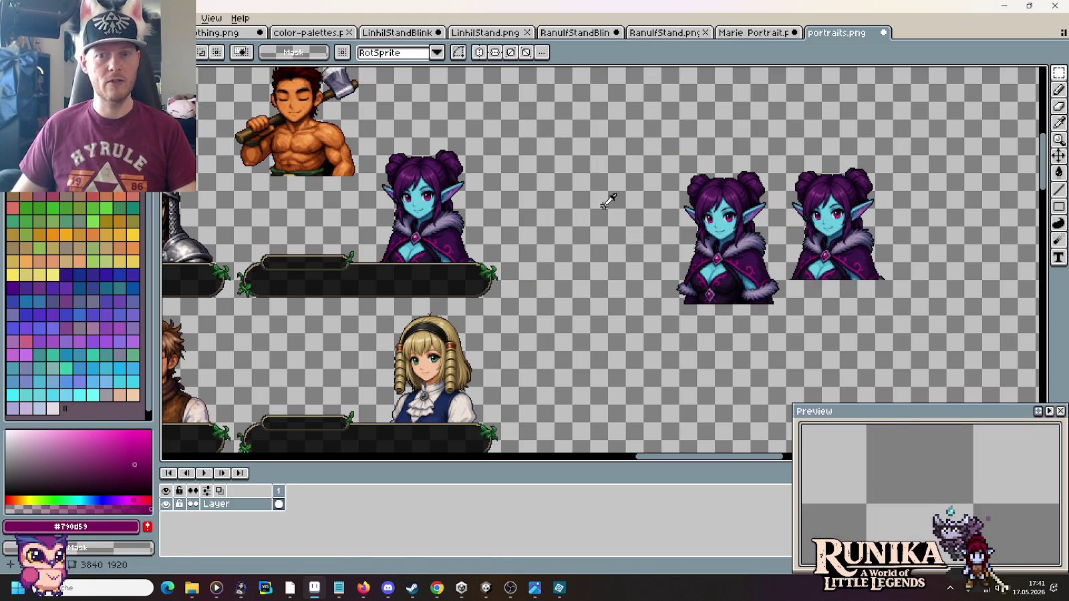
{"action": "key", "text": "alt+Tab"}
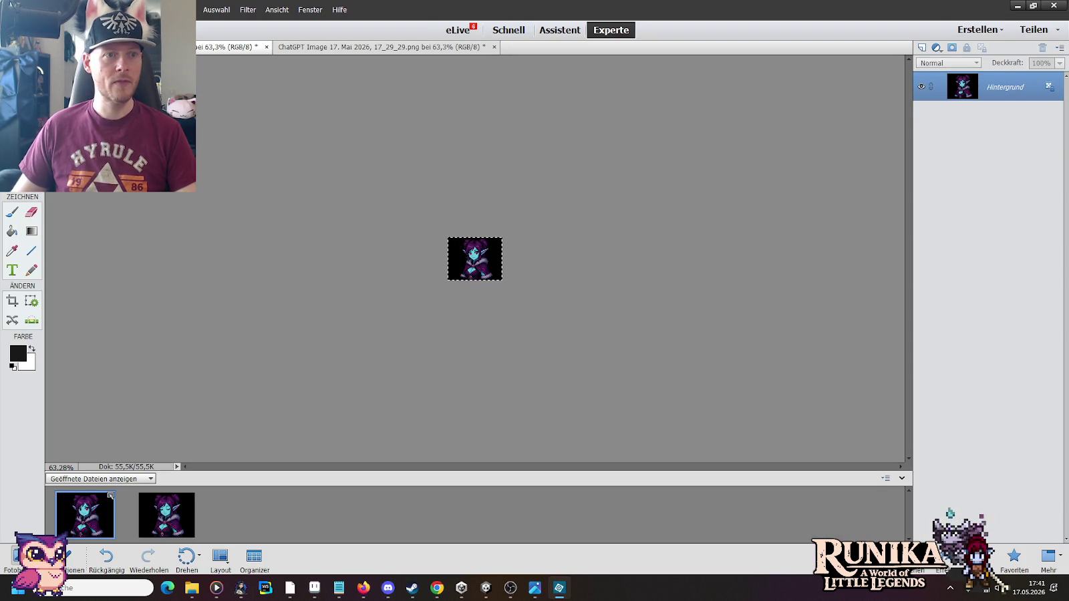
Step: Resize the closed-eyes elf image to 11 percent width and height with Bilinear resampling
{"action": "left_click", "coordinate": [318, 46]}
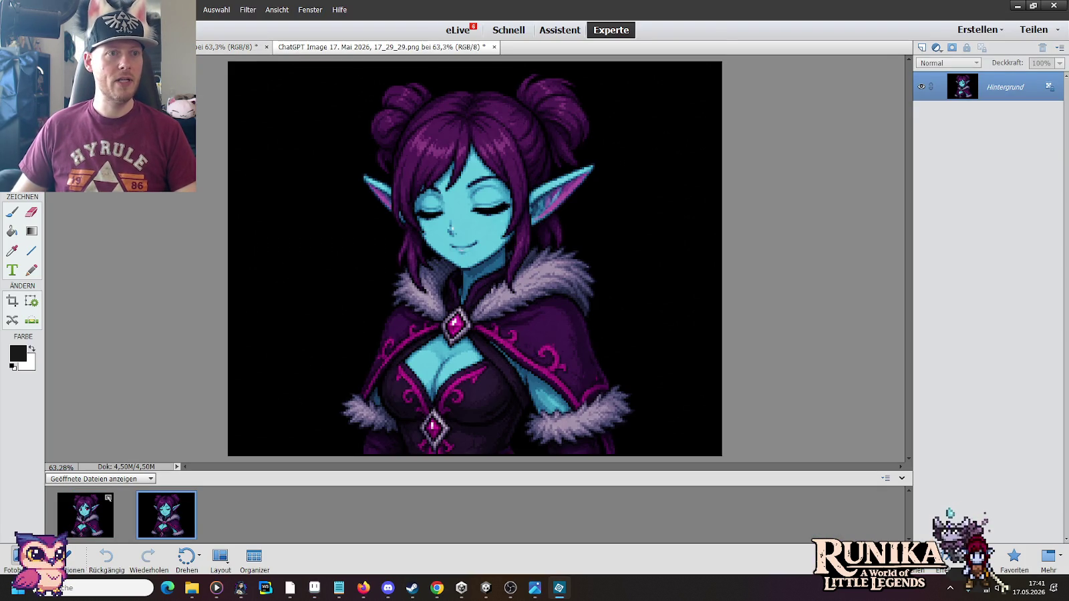
{"action": "left_click", "coordinate": [261, 74]}
{"action": "left_click", "coordinate": [743, 188]}
{"action": "left_click", "coordinate": [738, 208]}
{"action": "left_click", "coordinate": [725, 350]}
{"action": "left_click", "coordinate": [667, 412]}
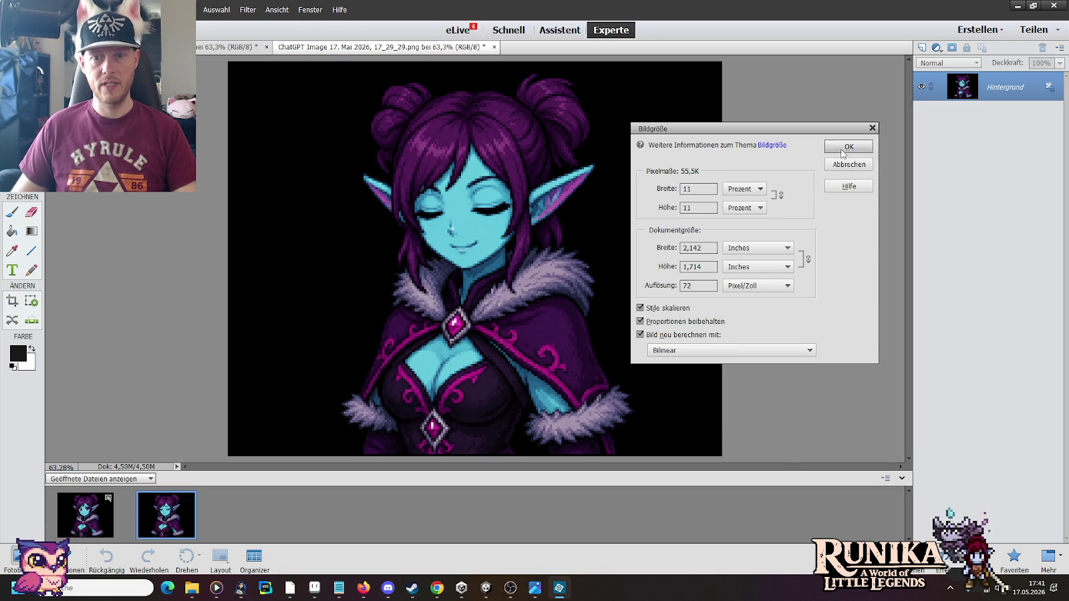
{"action": "left_click", "coordinate": [843, 148]}
{"action": "key", "text": "alt+Tab"}
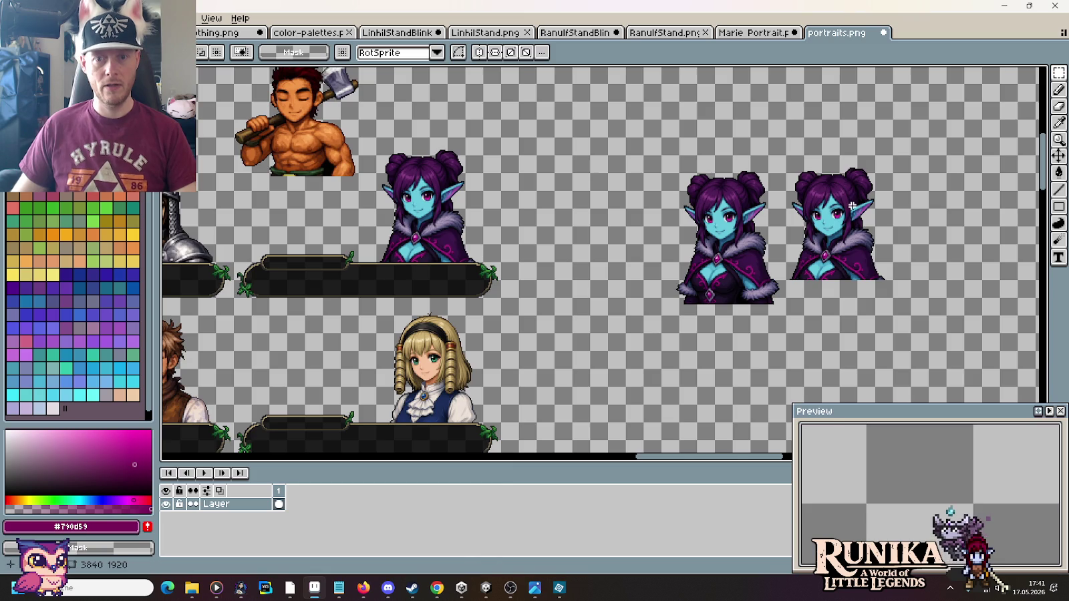
Step: Paste the shrunken blink portrait right of the elf portraits, zoom in, and lasso its closed eyes
{"action": "key", "text": "ctrl+v"}
{"action": "left_click_drag", "start_coordinate": [599, 254], "coordinate": [686, 224]}
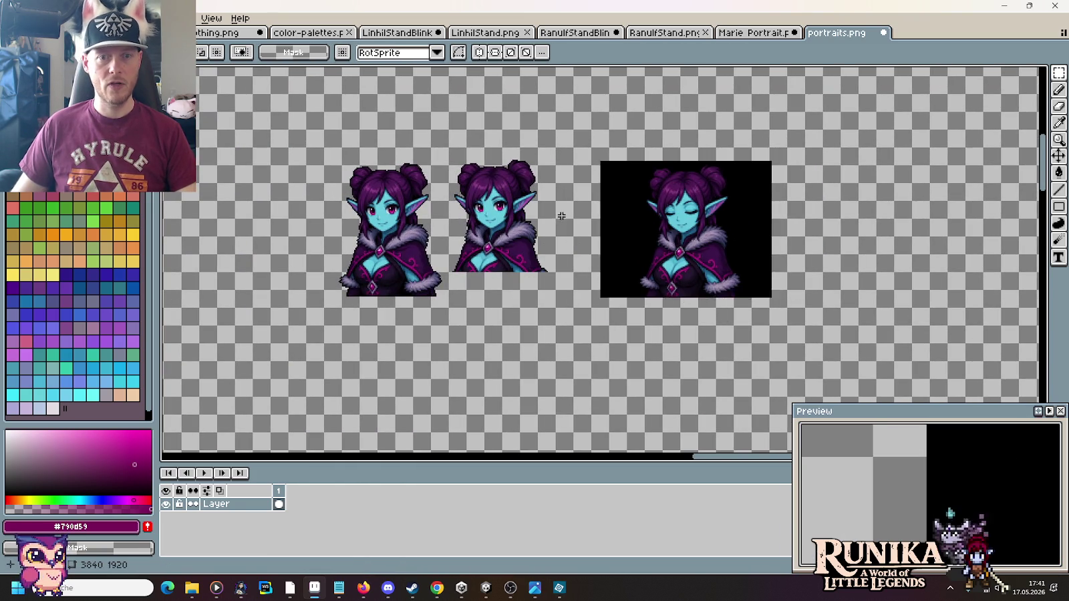
{"action": "scroll", "coordinate": [695, 205], "scroll_direction": "up", "scroll_amount": 2}
{"action": "scroll", "coordinate": [695, 205], "scroll_direction": "up", "scroll_amount": 2}
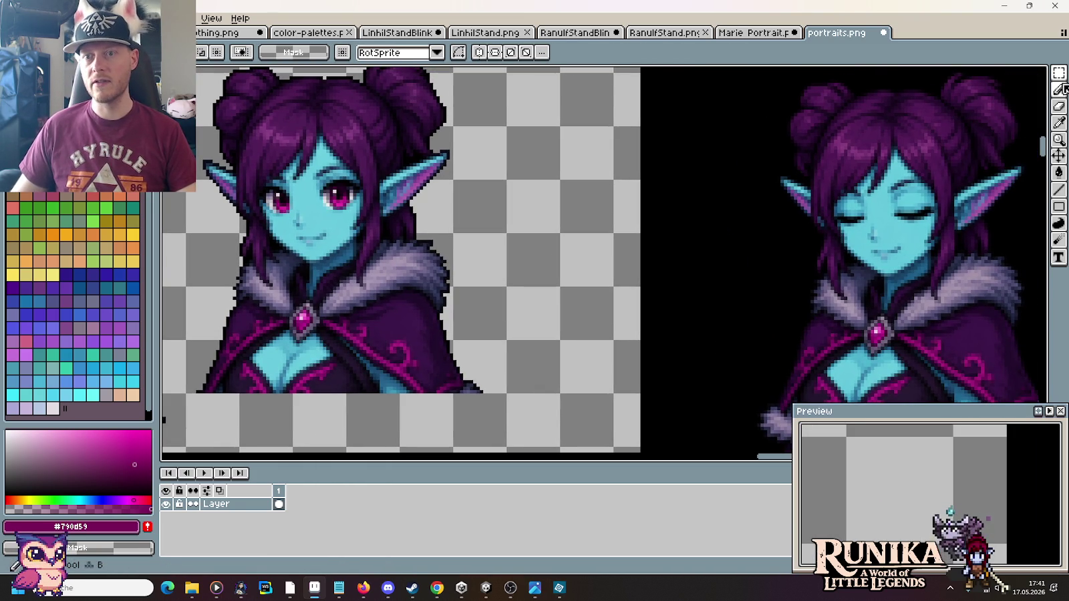
{"action": "left_click_drag", "start_coordinate": [1058, 72], "coordinate": [1018, 79]}
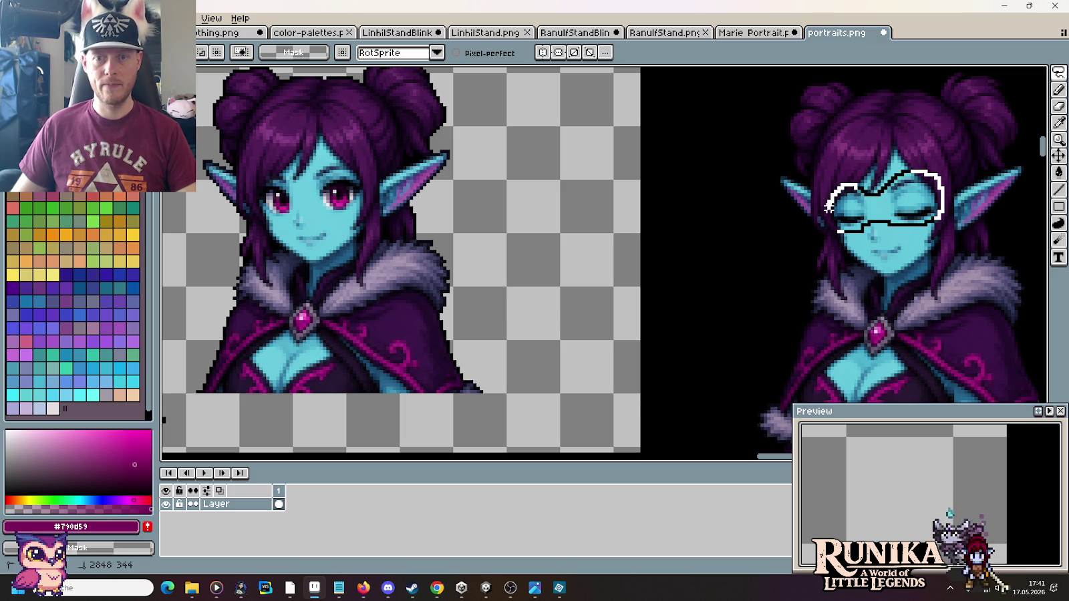
Step: Move the floating closed-eyes selection up 4 px (Y 333 to 329) on the blink portrait and drop it
{"action": "left_click_drag", "start_coordinate": [832, 217], "coordinate": [830, 213]}
{"action": "left_click_drag", "start_coordinate": [925, 215], "coordinate": [470, 221]}
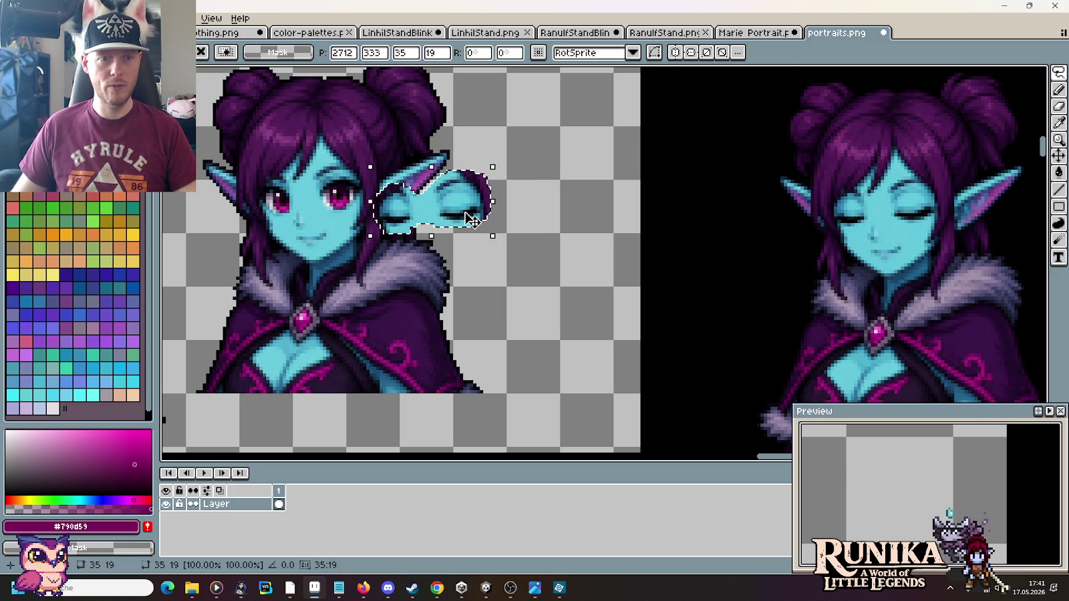
{"action": "scroll", "coordinate": [347, 202], "scroll_direction": "up", "scroll_amount": 2}
{"action": "mouse_move", "coordinate": [644, 231]}
{"action": "left_mouse_down"}
{"action": "mouse_move", "coordinate": [477, 210]}
{"action": "mouse_move", "coordinate": [454, 227]}
{"action": "mouse_move", "coordinate": [455, 251]}
{"action": "mouse_move", "coordinate": [410, 270]}
{"action": "mouse_move", "coordinate": [449, 236]}
{"action": "left_mouse_up"}
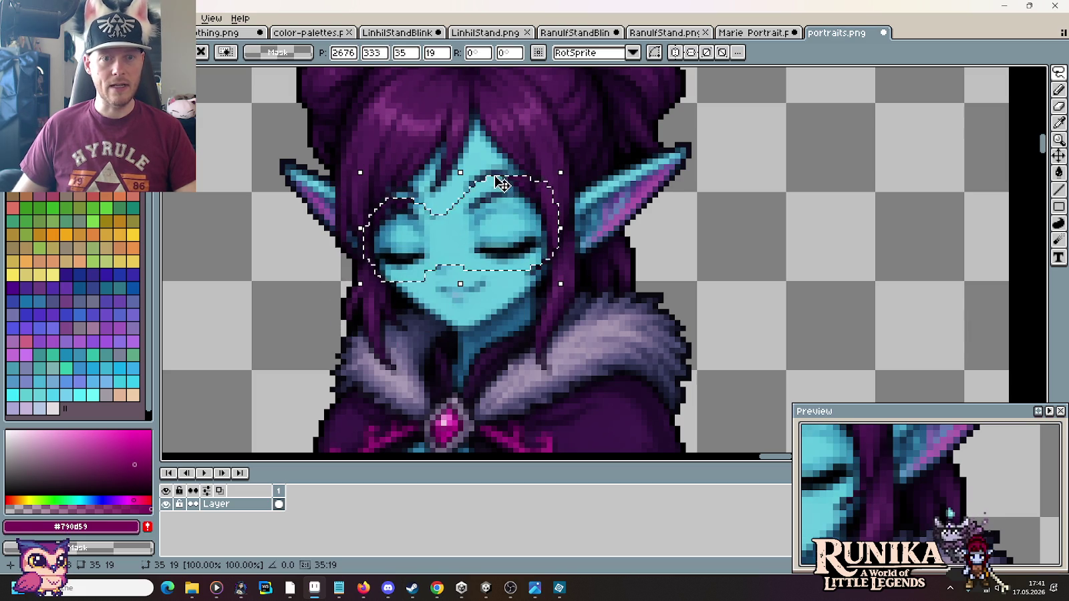
{"action": "scroll", "coordinate": [501, 185], "scroll_direction": "up", "scroll_amount": 3}
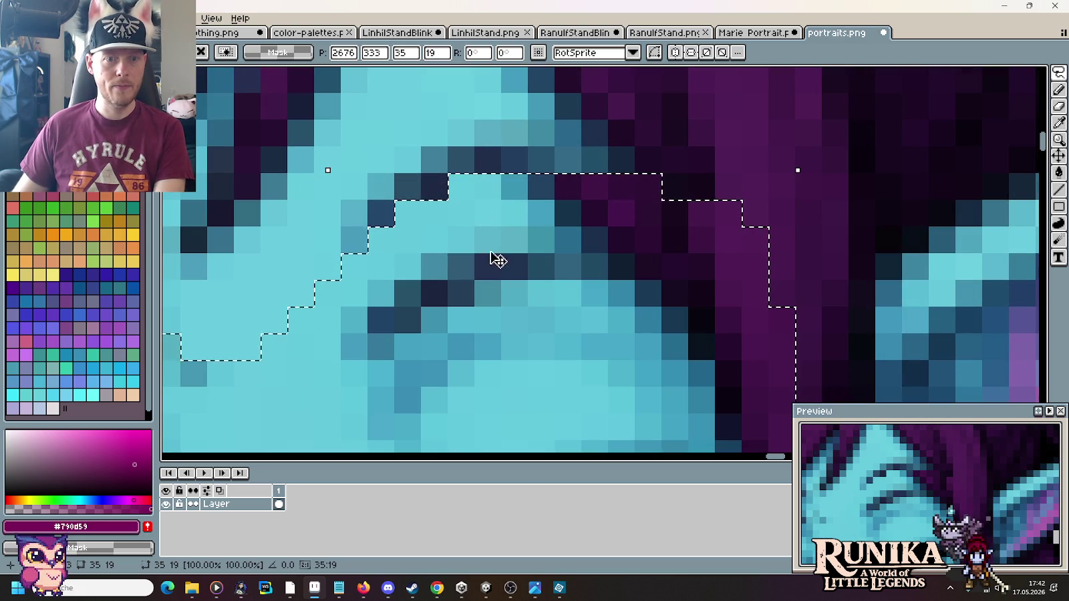
{"action": "left_click_drag", "start_coordinate": [492, 271], "coordinate": [495, 169]}
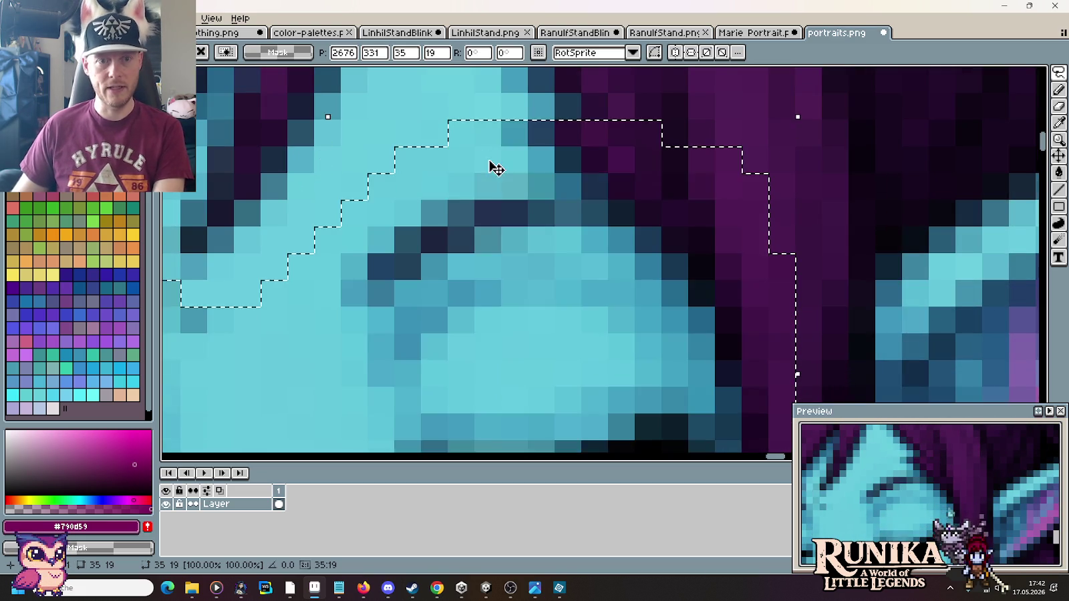
{"action": "scroll", "coordinate": [546, 208], "scroll_direction": "down", "scroll_amount": 3}
{"action": "scroll", "coordinate": [578, 214], "scroll_direction": "down", "scroll_amount": 1}
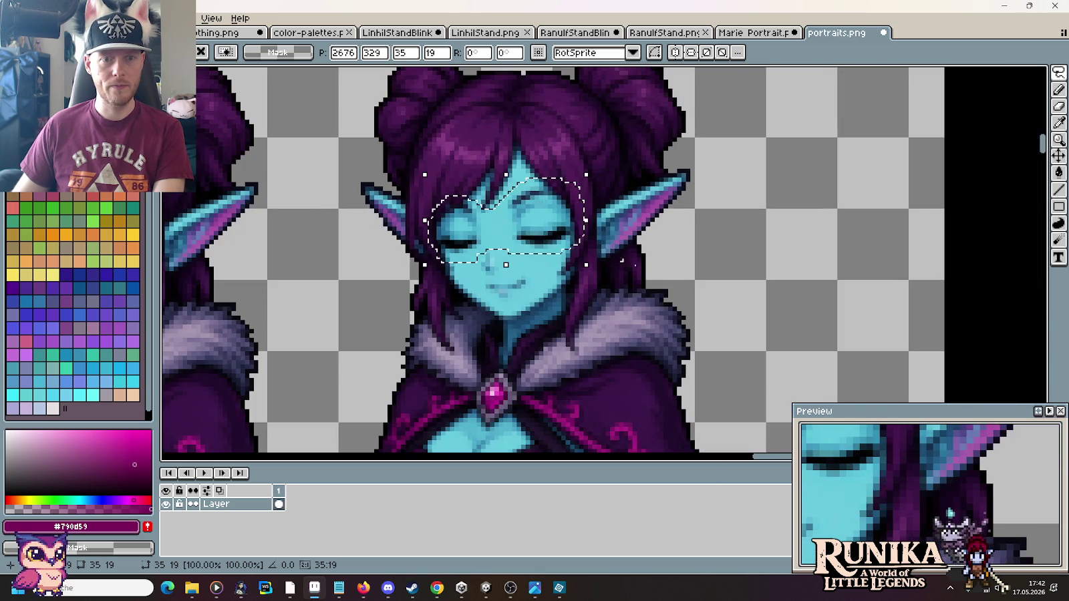
{"action": "left_click", "coordinate": [661, 269]}
{"action": "scroll", "coordinate": [661, 268], "scroll_direction": "down", "scroll_amount": 2}
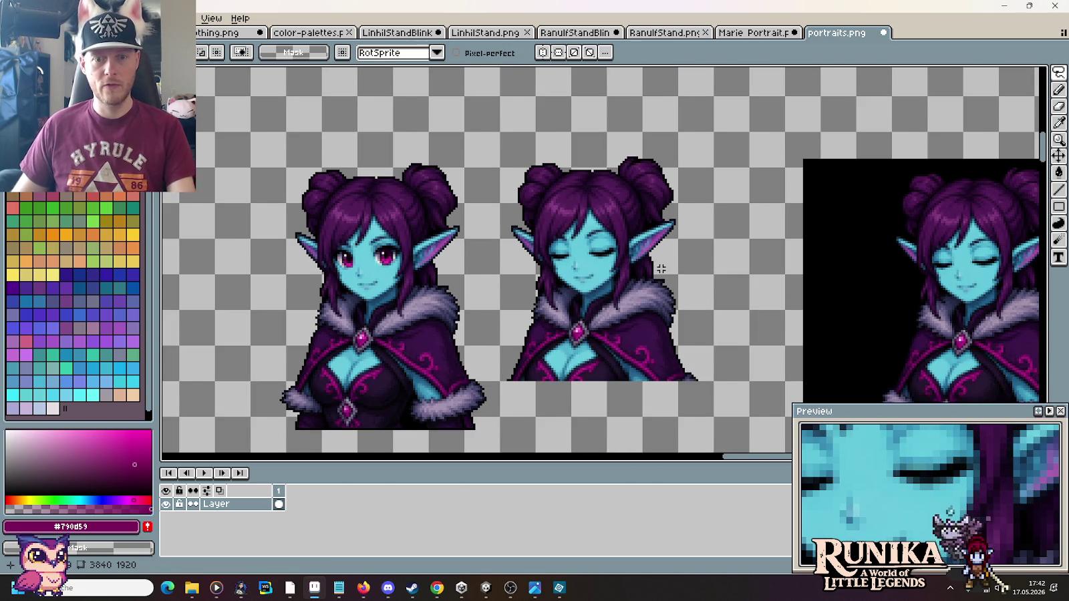
{"action": "scroll", "coordinate": [661, 269], "scroll_direction": "down", "scroll_amount": 2}
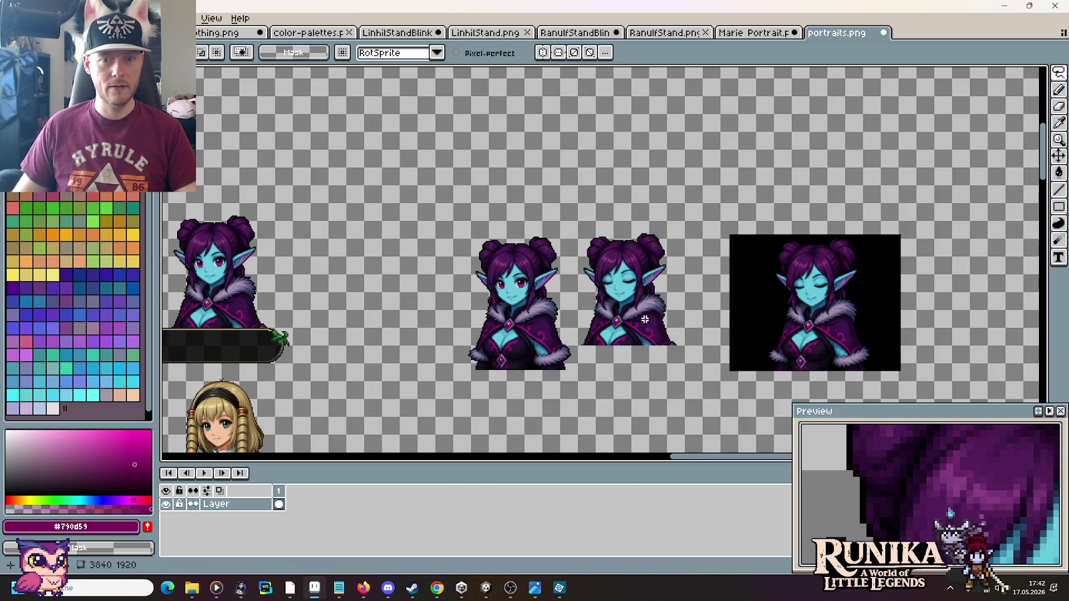
Step: Copy the closed-eyes portrait, then undo the eye edit so the middle portrait has open eyes again
{"action": "left_click_drag", "start_coordinate": [687, 347], "coordinate": [575, 218]}
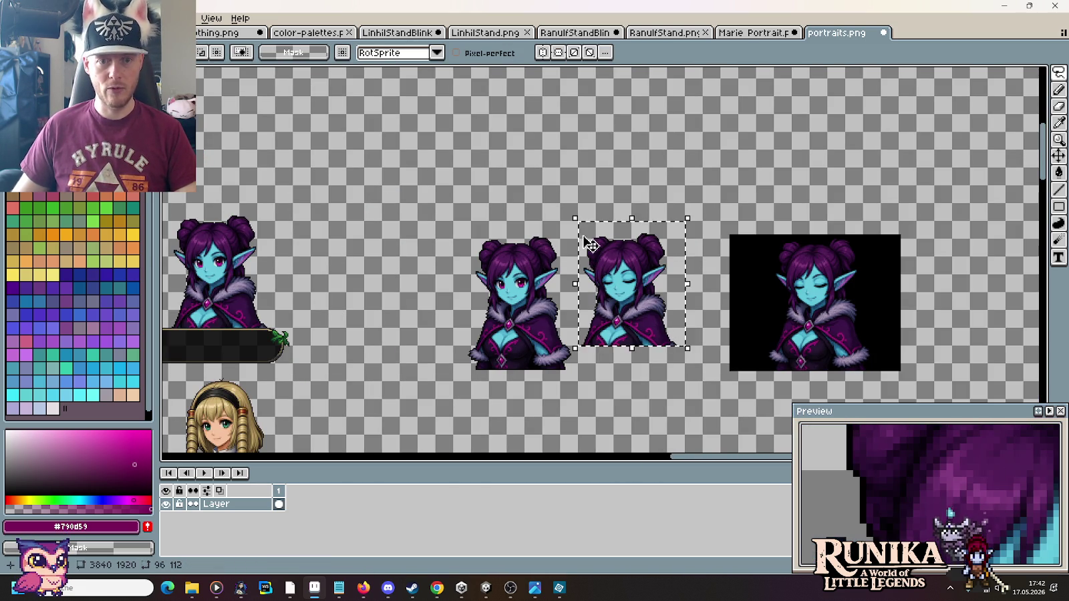
{"action": "key", "text": "ctrl+d"}
{"action": "key", "text": "ctrl+z"}
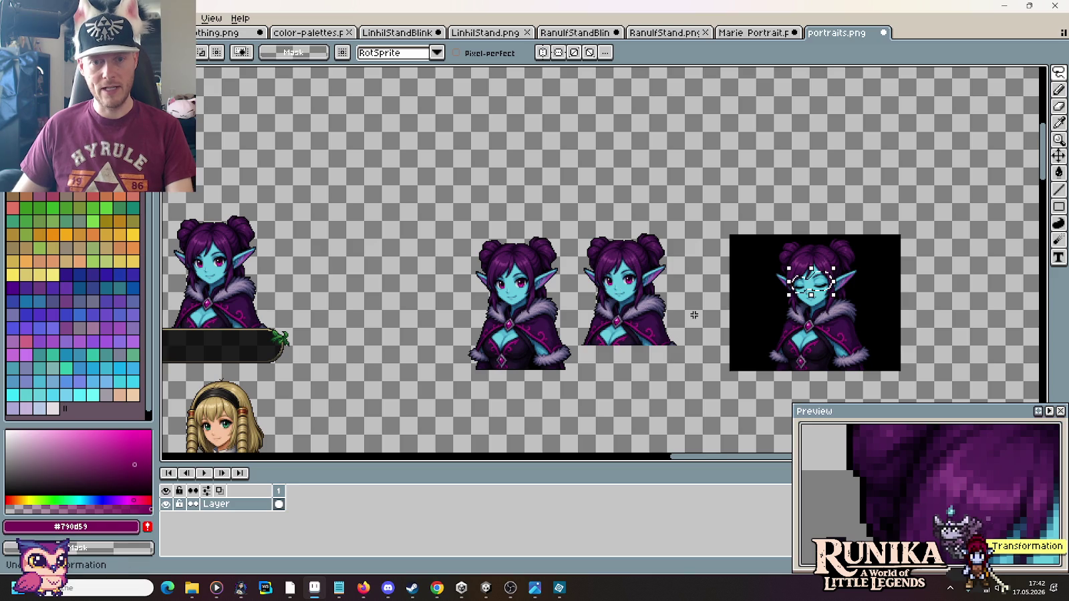
Step: Marquee-select and delete the black-backed closed-eyes test portrait
{"action": "left_click_drag", "start_coordinate": [708, 209], "coordinate": [919, 378]}
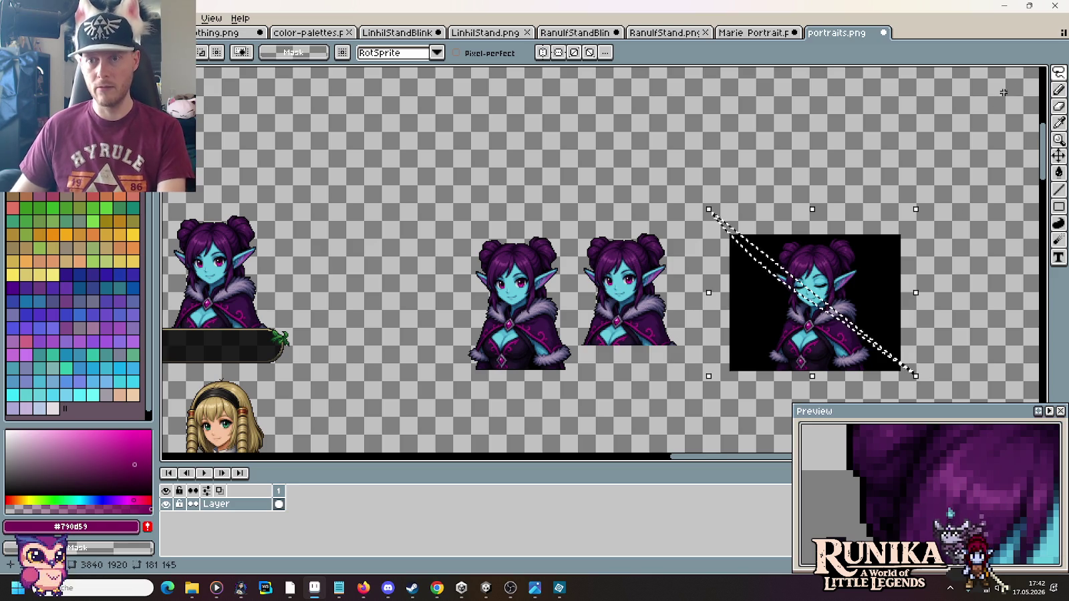
{"action": "key", "text": "m"}
{"action": "mouse_move", "coordinate": [1004, 107]}
{"action": "left_mouse_down"}
{"action": "mouse_move", "coordinate": [758, 366]}
{"action": "mouse_move", "coordinate": [719, 384]}
{"action": "left_mouse_up"}
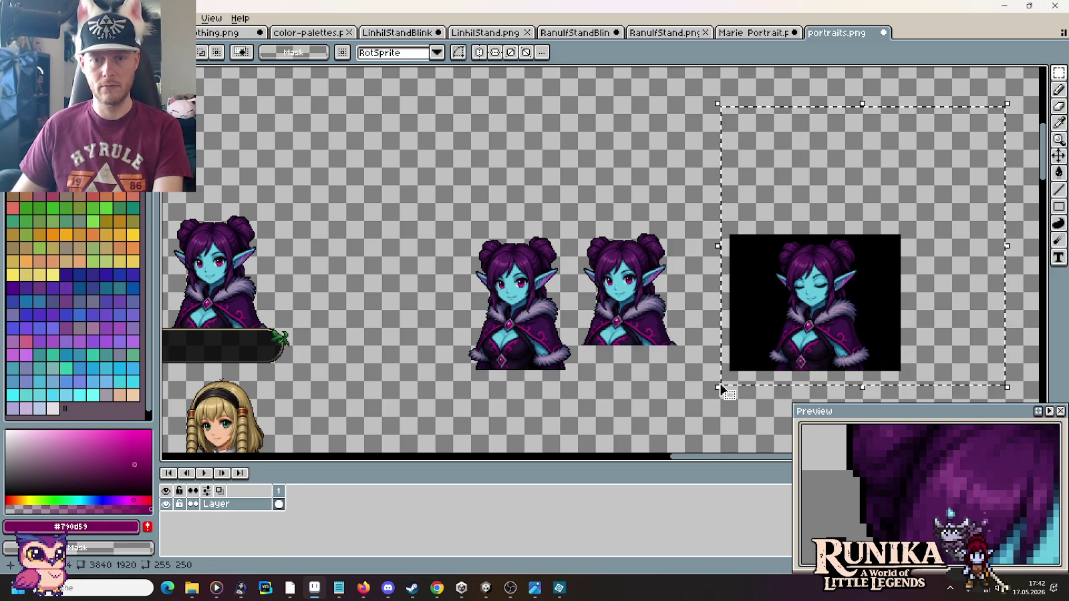
{"action": "key", "text": "Delete"}
Step: Paste the closed-eyes copy to the right of the open-eyed elf and commit it
{"action": "key", "text": "ctrl+v"}
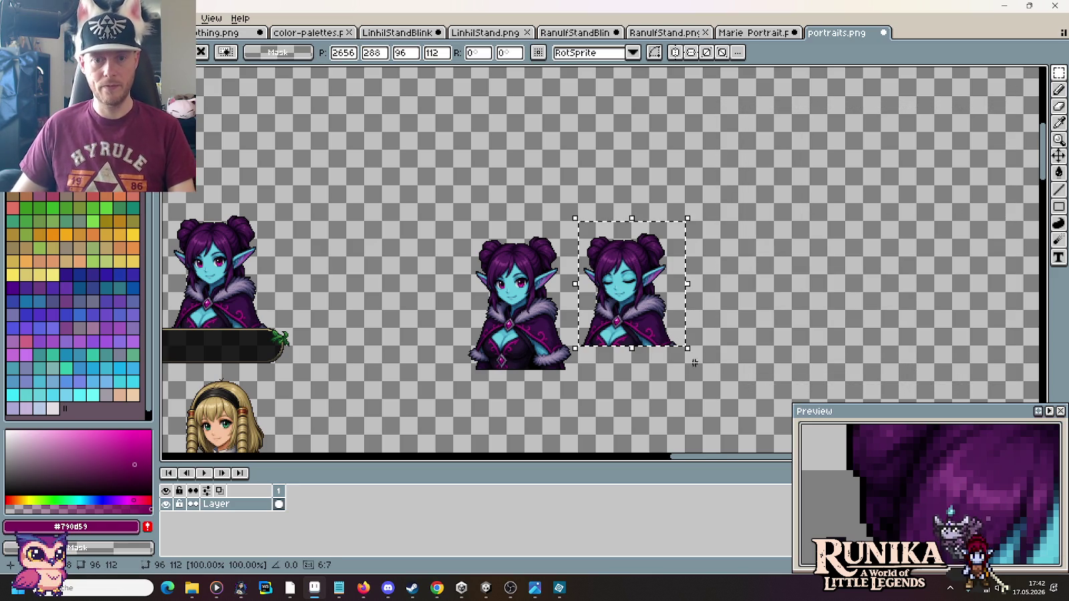
{"action": "left_click_drag", "start_coordinate": [658, 314], "coordinate": [768, 311]}
{"action": "key", "text": "Return"}
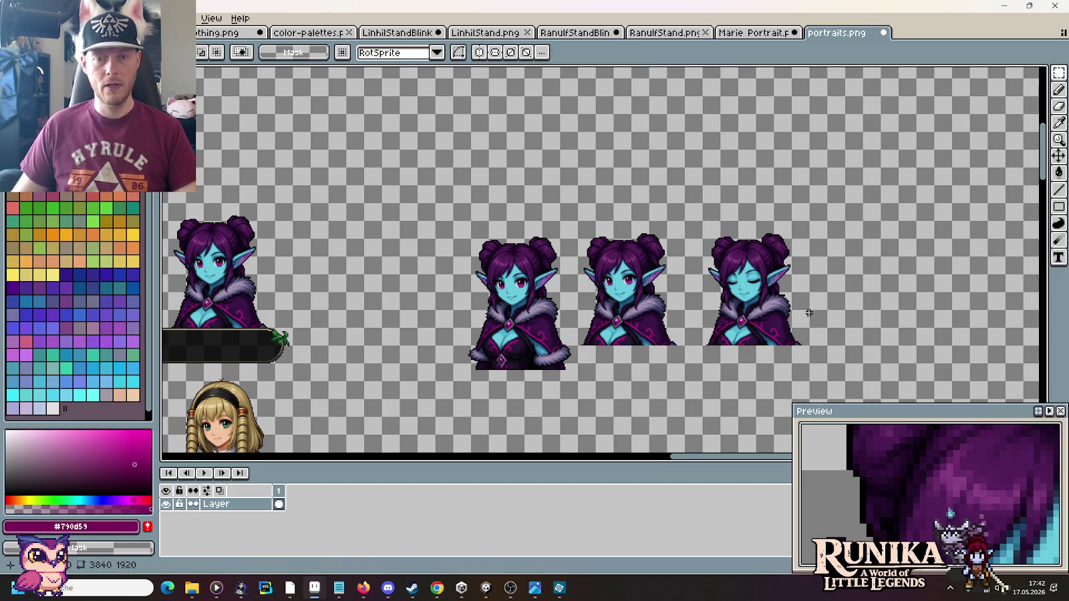
{"action": "left_click", "coordinate": [763, 33]}
{"action": "left_click", "coordinate": [828, 32]}
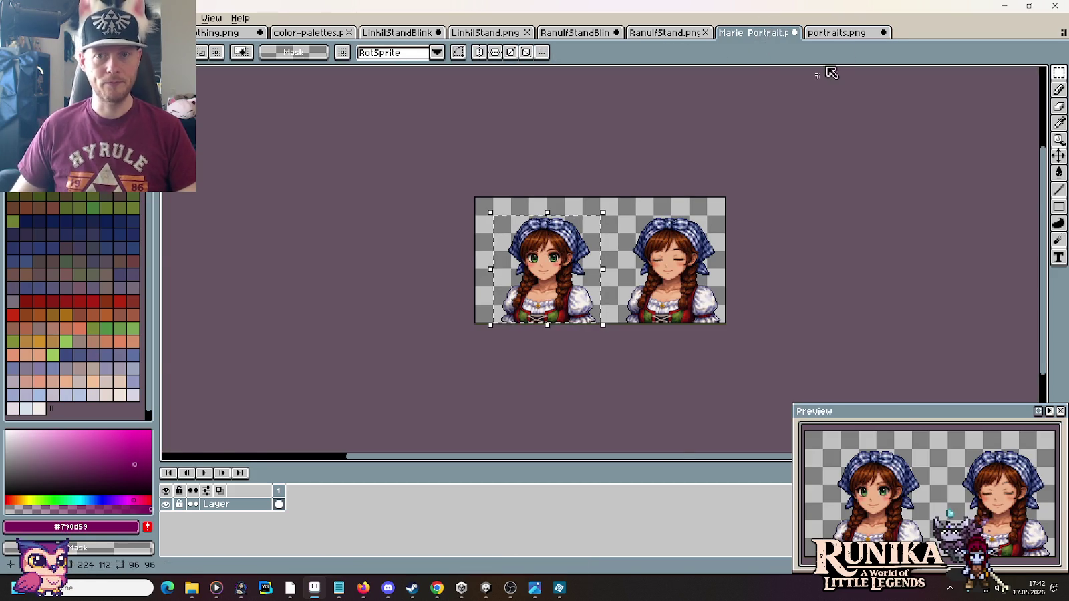
Step: Replace the left Marie portrait with the open-eyes elf portrait copied from portraits.png
{"action": "left_click_drag", "start_coordinate": [686, 347], "coordinate": [576, 219]}
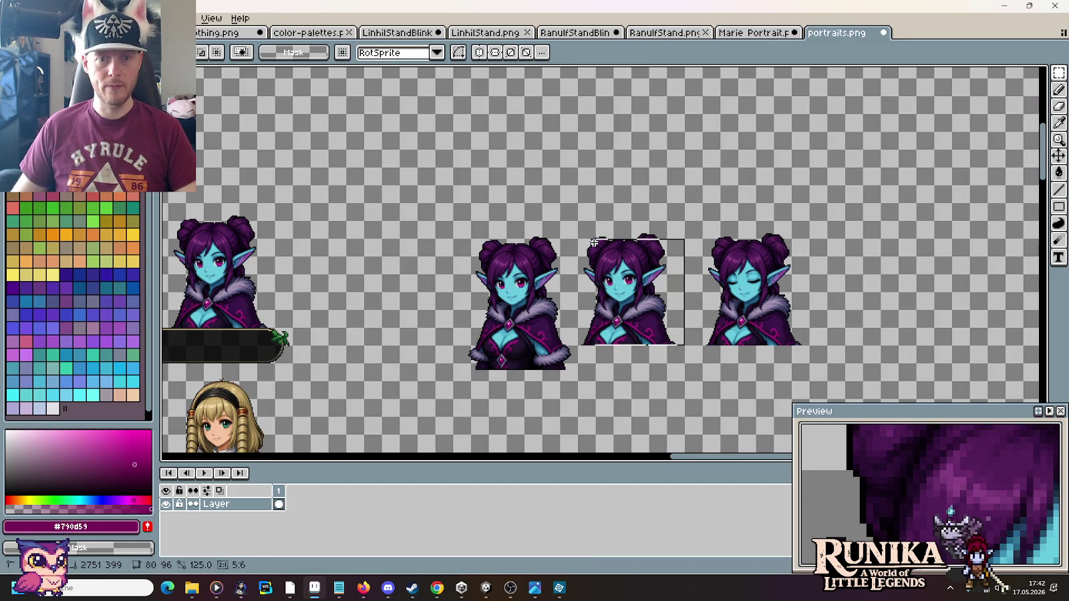
{"action": "left_click", "coordinate": [728, 33]}
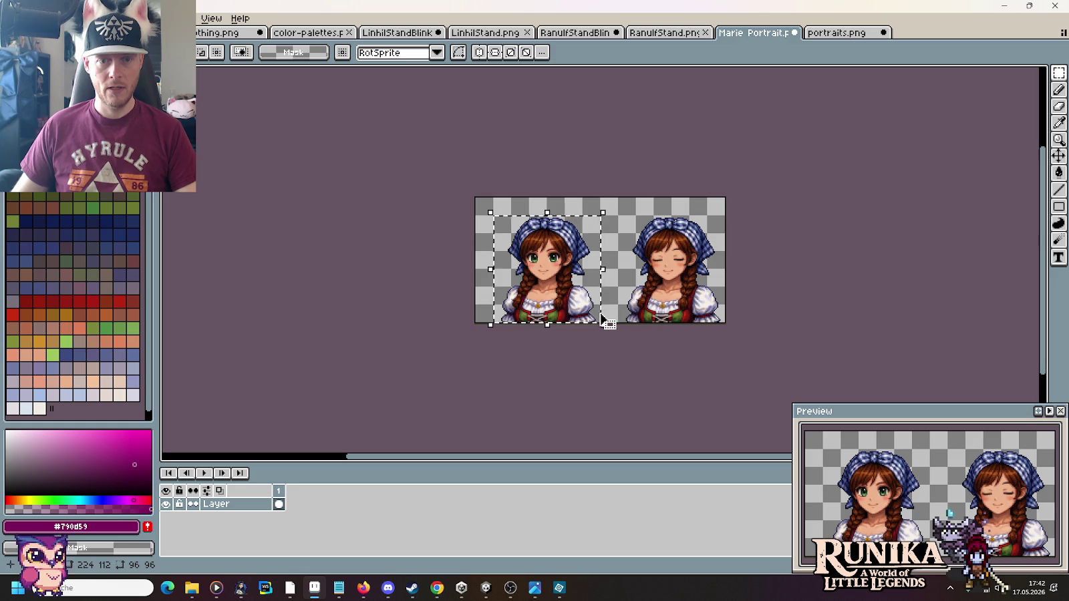
{"action": "key", "text": "Delete"}
{"action": "key", "text": "ctrl+v"}
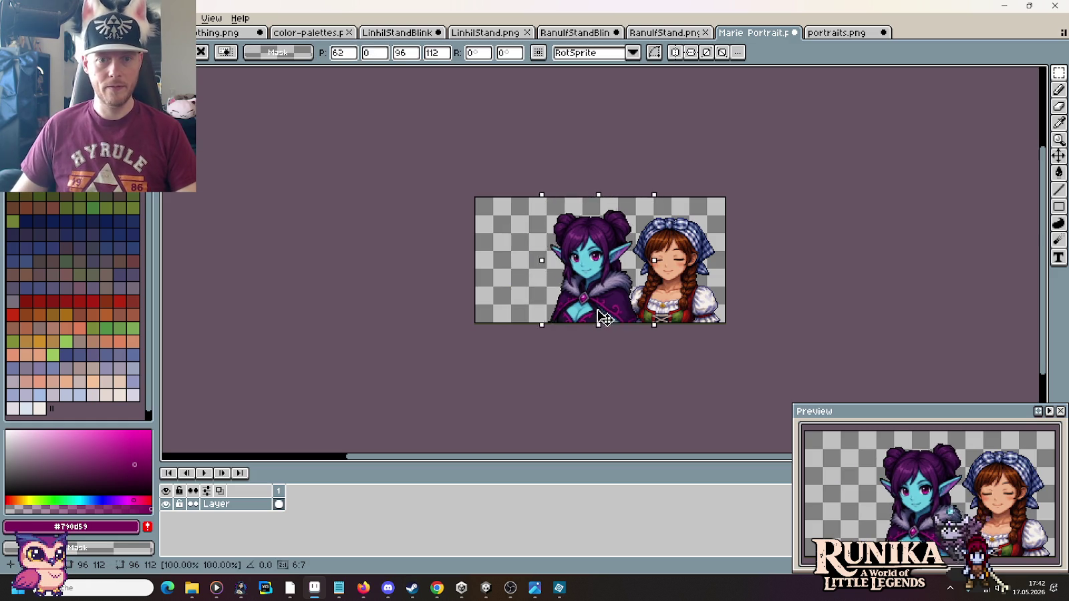
{"action": "left_click_drag", "start_coordinate": [608, 319], "coordinate": [554, 318]}
{"action": "key", "text": "Return"}
Step: Replace the right Marie portrait with the closed-eyes elf portrait from portraits.png
{"action": "left_click", "coordinate": [828, 33]}
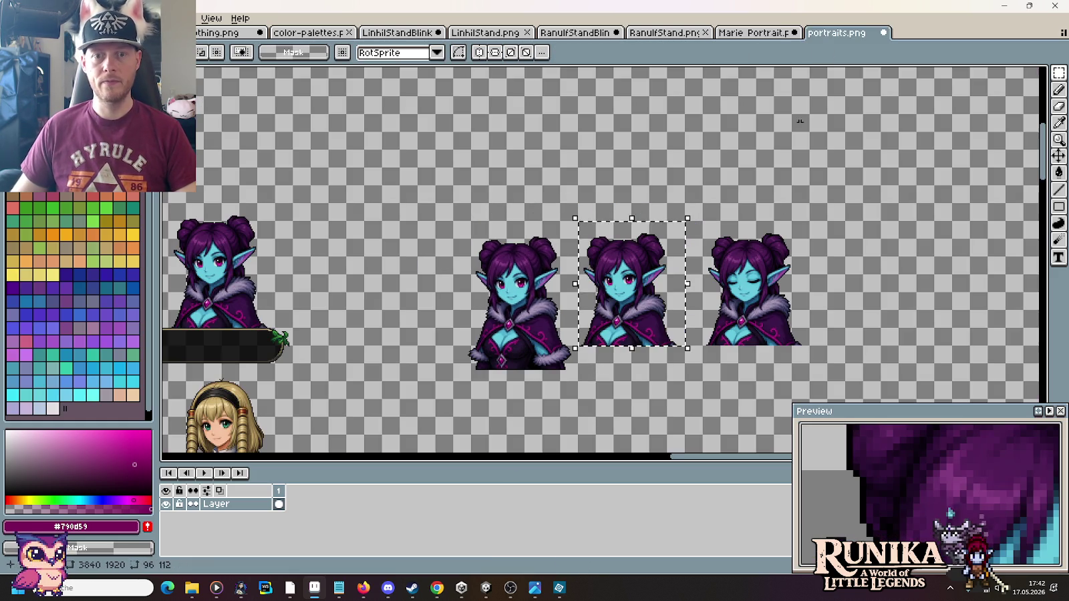
{"action": "left_click_drag", "start_coordinate": [809, 344], "coordinate": [706, 227]}
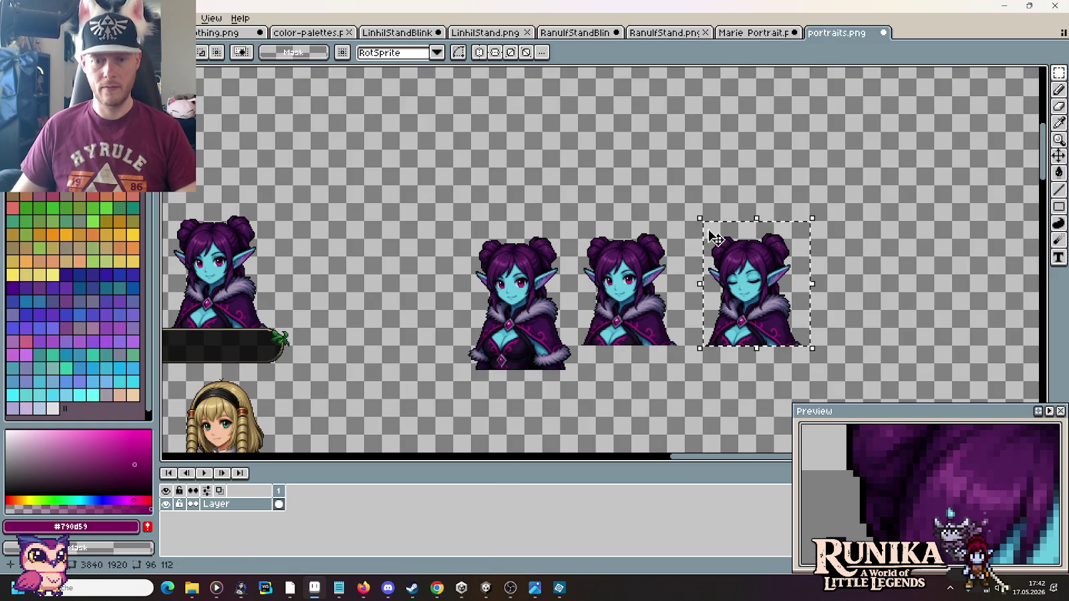
{"action": "key", "text": "ctrl+shift+Tab"}
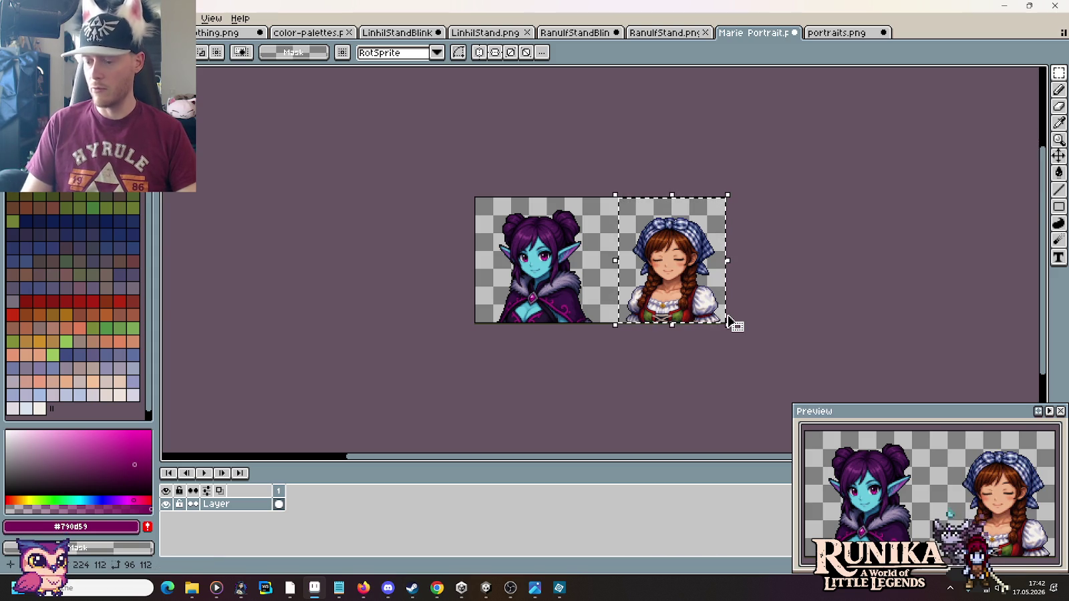
{"action": "key", "text": "Delete"}
{"action": "key", "text": "ctrl+v"}
{"action": "left_click_drag", "start_coordinate": [609, 299], "coordinate": [681, 298]}
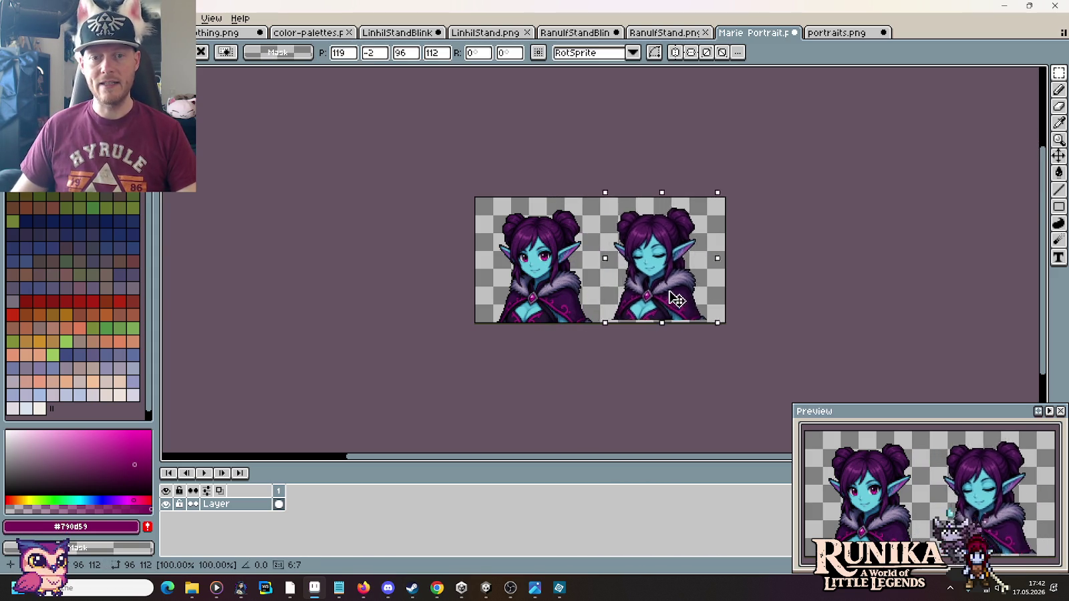
{"action": "left_click", "coordinate": [771, 287]}
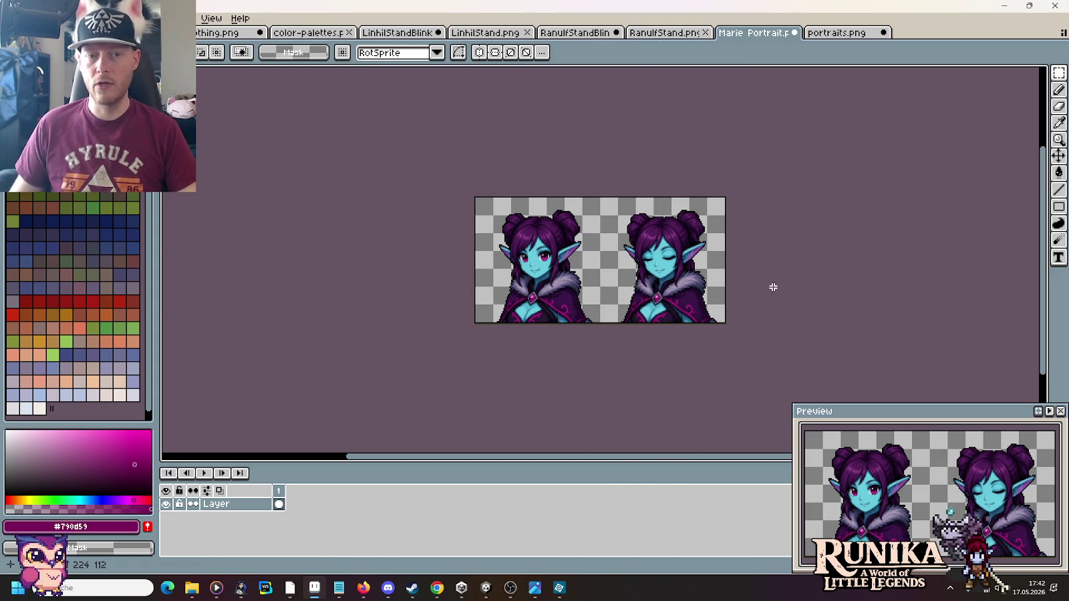
{"action": "key", "text": "ctrl+shift+s"}
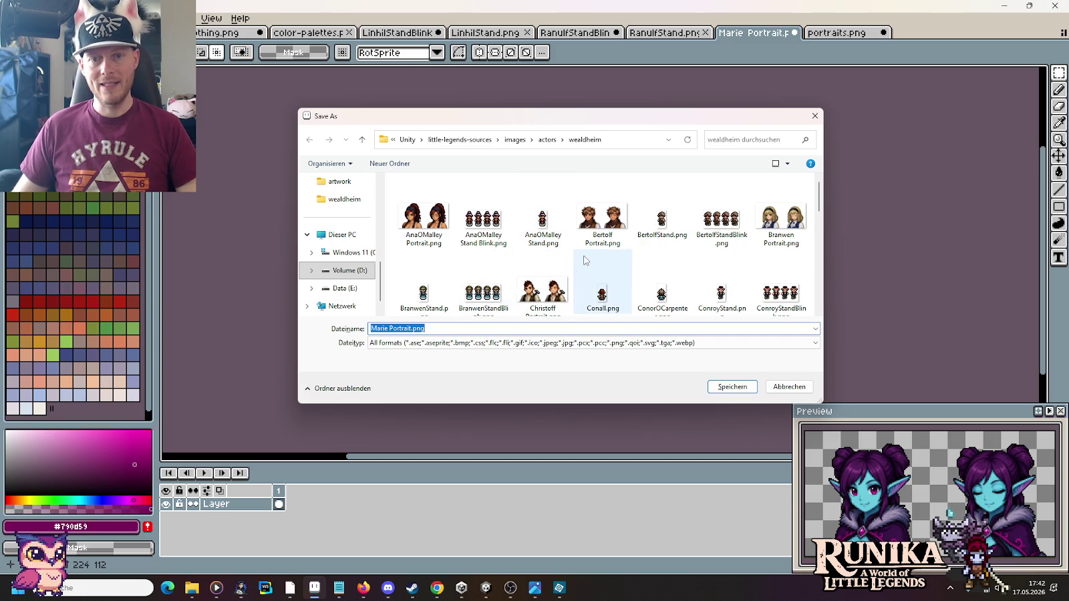
Step: Save the file as Linhil Portrait.png in the wealdheim actors folder, editing the LinhilStand name
{"action": "scroll", "coordinate": [592, 304], "scroll_direction": "down", "scroll_amount": 2}
{"action": "scroll", "coordinate": [588, 307], "scroll_direction": "down", "scroll_amount": 2}
{"action": "scroll", "coordinate": [668, 280], "scroll_direction": "down", "scroll_amount": 2}
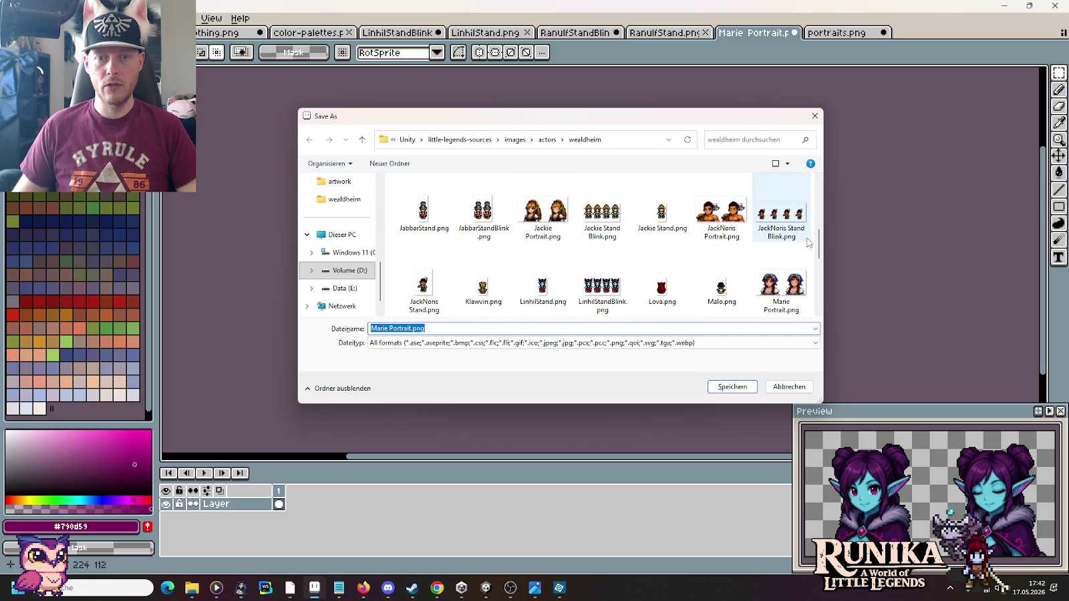
{"action": "left_click", "coordinate": [551, 299]}
{"action": "double_click", "coordinate": [393, 329]}
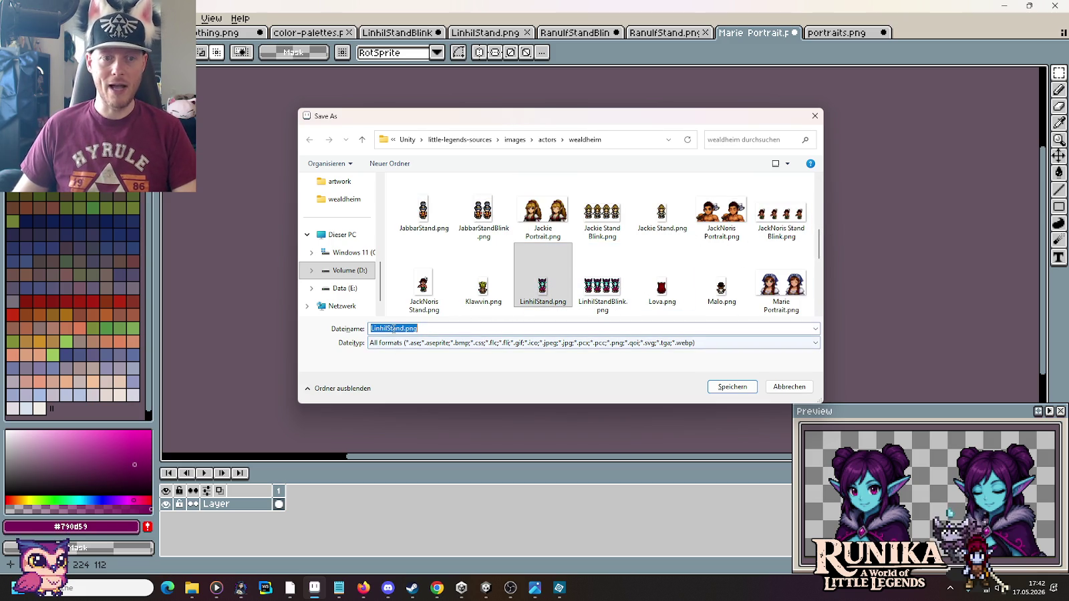
{"action": "key", "text": "Right"}
{"action": "key", "text": "BackSpace"}
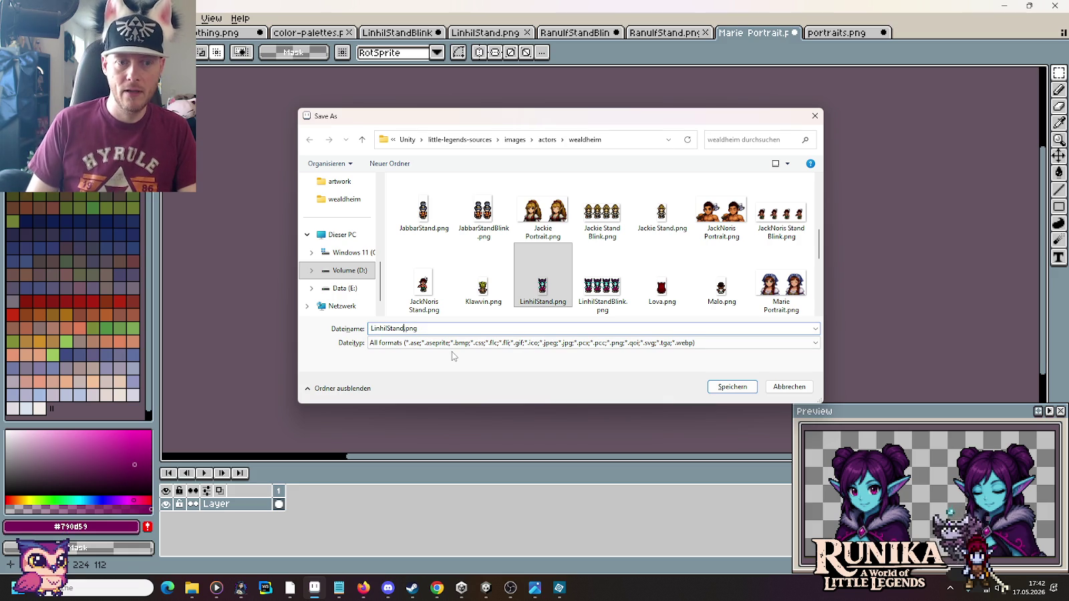
{"action": "key", "text": "BackSpace"}
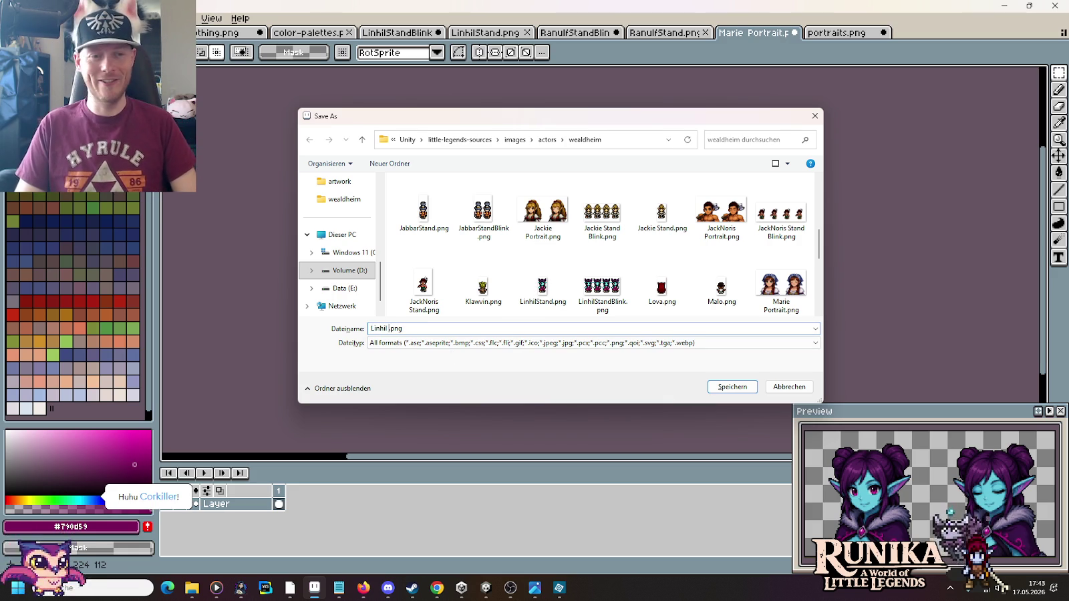
{"action": "type", "text": "Portrait"}
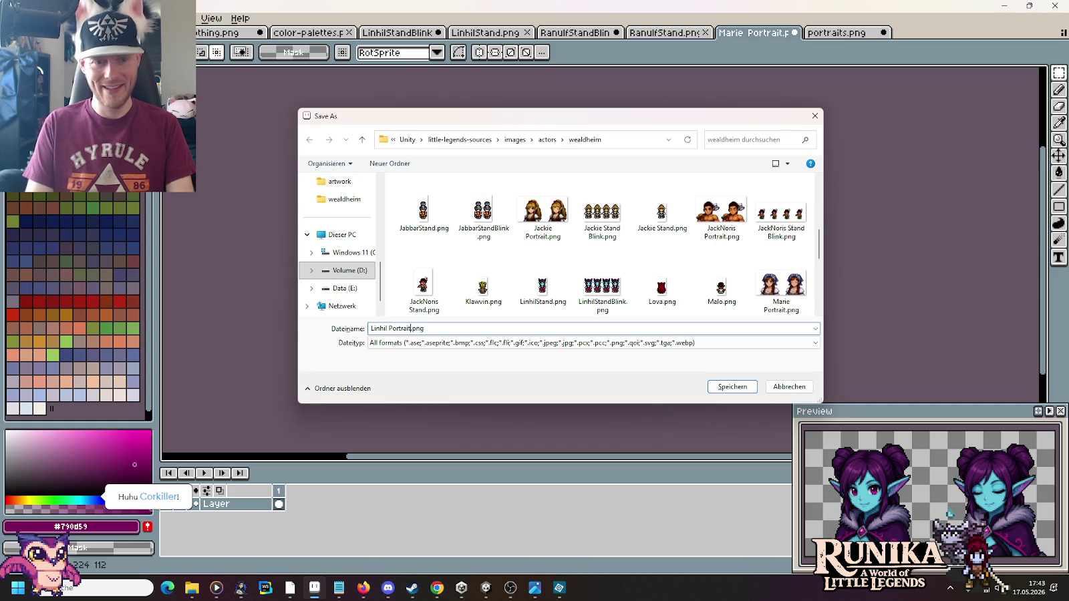
{"action": "key", "text": "Return"}
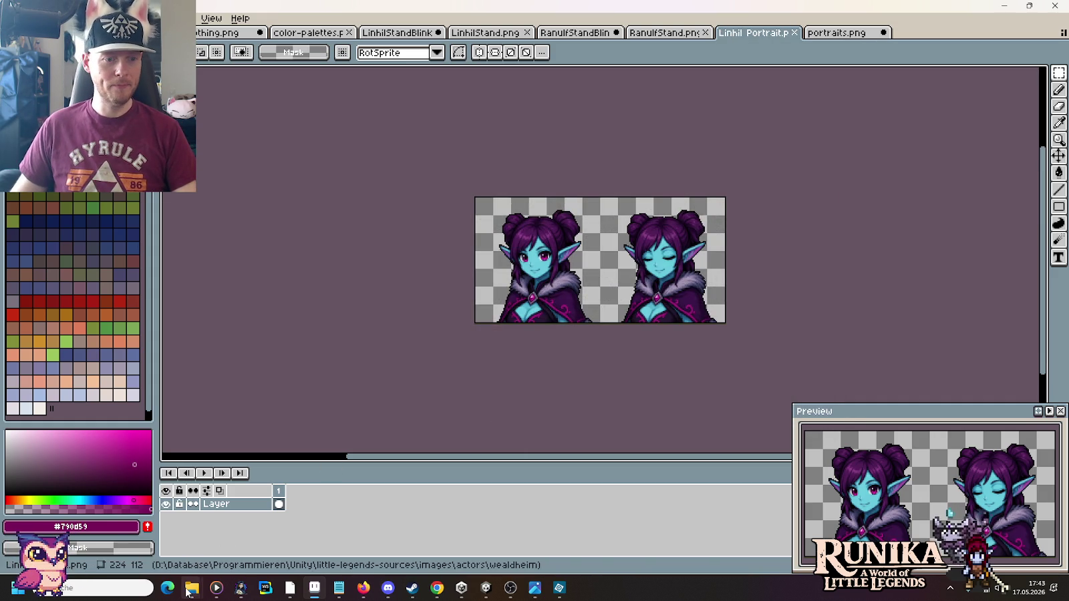
{"action": "left_click", "coordinate": [187, 589]}
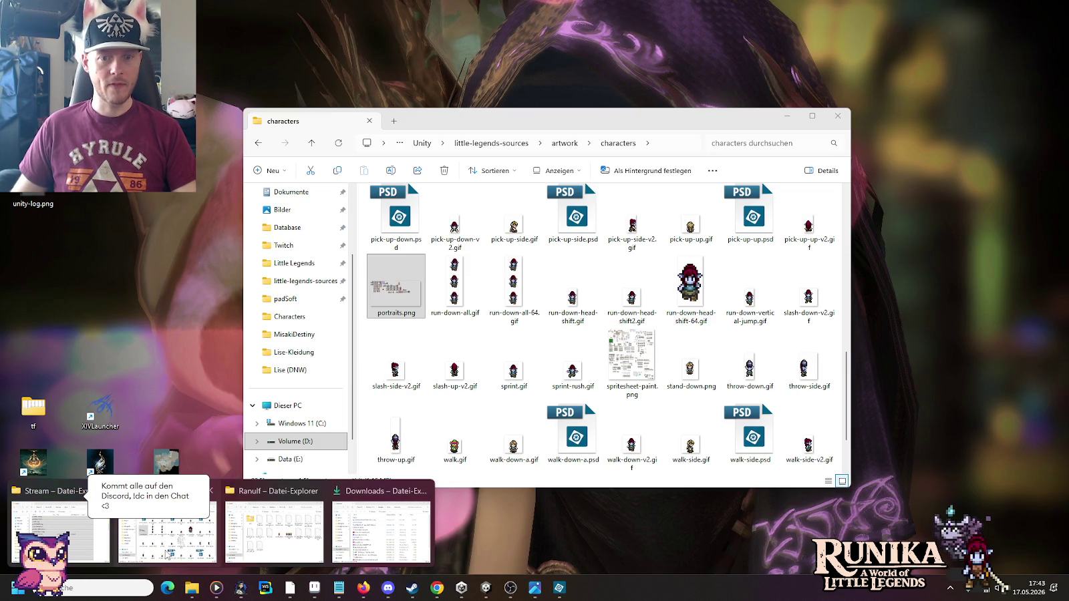
Step: Browse to images/actors/wealdheim in the sources folder and select Linhil Portrait.png
{"action": "left_click", "coordinate": [164, 548]}
{"action": "left_click", "coordinate": [491, 143]}
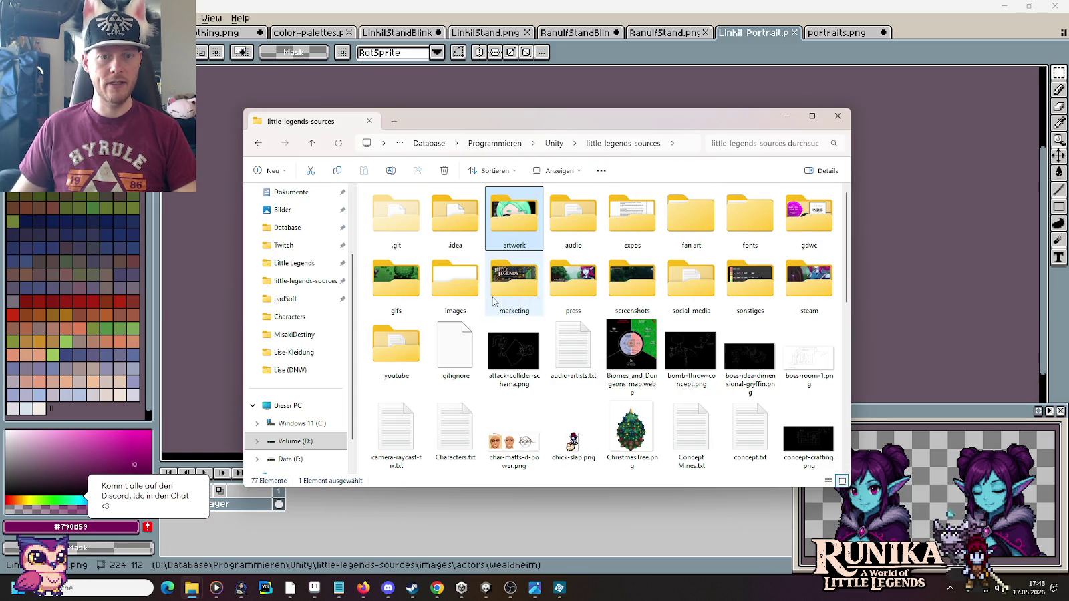
{"action": "double_click", "coordinate": [452, 281]}
{"action": "double_click", "coordinate": [396, 214]}
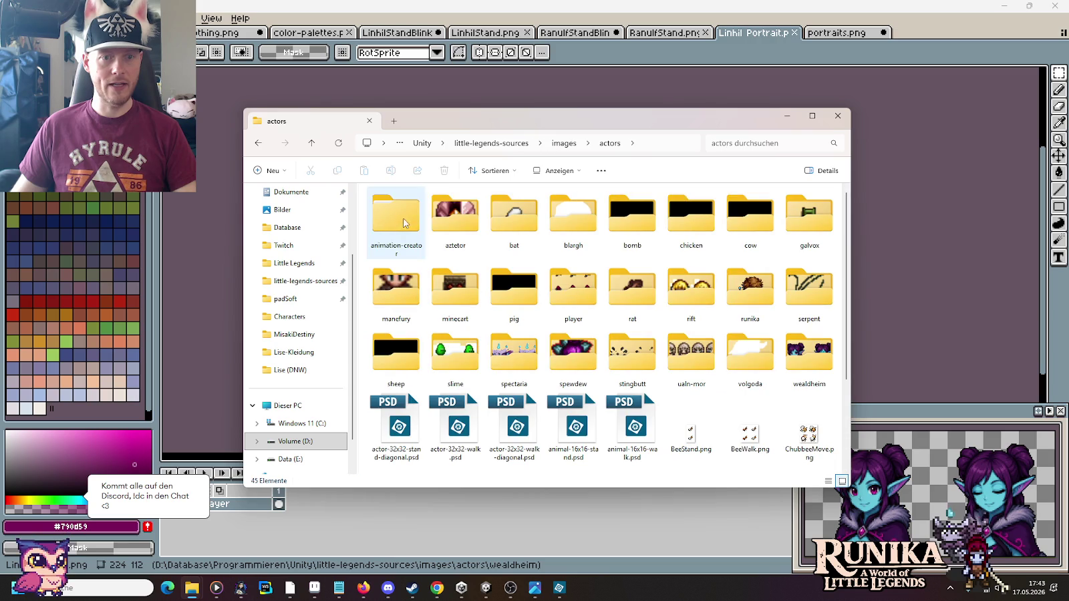
{"action": "double_click", "coordinate": [808, 352]}
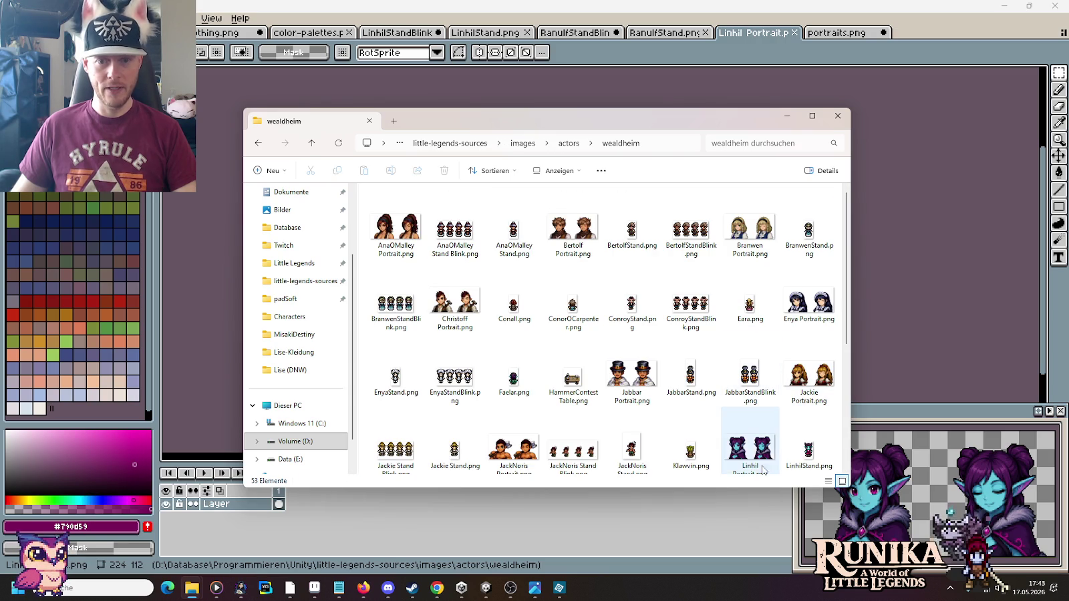
{"action": "left_click", "coordinate": [759, 453]}
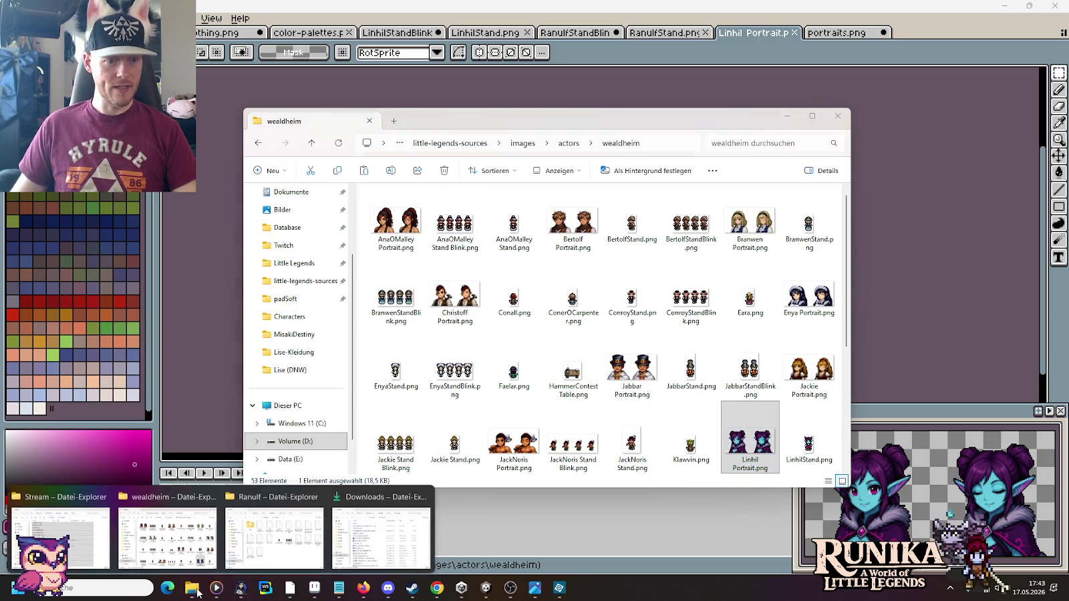
Step: In the other Explorer window, open the Unity Assets/Resources/Actors/Wealdheim/Adv. Guild/Linhil folder
{"action": "left_click", "coordinate": [274, 534]}
{"action": "left_click", "coordinate": [608, 157]}
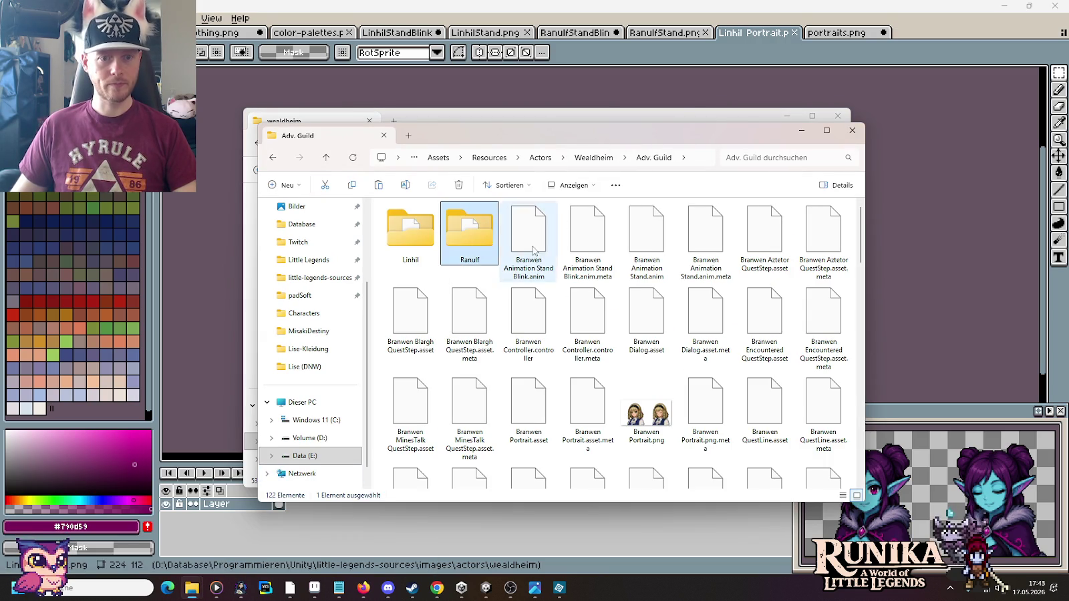
{"action": "double_click", "coordinate": [406, 230]}
{"action": "left_click", "coordinate": [638, 407]}
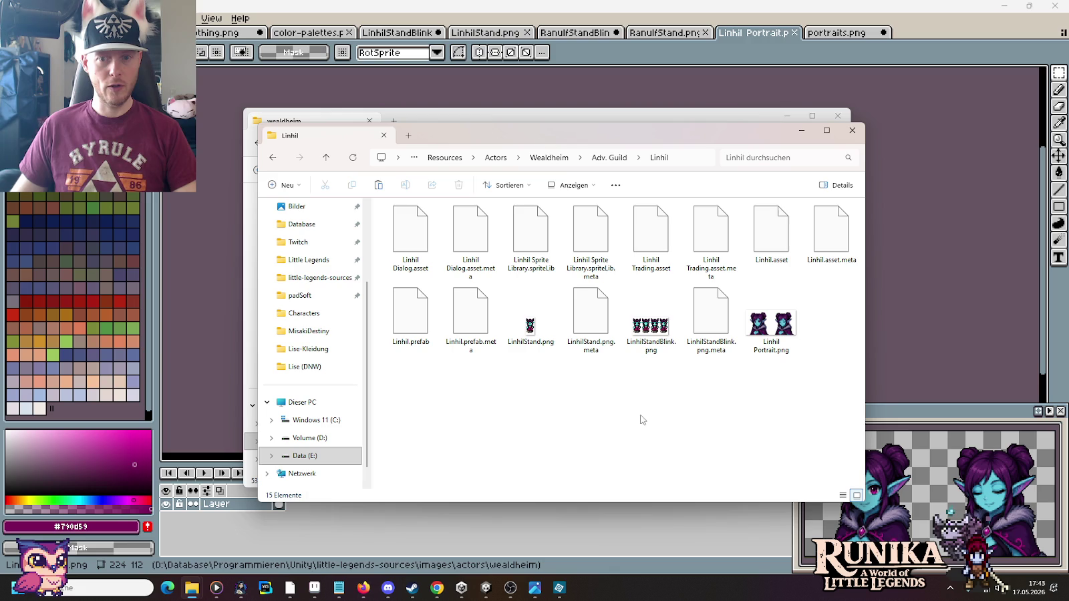
{"action": "left_click", "coordinate": [486, 588]}
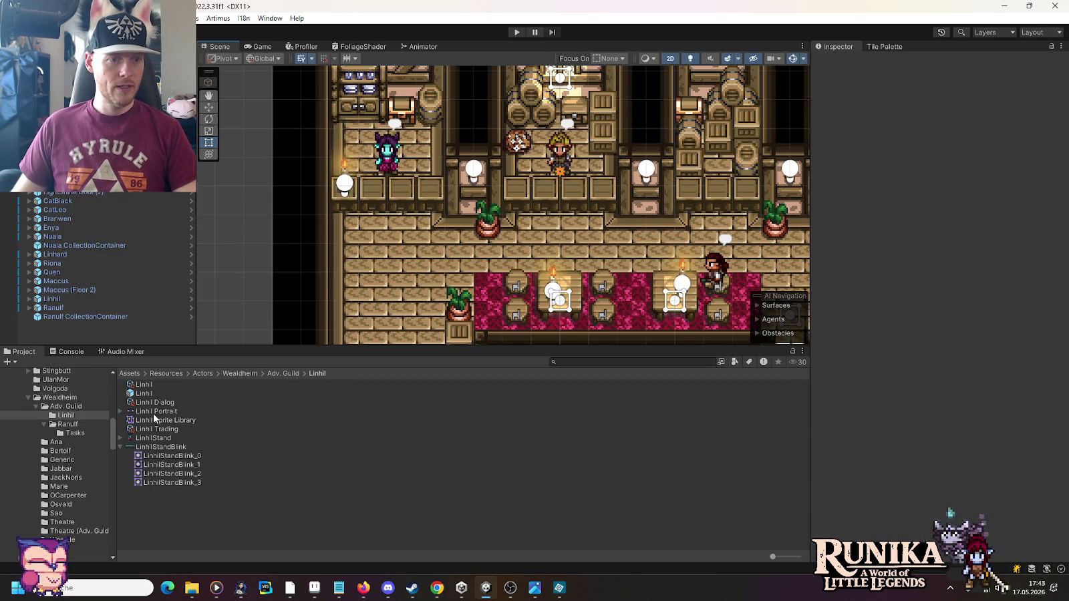
Step: Set the Linhil Portrait texture's Sprite Mode to Multiple and apply the import settings
{"action": "left_click", "coordinate": [158, 411]}
{"action": "left_click", "coordinate": [972, 121]}
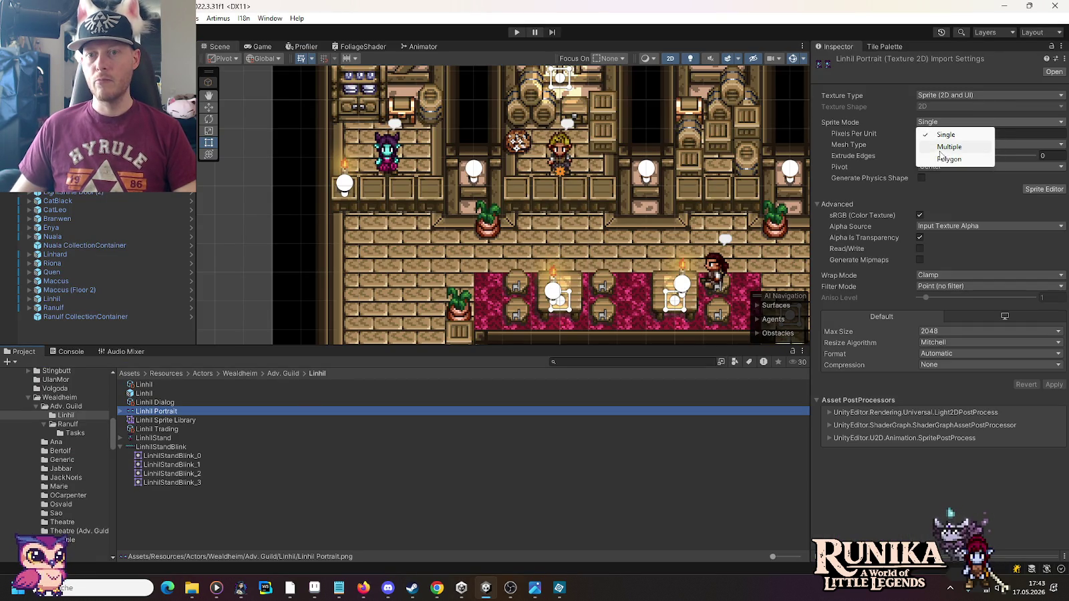
{"action": "left_click", "coordinate": [939, 147]}
{"action": "left_click", "coordinate": [1029, 179]}
{"action": "left_click", "coordinate": [568, 314]}
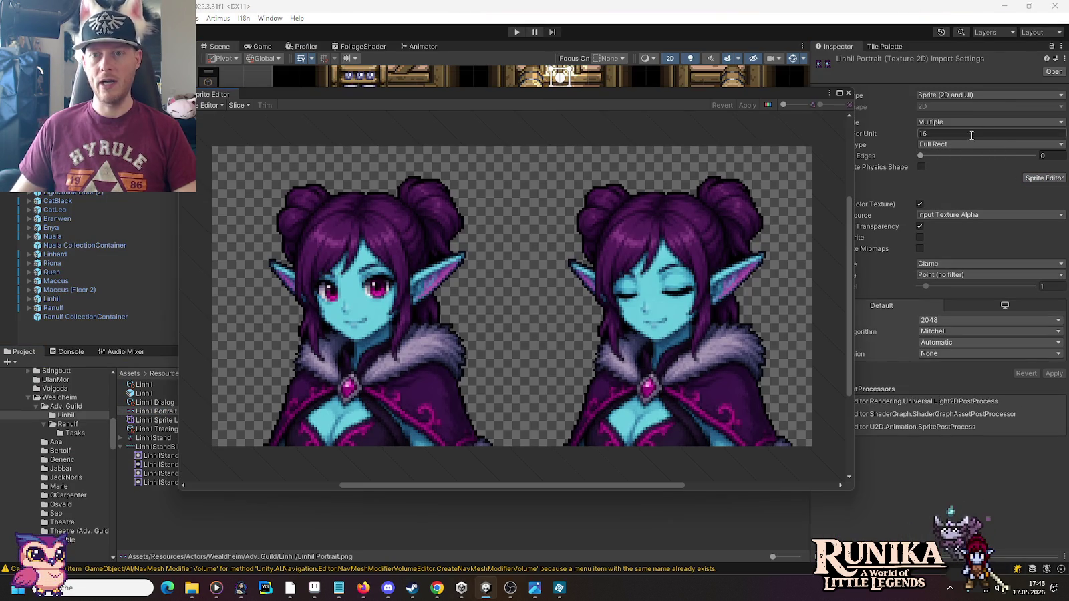
Step: Slice the portrait Grid By Cell Count into two sprites in the Sprite Editor
{"action": "left_click", "coordinate": [237, 105]}
{"action": "left_click", "coordinate": [344, 115]}
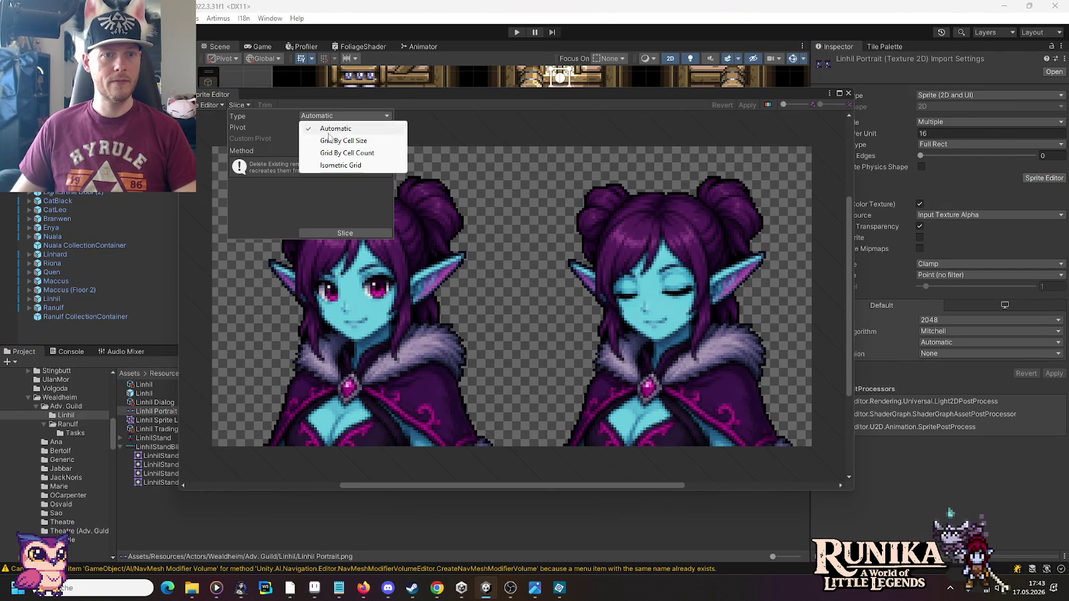
{"action": "left_click", "coordinate": [340, 152]}
{"action": "left_click", "coordinate": [325, 128]}
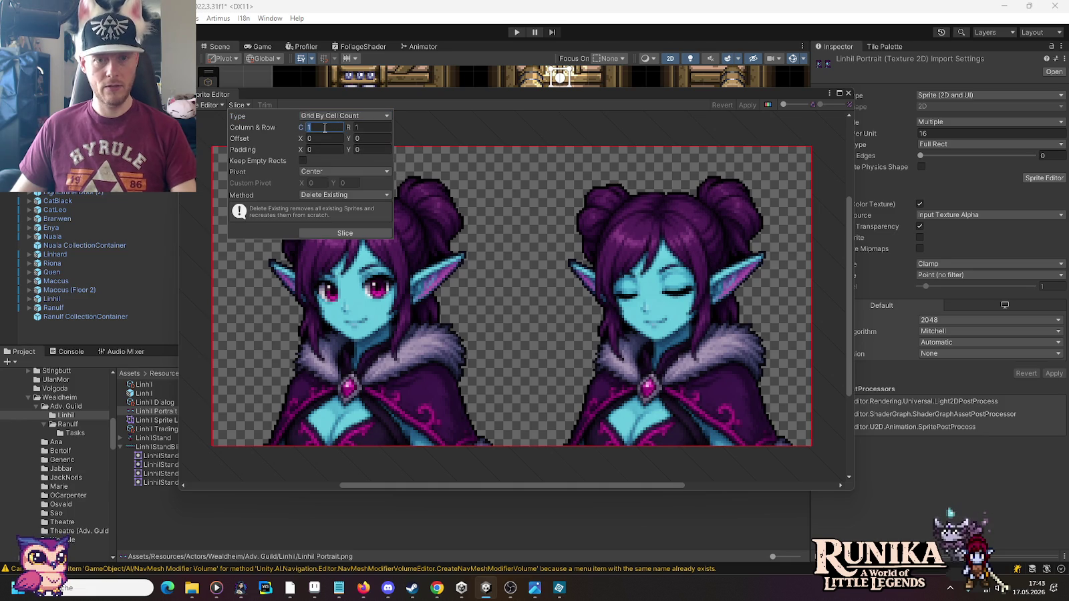
{"action": "left_click", "coordinate": [749, 109]}
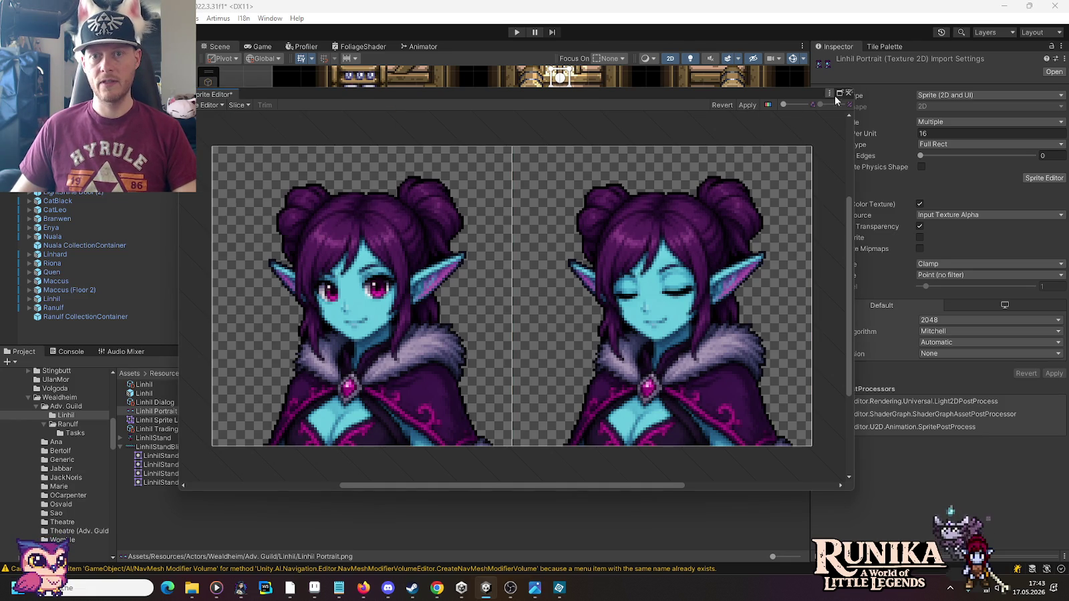
{"action": "left_click", "coordinate": [848, 93]}
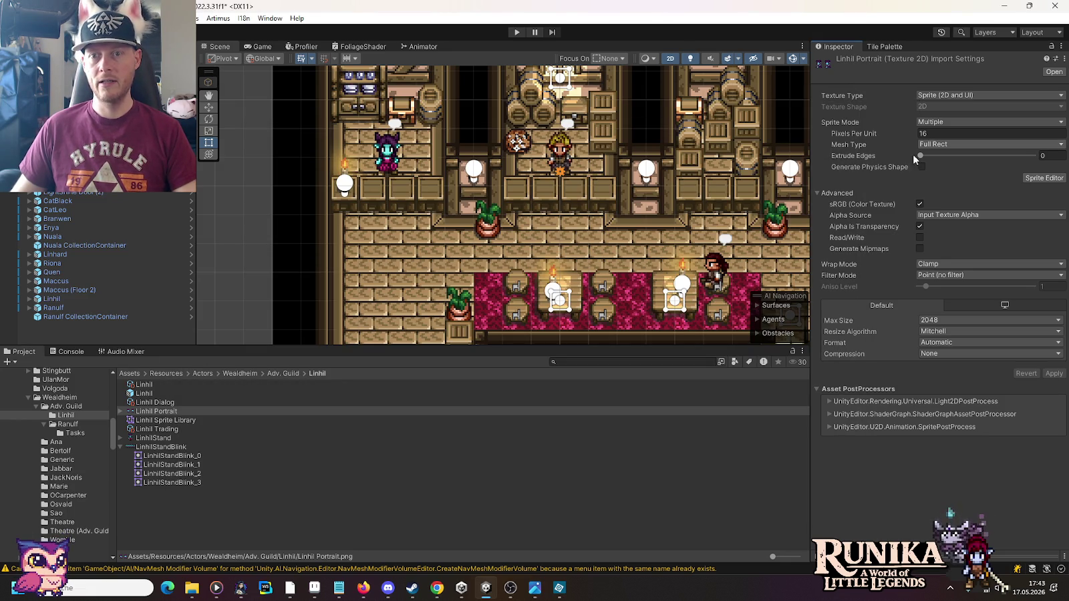
Step: Create a Little Legends Portrait Setup asset named Linhil Portrait in Linhil's folder
{"action": "right_click", "coordinate": [242, 507]}
{"action": "mouse_move", "coordinate": [273, 182]}
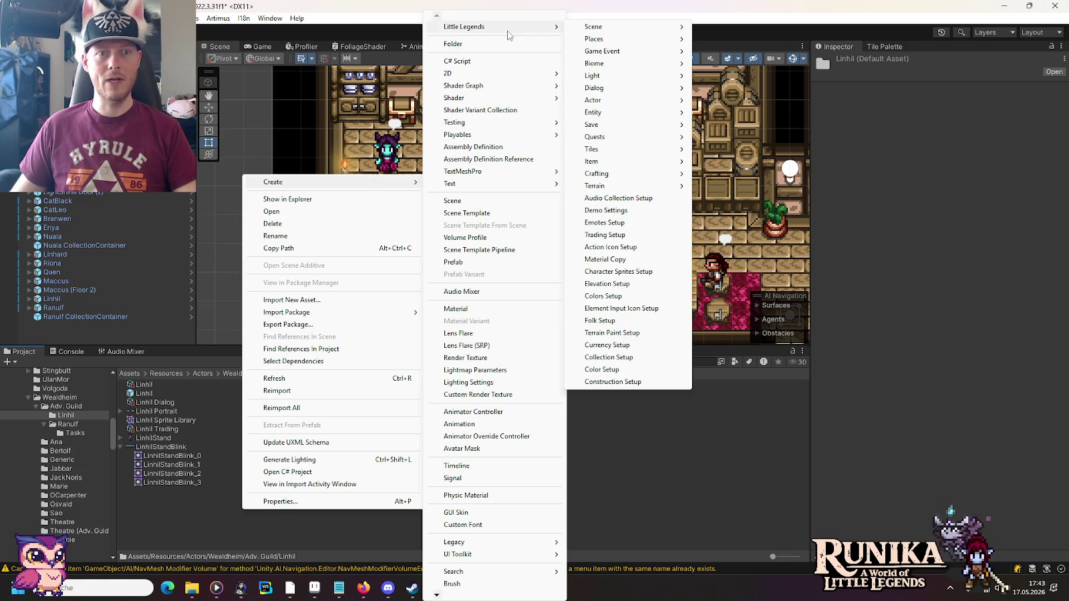
{"action": "mouse_move", "coordinate": [492, 27]}
{"action": "mouse_move", "coordinate": [594, 88]}
{"action": "left_click", "coordinate": [726, 100]}
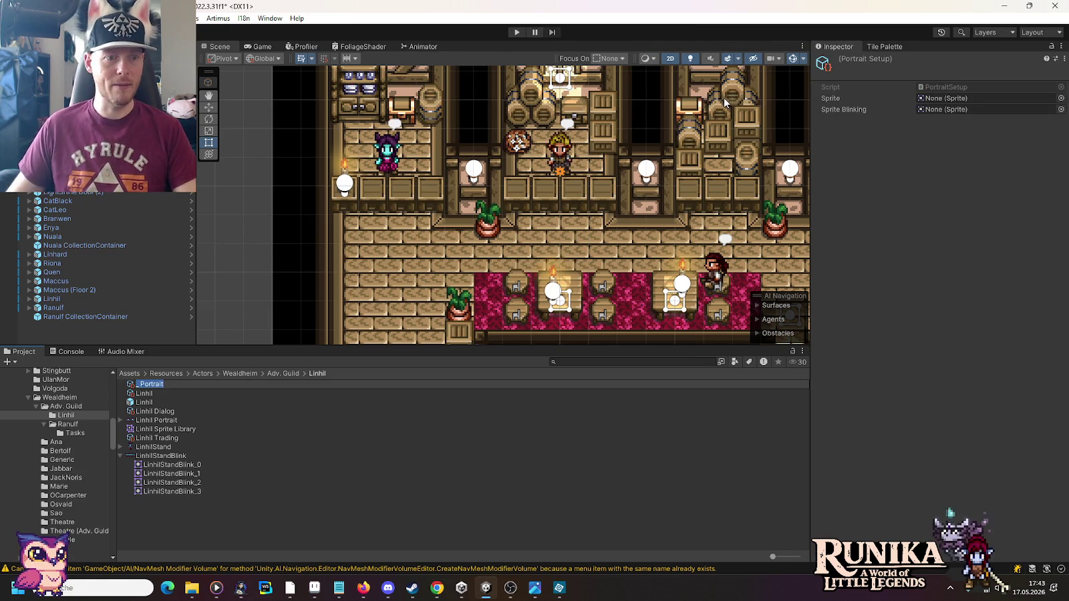
{"action": "type", "text": "Linhil"}
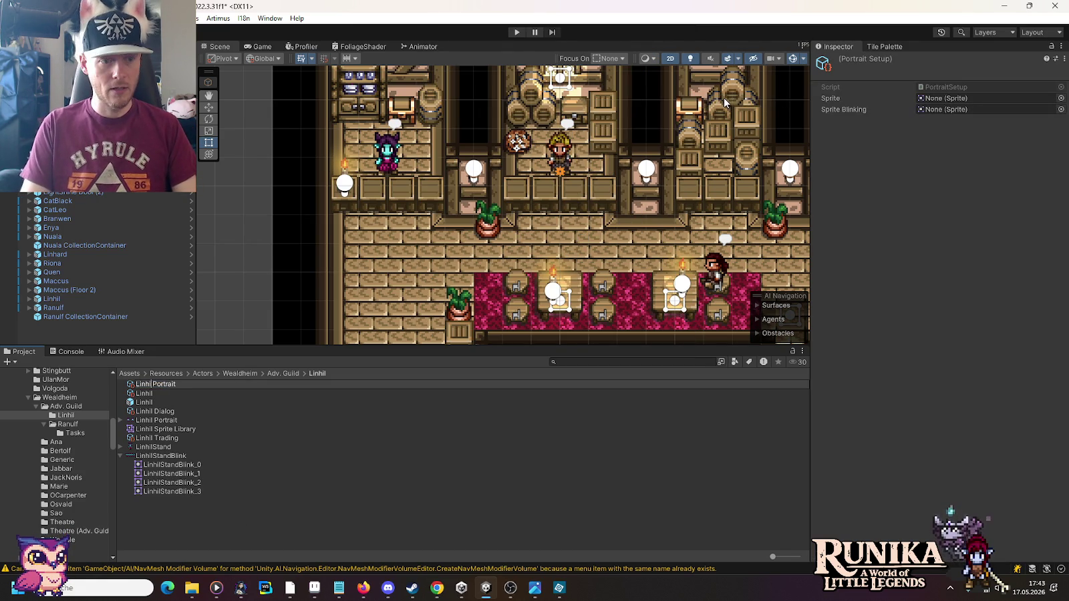
{"action": "key", "text": "Return"}
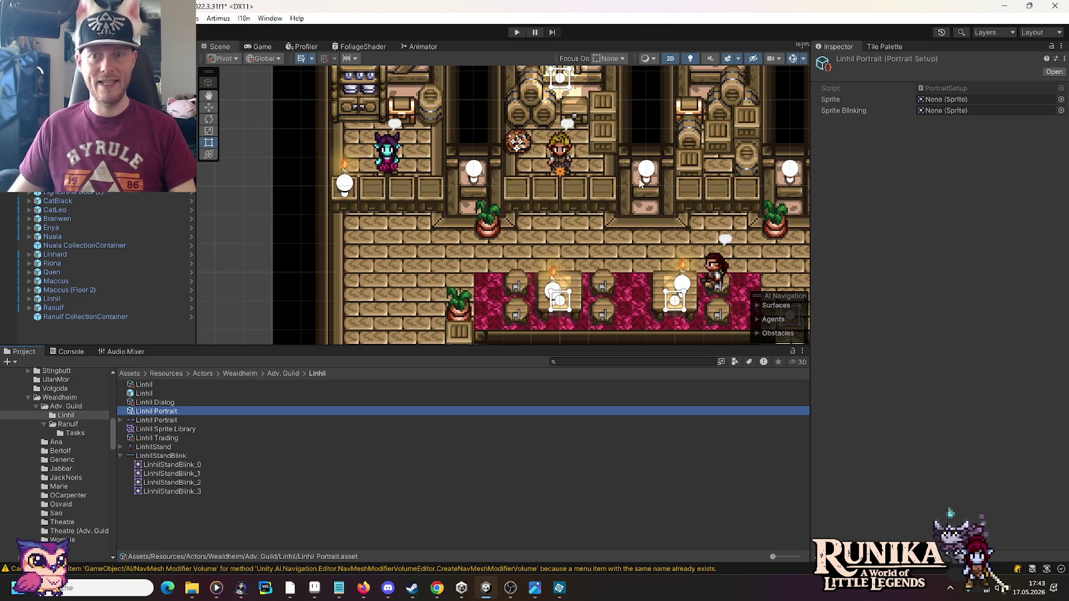
Step: Assign Linhil Portrait_0 and _1 as portrait and blink sprites, and give Linhil Dialog this setup
{"action": "left_click", "coordinate": [120, 420]}
{"action": "left_click_drag", "start_coordinate": [160, 428], "coordinate": [950, 99]}
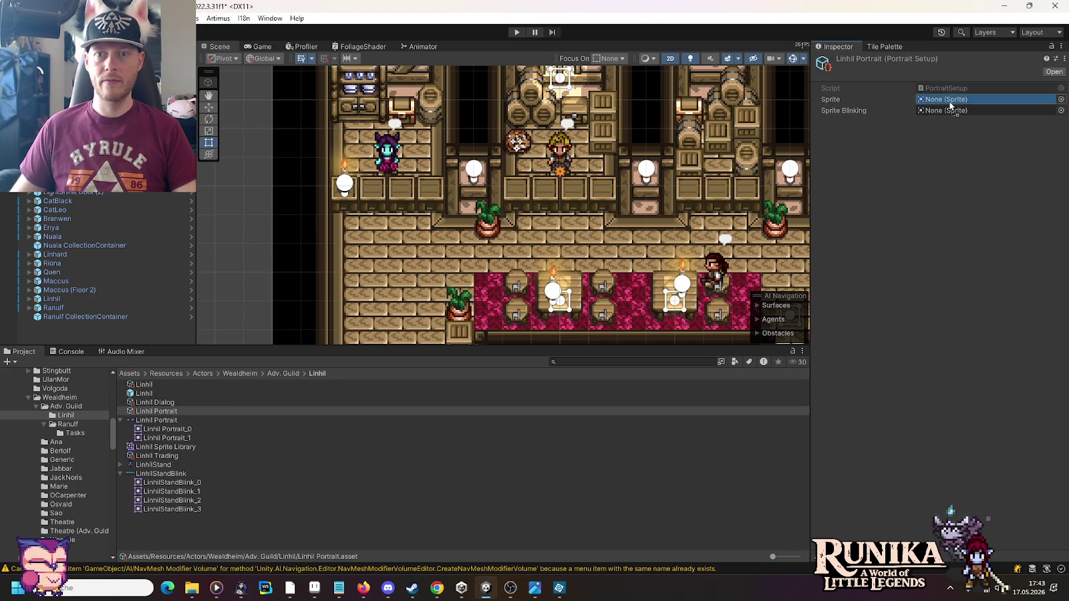
{"action": "left_click_drag", "start_coordinate": [149, 440], "coordinate": [978, 111]}
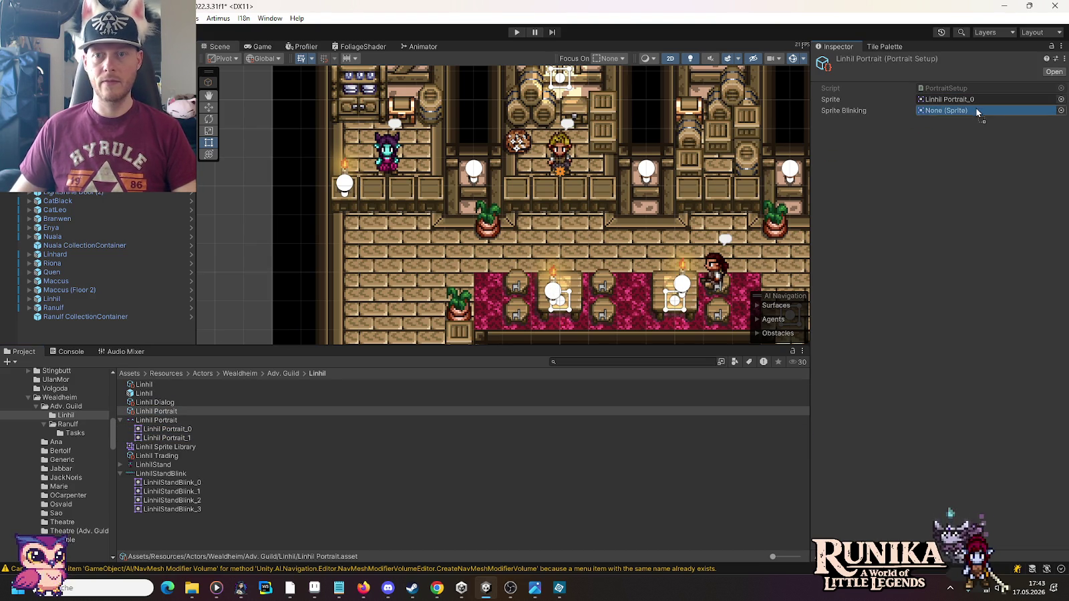
{"action": "left_click", "coordinate": [149, 412]}
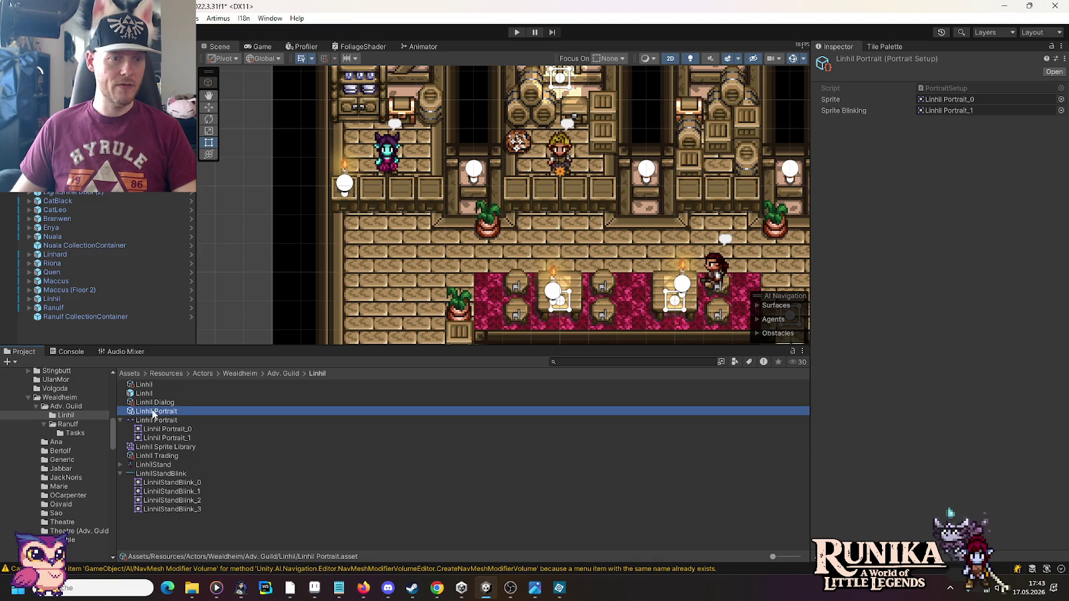
{"action": "mouse_move", "coordinate": [153, 402]}
{"action": "left_mouse_down"}
{"action": "mouse_move", "coordinate": [168, 411]}
{"action": "mouse_move", "coordinate": [935, 112]}
{"action": "left_mouse_up"}
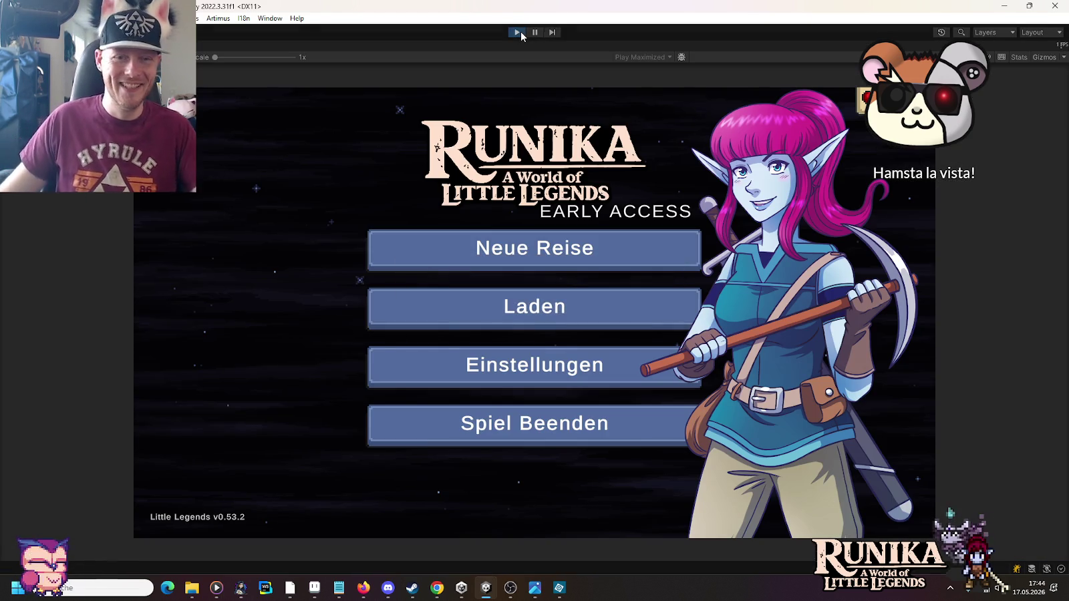
{"action": "left_click", "coordinate": [535, 301]}
Step: Load the first save, walk the player to Linhil and talk to her to show 'Eloooo !!'
{"action": "left_click", "coordinate": [424, 280]}
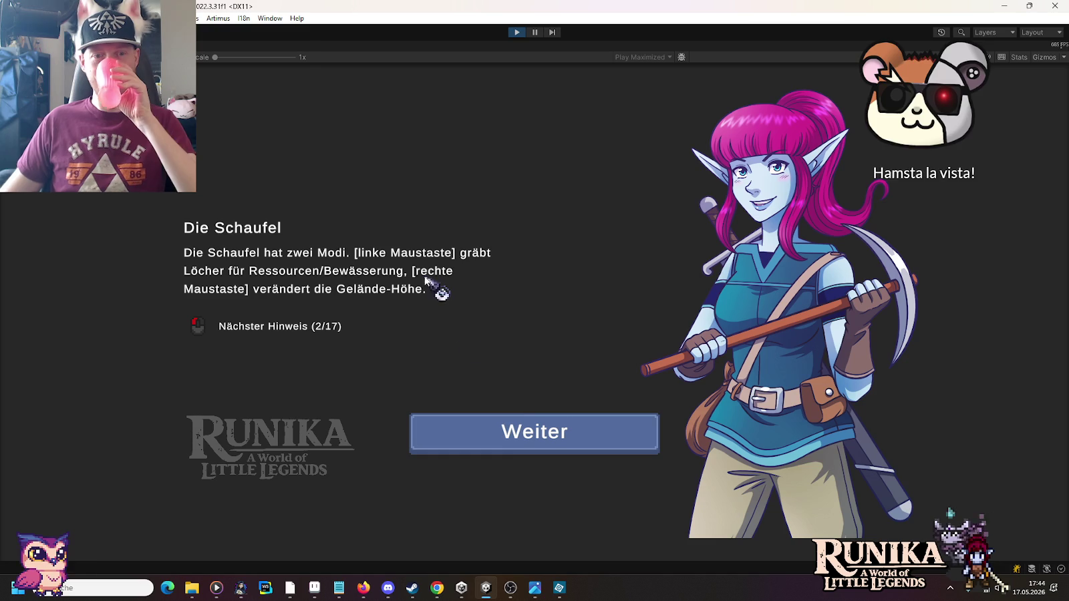
{"action": "left_click", "coordinate": [532, 440]}
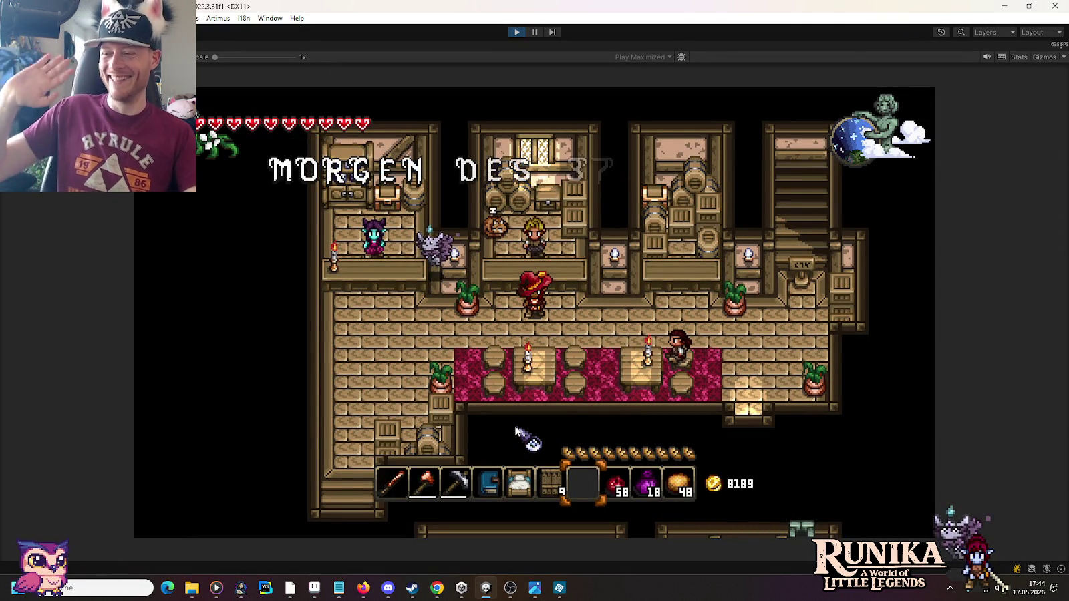
{"action": "key", "text": "a"}
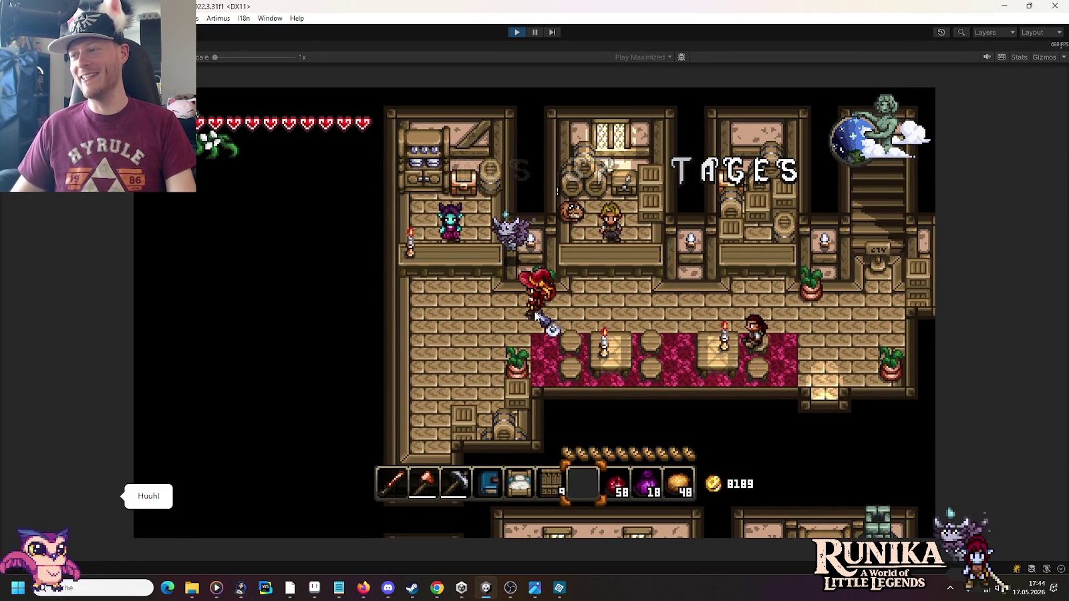
{"action": "key", "text": "w"}
{"action": "key", "text": "a"}
{"action": "key", "text": "a"}
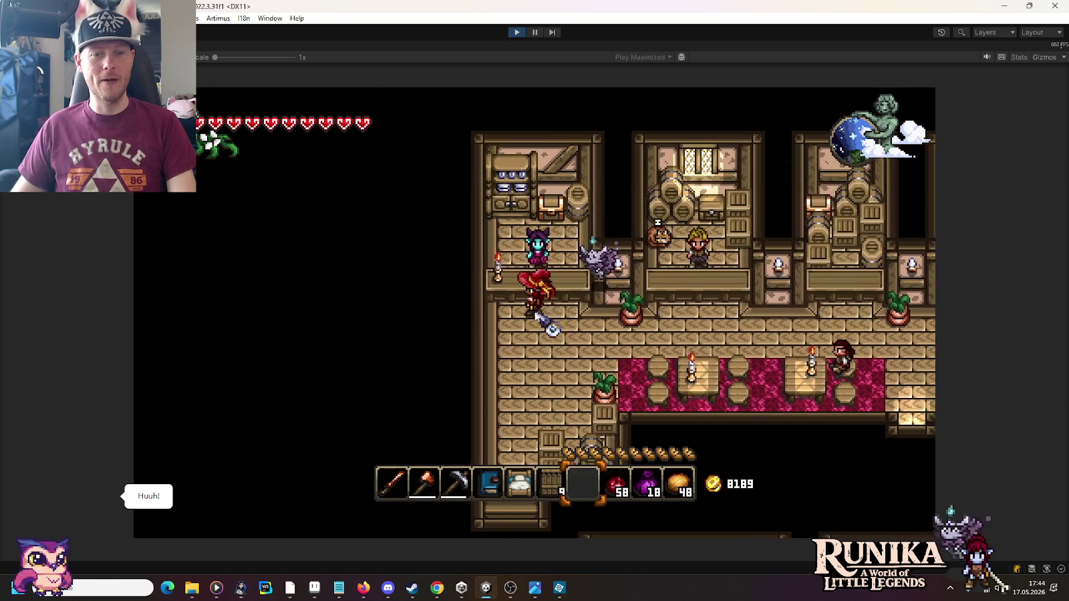
{"action": "key", "text": "e"}
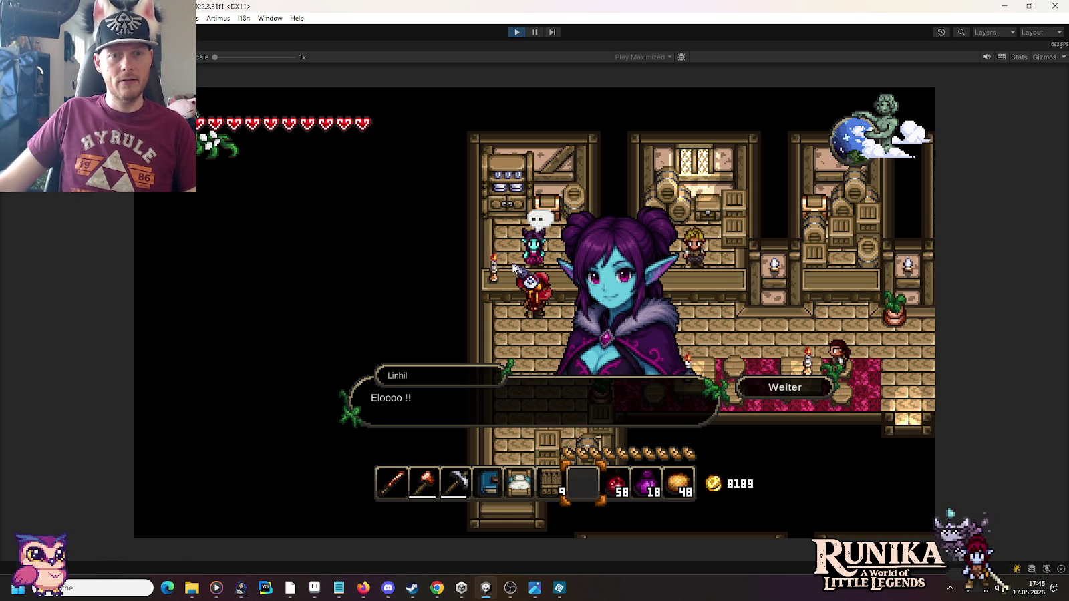
Step: Exit play mode back to the Unity editor and switch to Firefox
{"action": "left_click", "coordinate": [516, 33]}
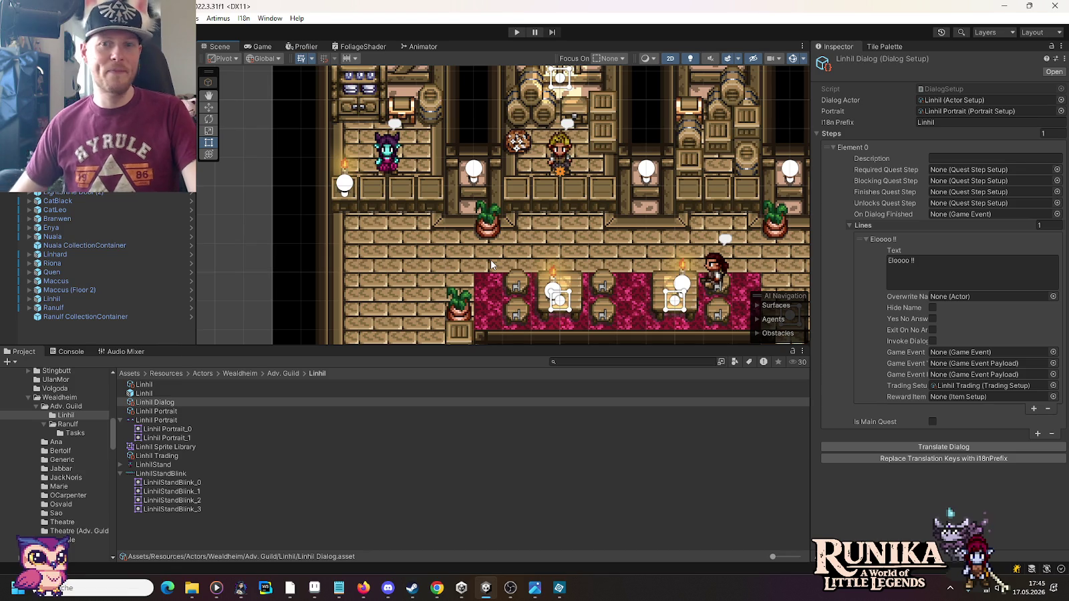
{"action": "left_click", "coordinate": [363, 587]}
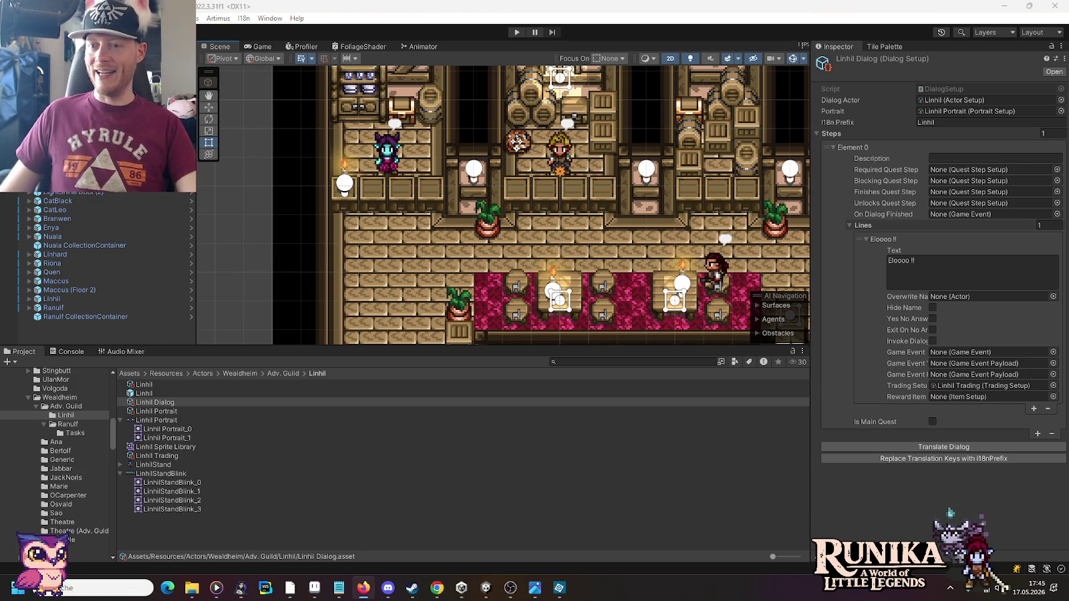